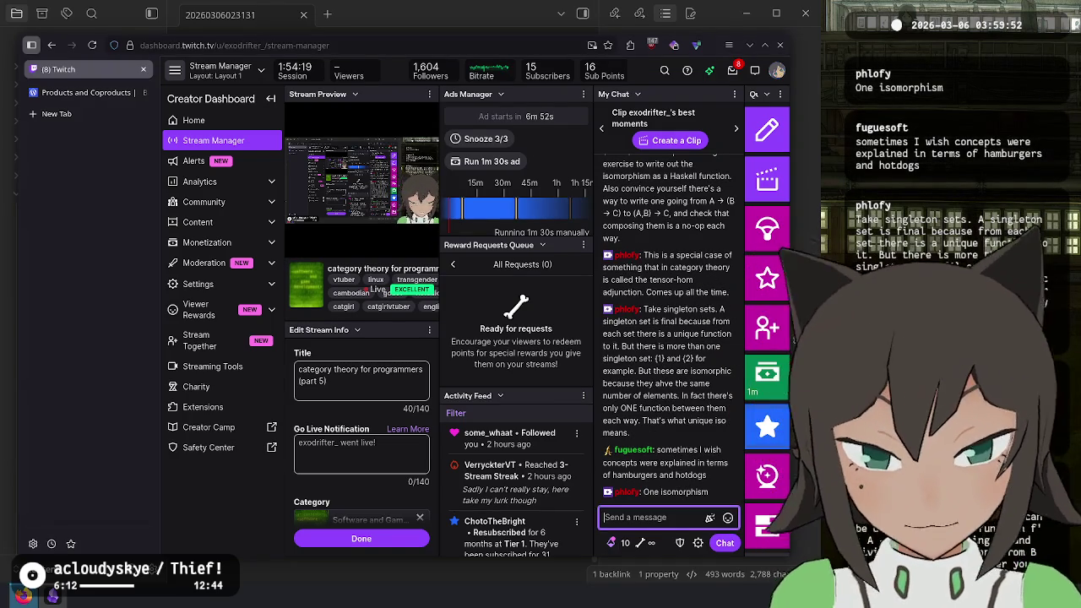
key("alt+Tab")
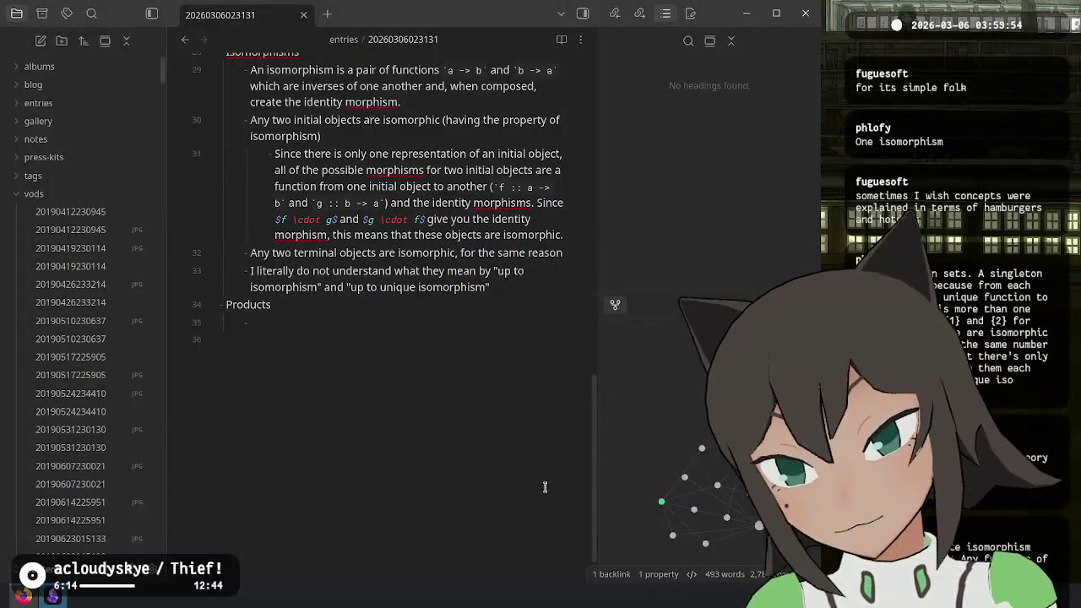
- Start a bullet: Chat says "unique isomorphism" means there is only one isomorphism between isomorphic…
key("End")
key("Return")
type("Ch")
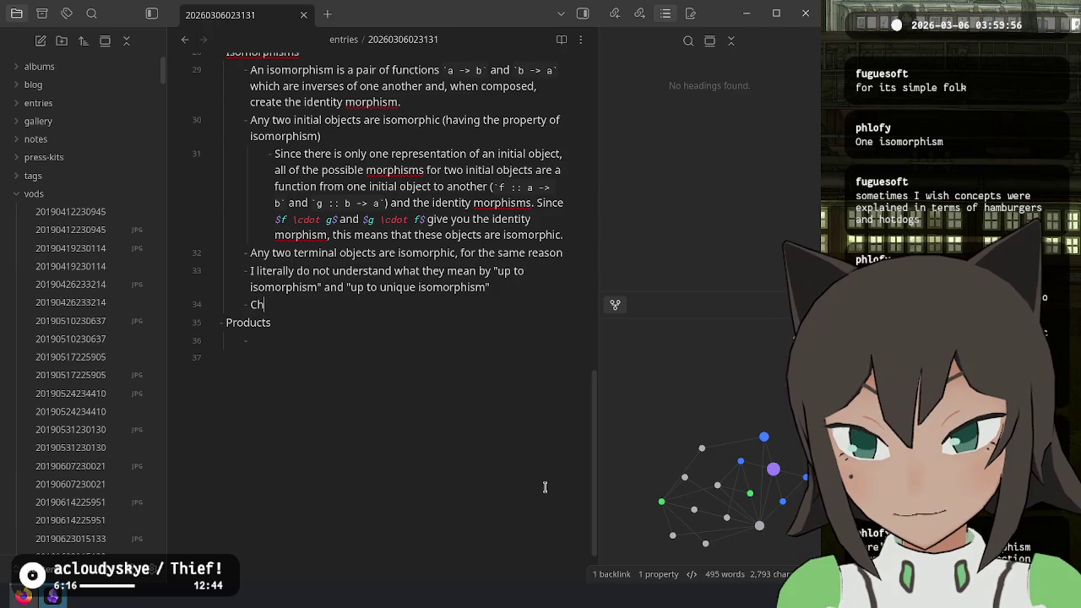
type("at says uni")
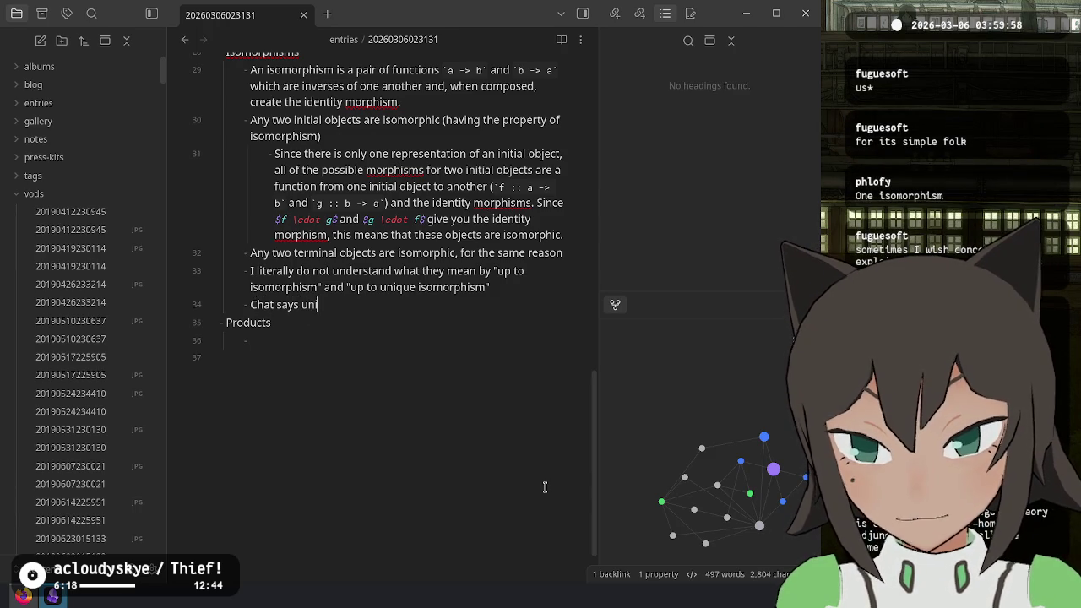
type("que isomorphism\"")
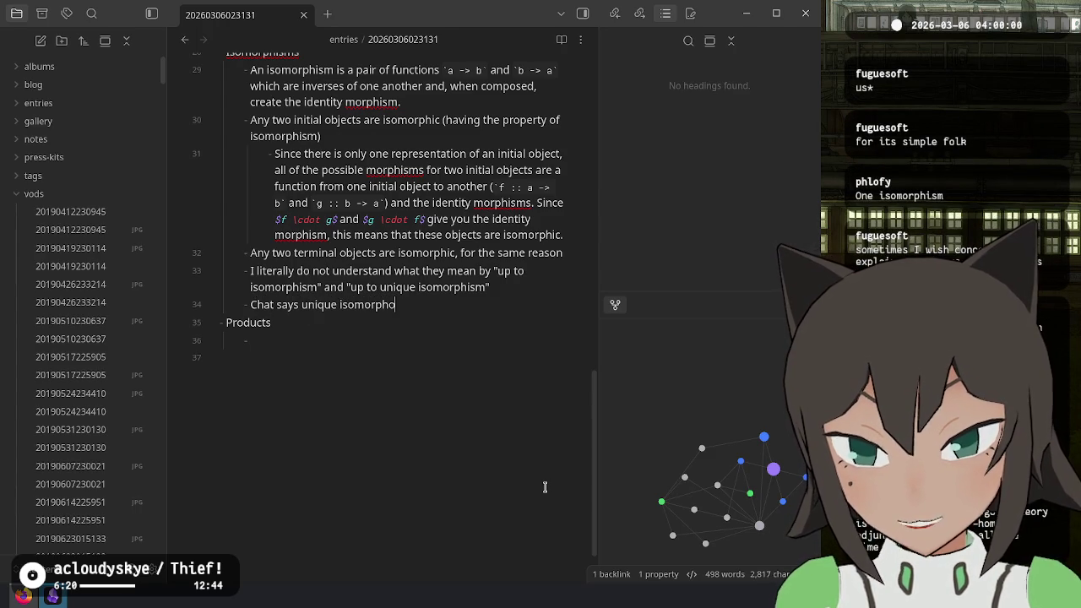
key("ctrl+Left")
key("ctrl+Left")
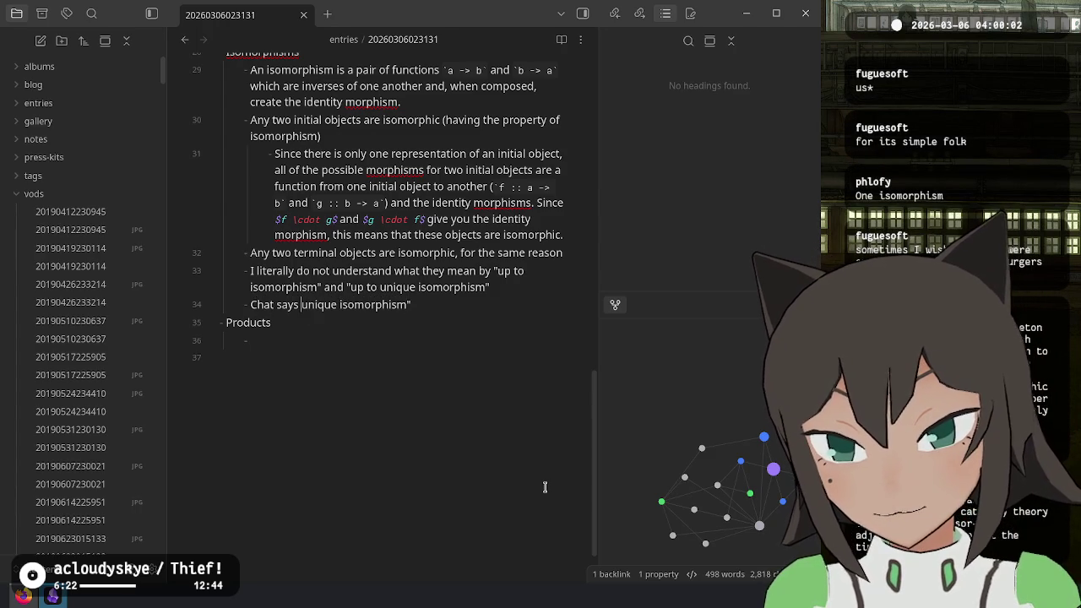
type("\"")
key("End")
type("mae")
key("BackSpace")
key("BackSpace")
type("ea")
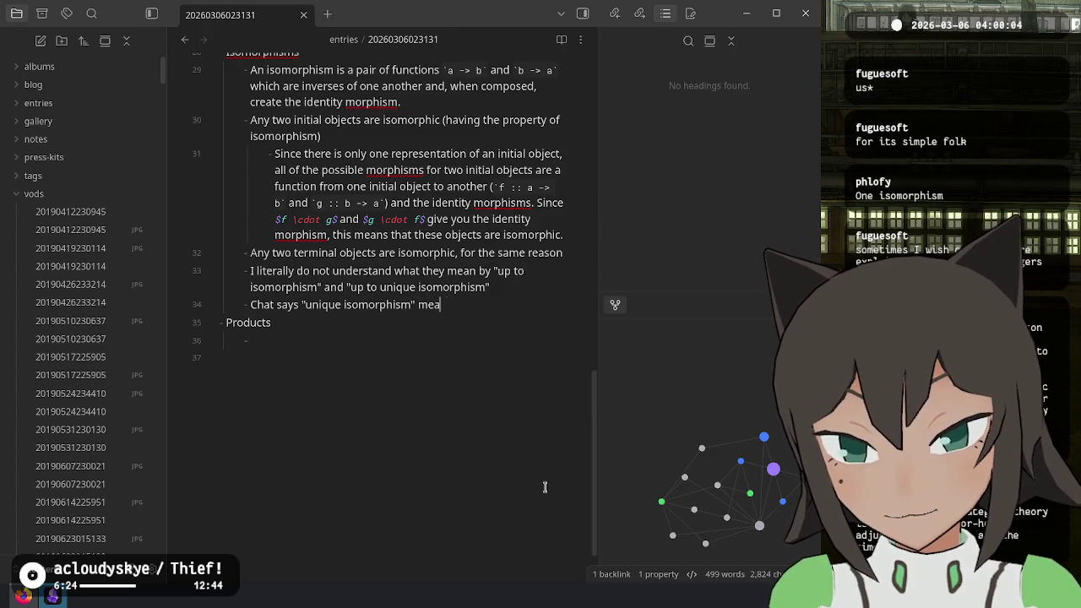
type("ns that there is on")
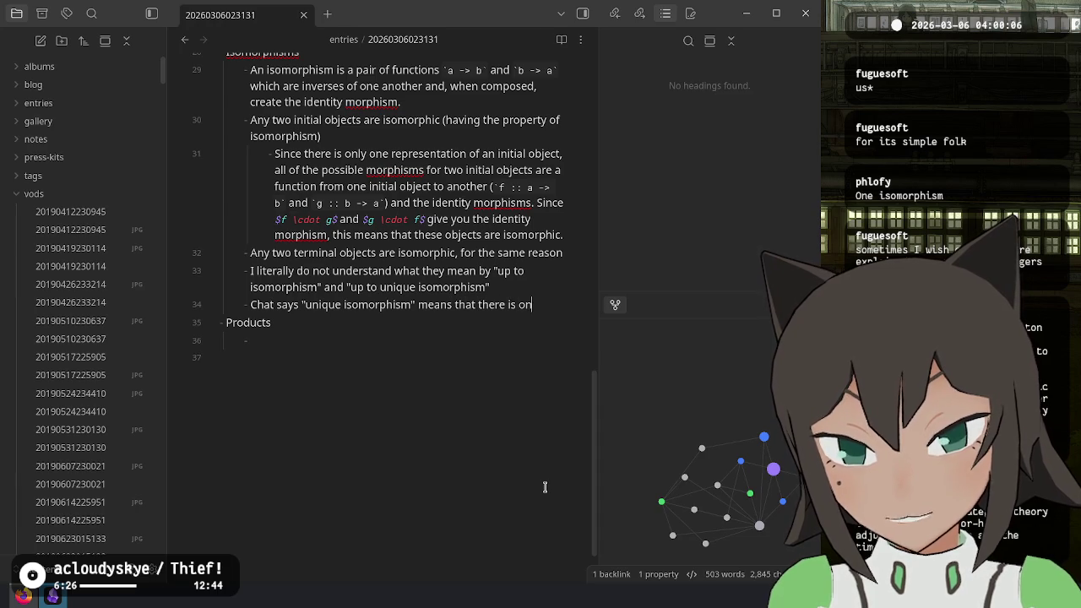
type("ly one isomorph")
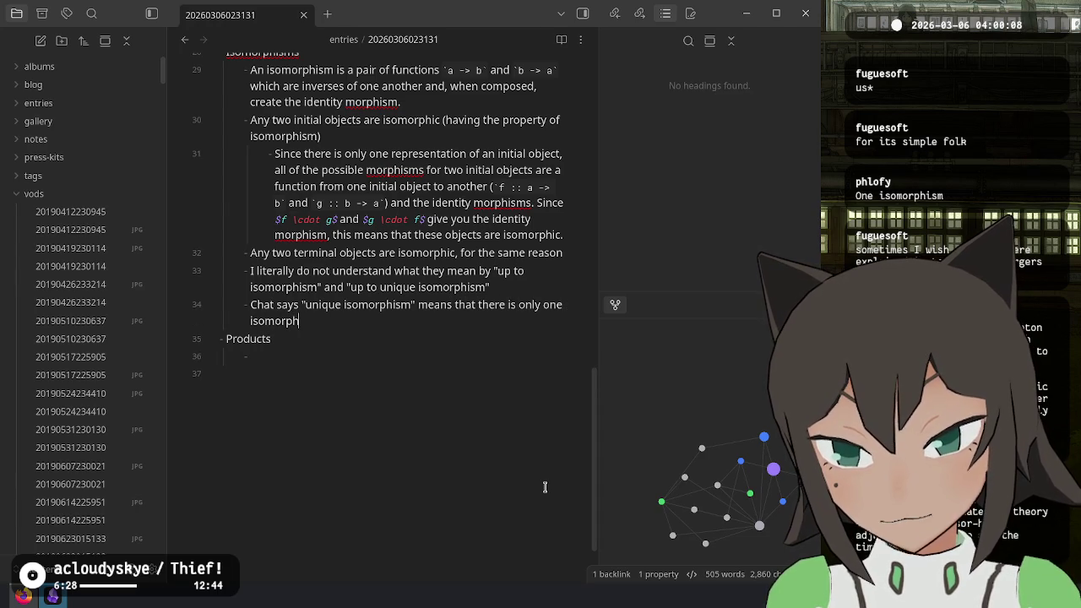
type("ism between te")
key("BackSpace")
key("BackSpace")
type("isomorphic")
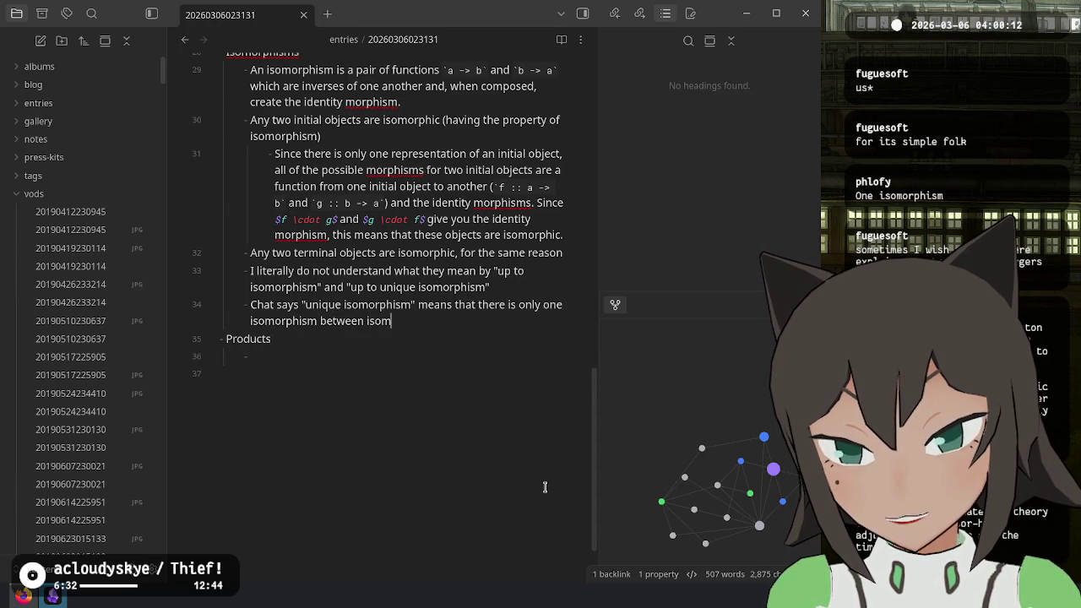
- Insert 'a pair of' before isomorphic and finish the sentence with 'objects.'
key("ctrl+Left")
type("a pair ")
type("of")
key("End")
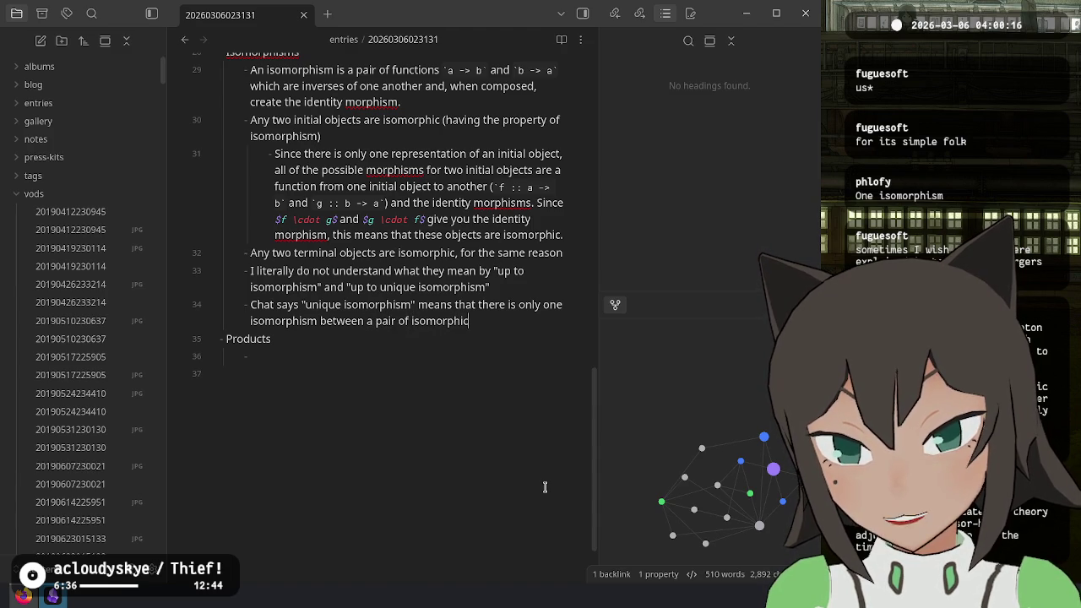
type("objects.")
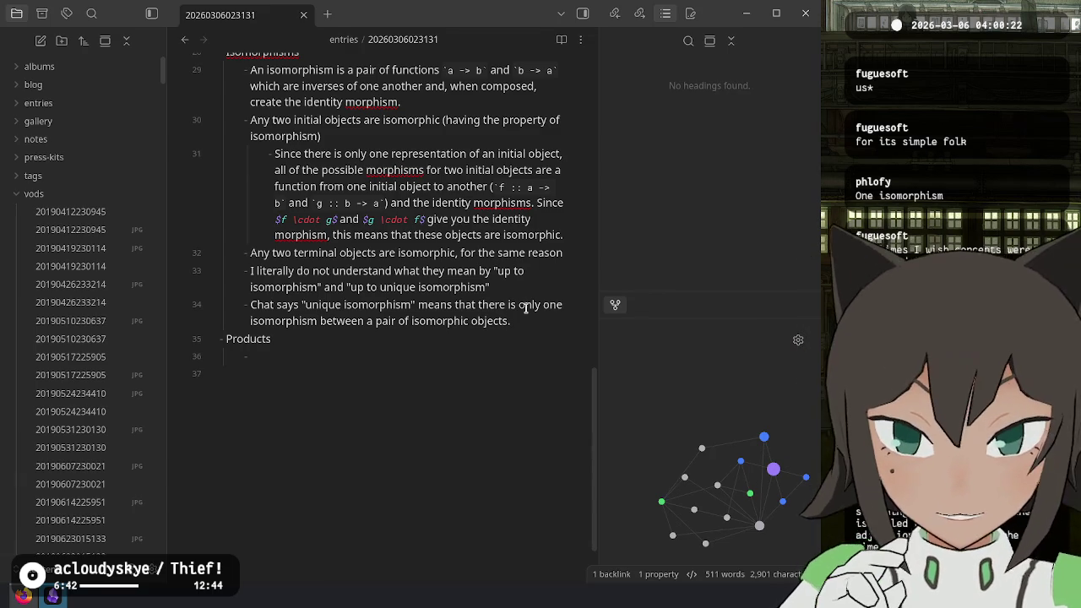
- Reword the bullet to 'it is the only isomorphism' and go back to the browser
key("BackSpace")
key("BackSpace")
key("BackSpace")
type("it is ")
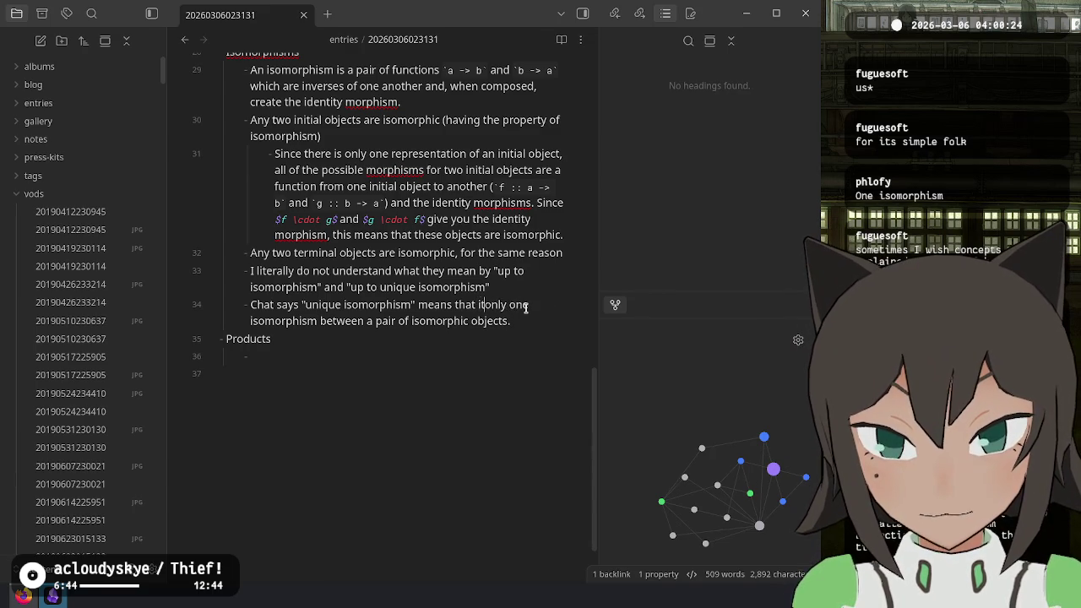
type("the only")
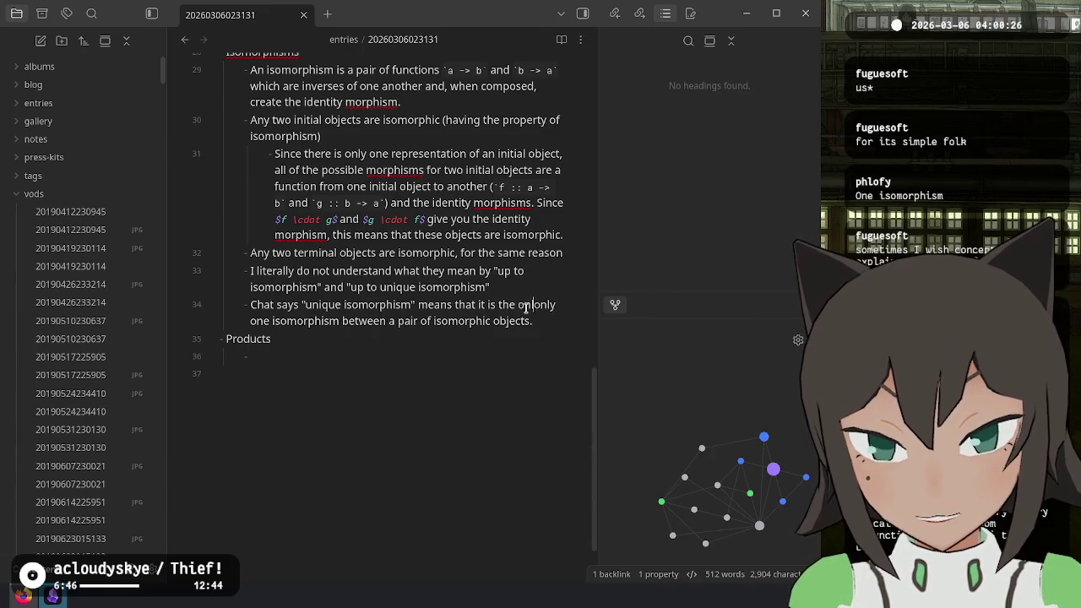
key("ctrl+shift+Right")
key("BackSpace")
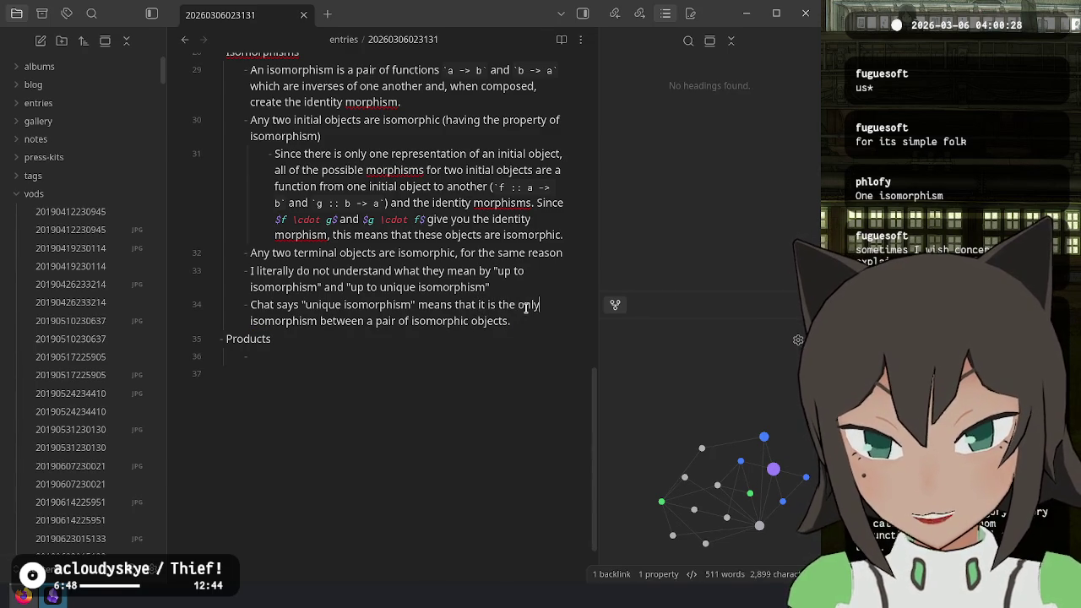
key("End")
left_click(462, 539)
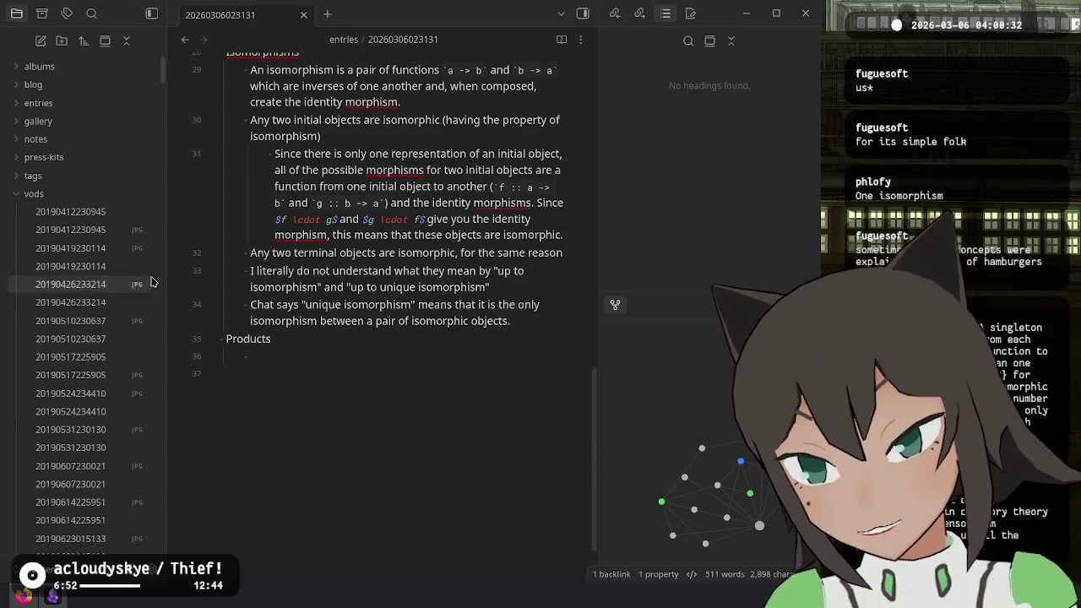
key("alt+Tab")
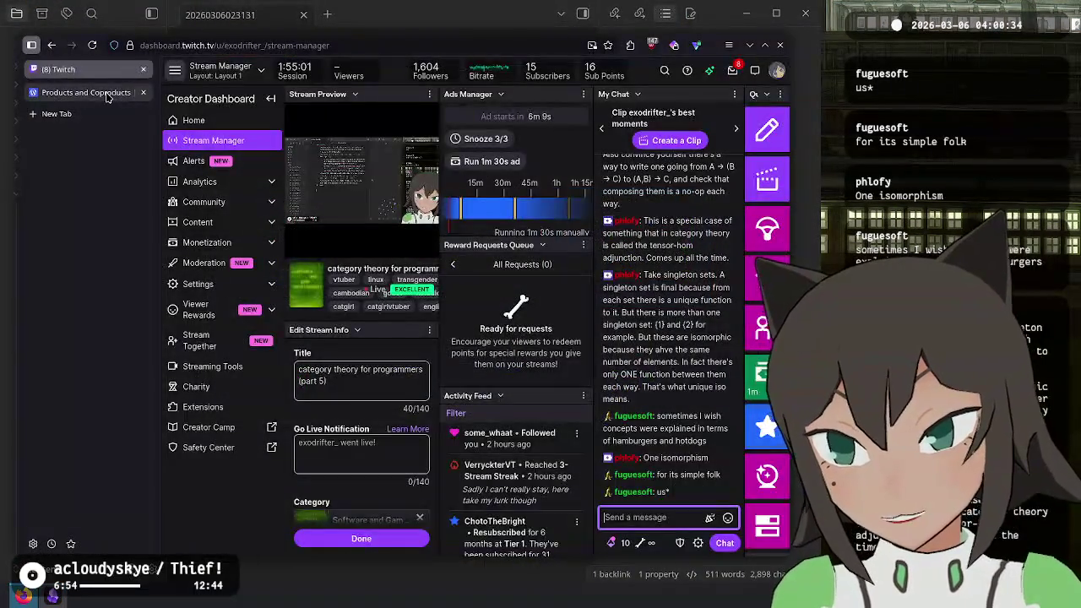
- Open the Products and Coproducts article and read the g∘f identity composition paragraph
left_click(85, 92)
scroll(397, 254, "up", 3)
scroll(401, 253, "up", 2)
scroll(353, 209, "up", 1)
mouse_move(263, 185)
left_mouse_down()
mouse_move(341, 211)
mouse_move(458, 213)
mouse_move(364, 236)
mouse_move(372, 258)
mouse_move(507, 237)
mouse_move(288, 280)
mouse_move(609, 286)
mouse_move(337, 294)
mouse_move(321, 282)
left_mouse_up()
left_click(286, 283)
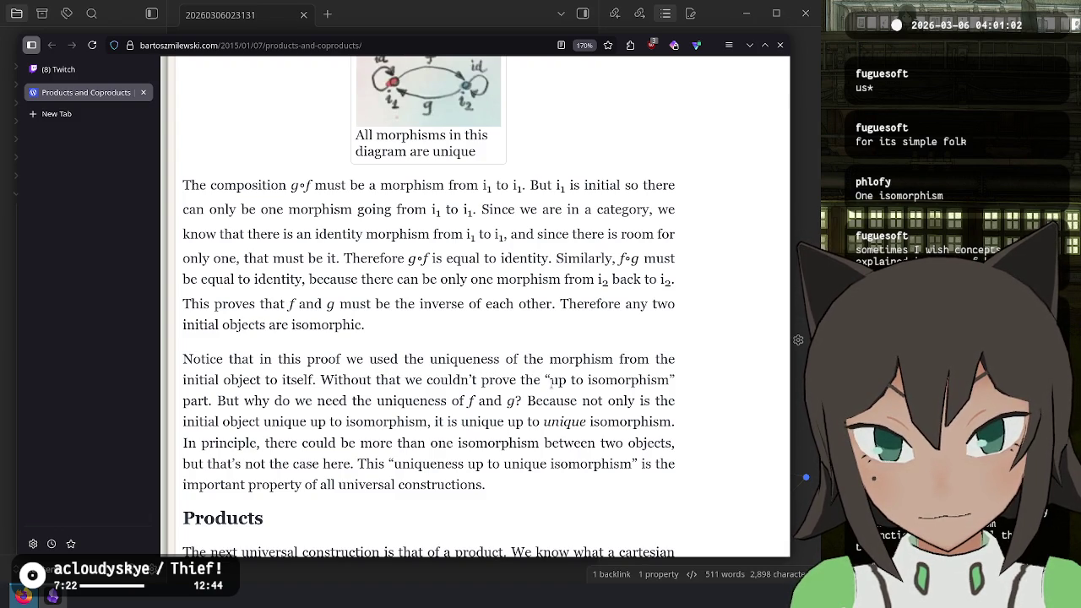
left_click_drag(182, 362, 319, 380)
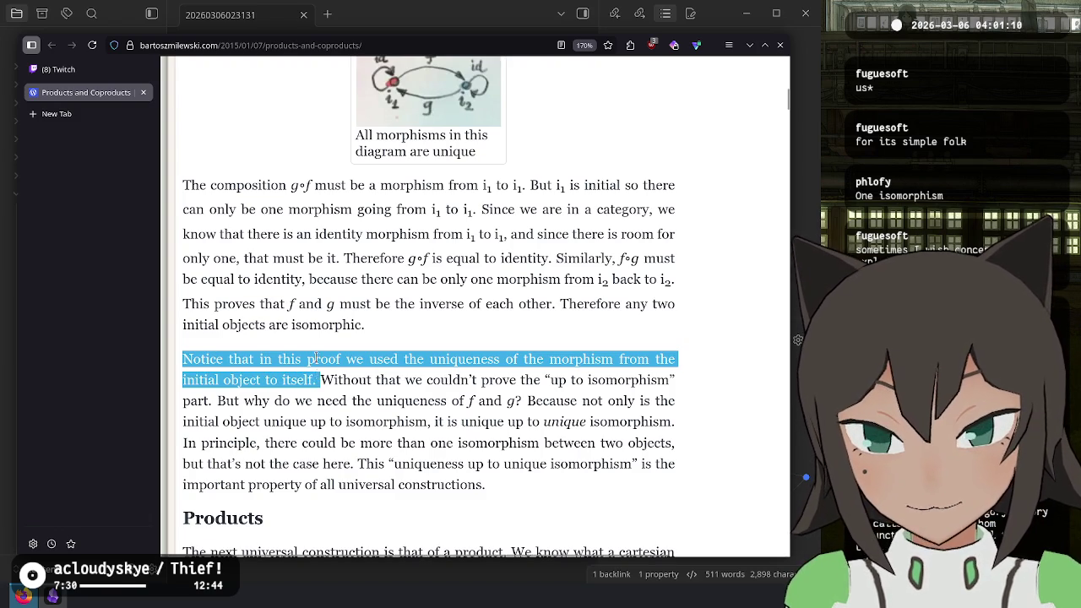
scroll(381, 186, "up", 2)
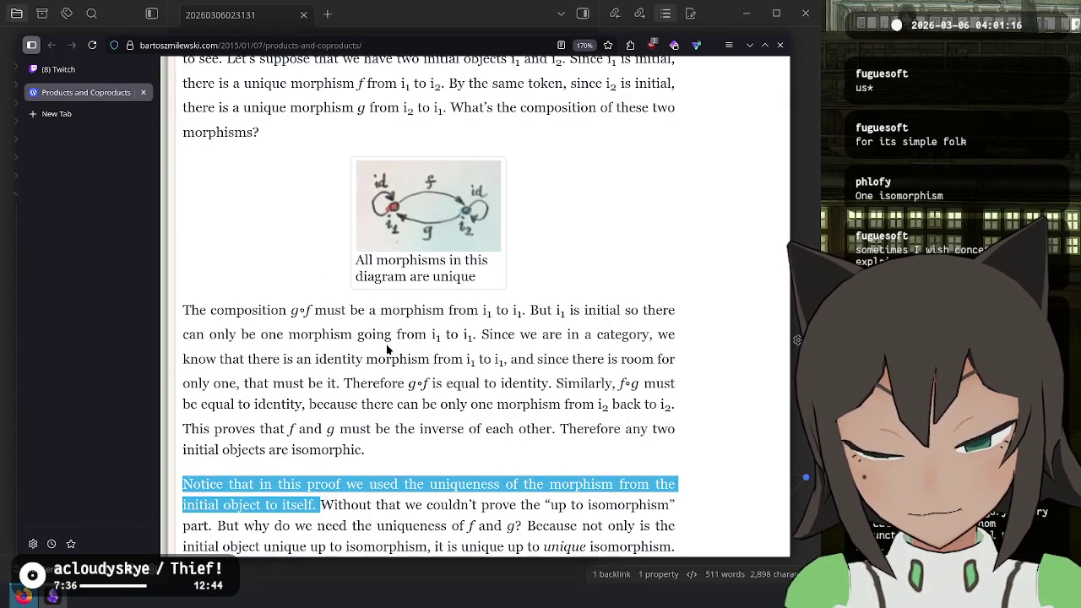
scroll(388, 349, "down", 3)
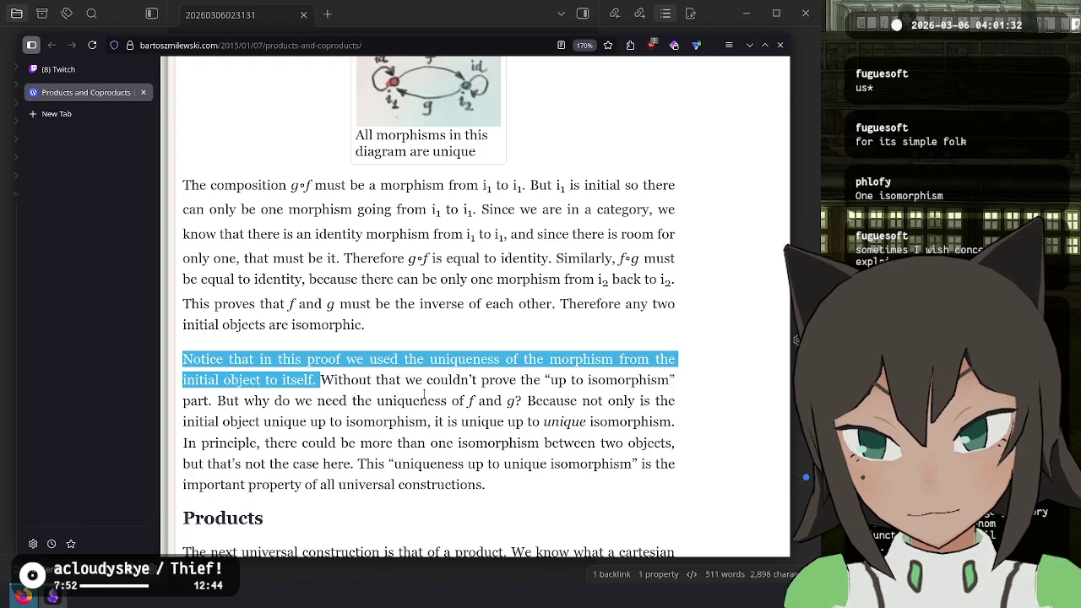
mouse_move(218, 402)
left_mouse_down()
mouse_move(521, 403)
mouse_move(261, 423)
mouse_move(328, 433)
mouse_move(595, 422)
left_mouse_up()
- Highlight the questions about uniqueness of f and g and the phrase 'unique isomorphism'
left_click(394, 402)
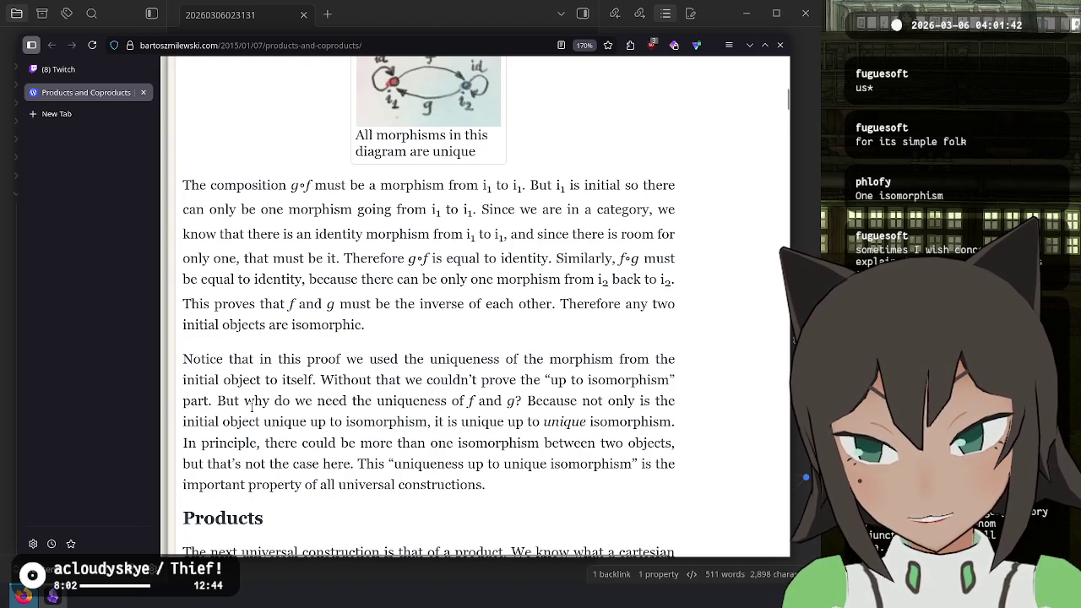
left_click_drag(244, 402, 481, 404)
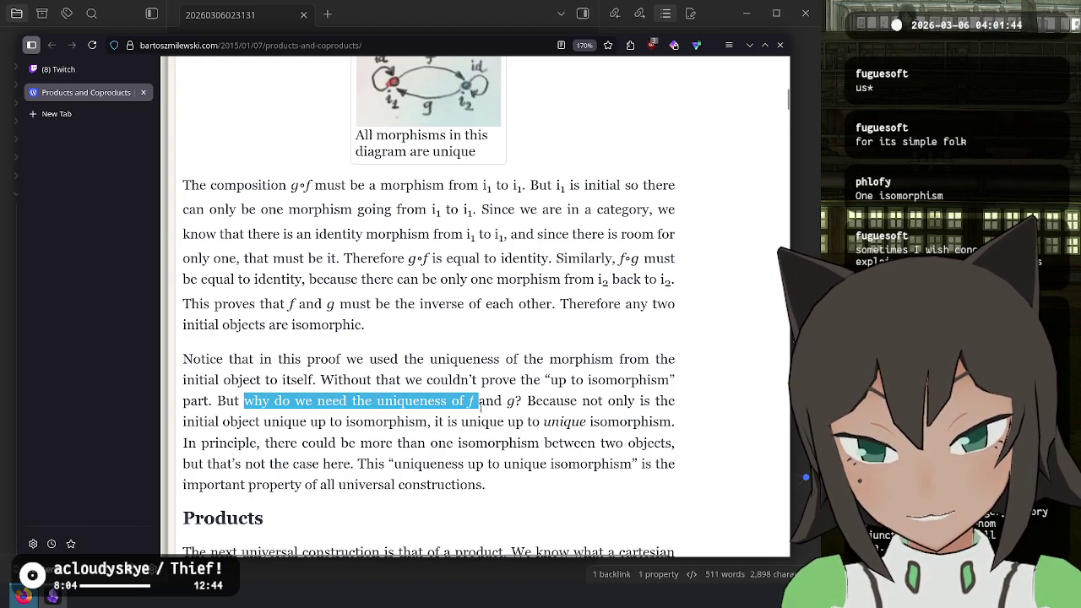
left_click(482, 403)
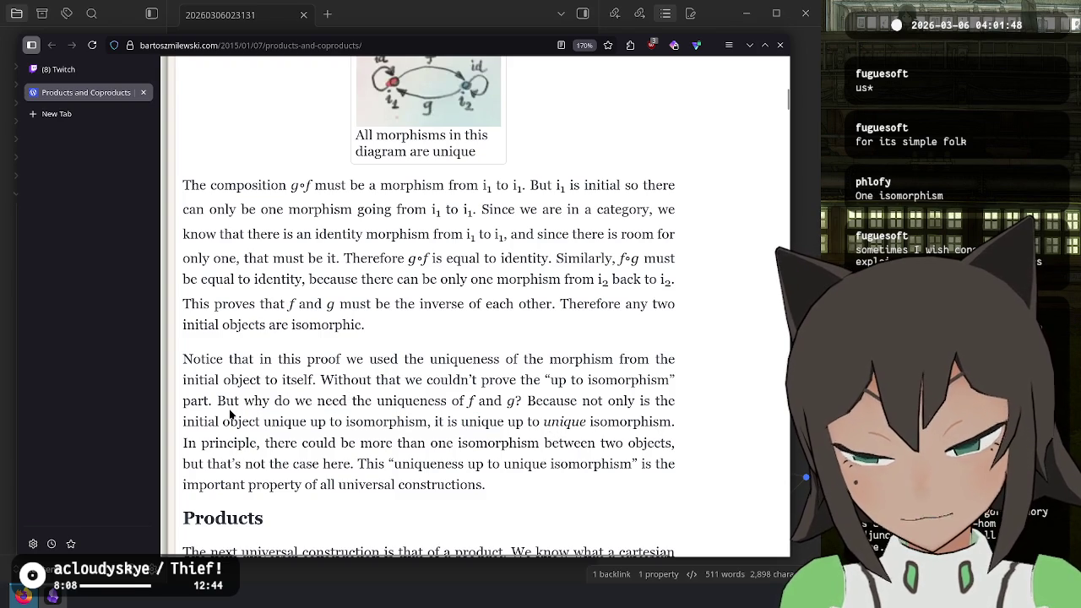
mouse_move(218, 402)
left_mouse_down()
mouse_move(398, 402)
mouse_move(516, 422)
mouse_move(522, 404)
left_mouse_up()
left_click(272, 399)
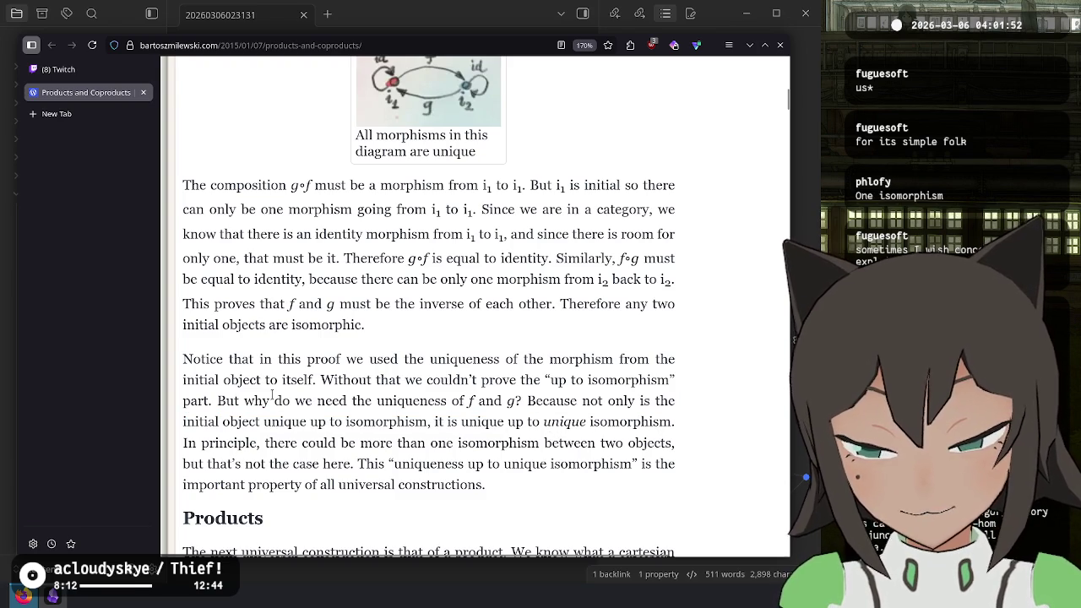
mouse_move(218, 402)
left_mouse_down()
mouse_move(519, 414)
mouse_move(519, 404)
left_mouse_up()
left_click(254, 416)
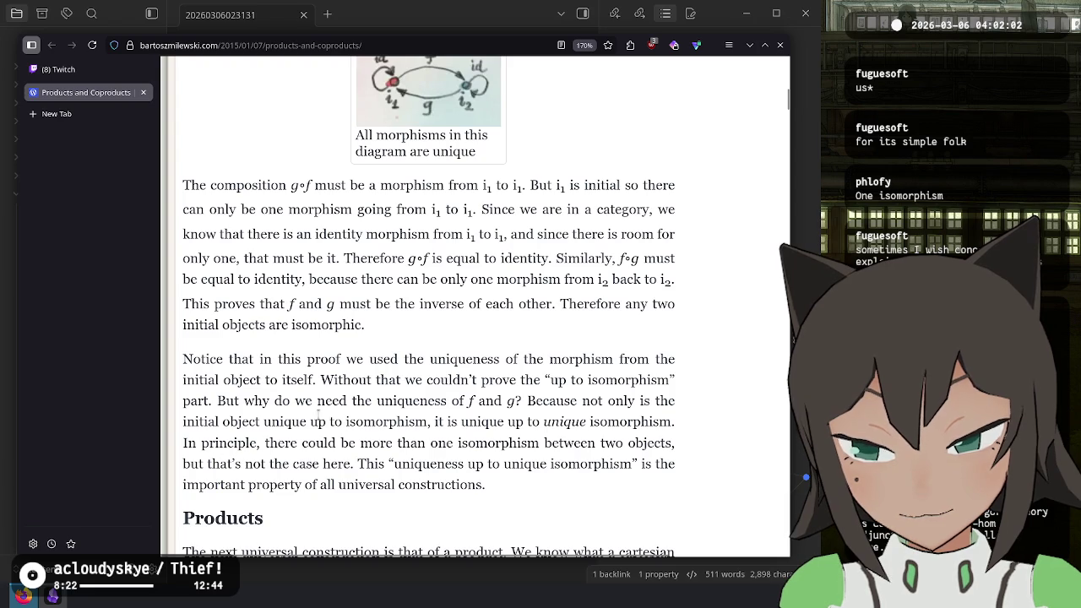
left_click_drag(344, 421, 428, 421)
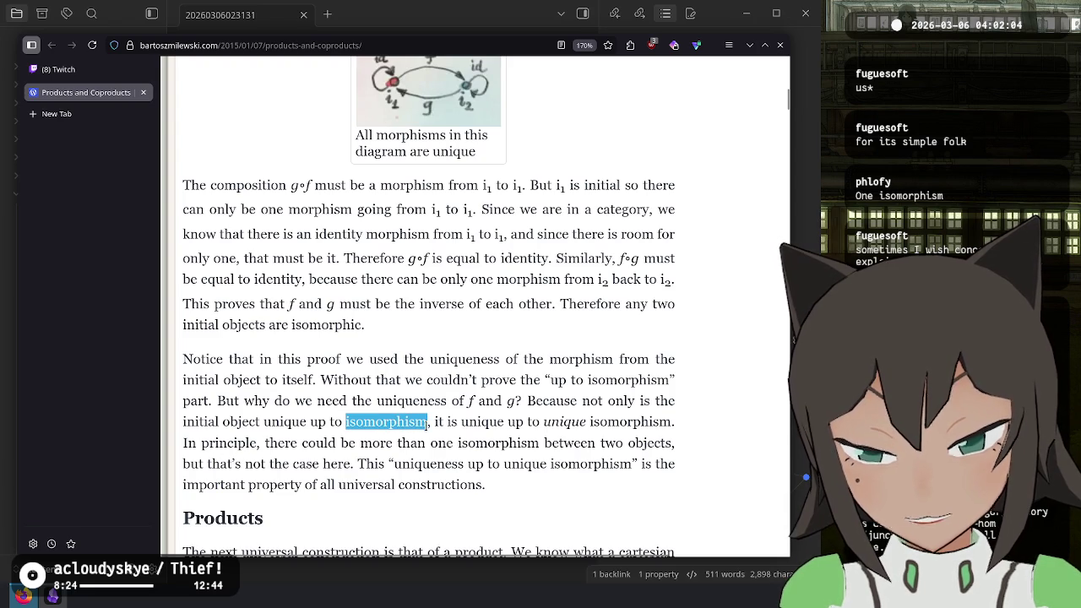
mouse_move(545, 422)
left_mouse_down()
mouse_move(736, 428)
mouse_move(673, 422)
left_mouse_up()
left_click(472, 404)
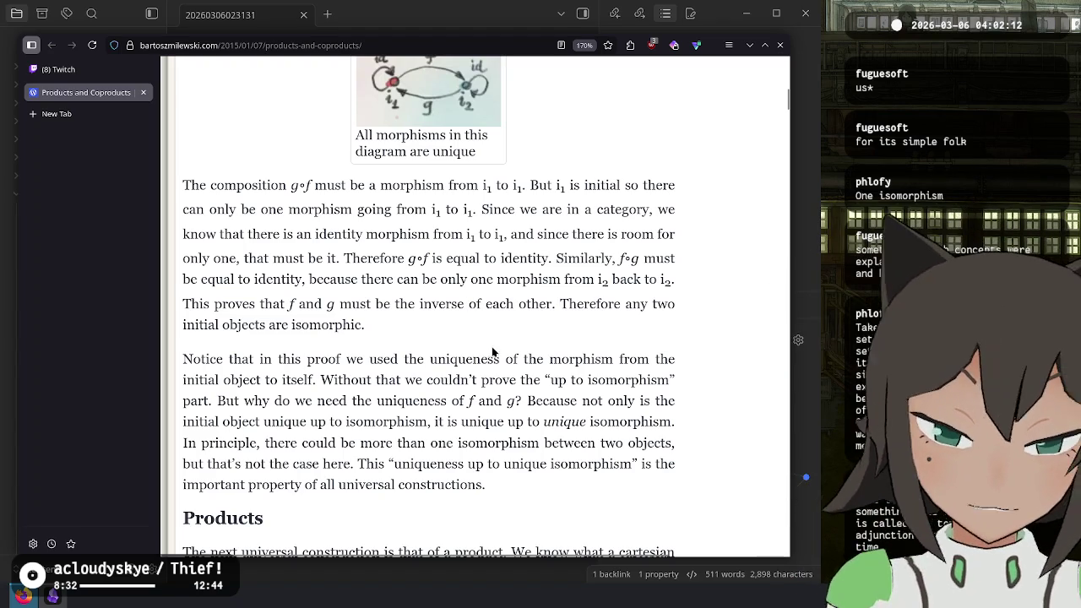
- Select the sentence calling uniqueness up to unique isomorphism key to universal constructions
right_click(506, 424)
left_click(389, 464)
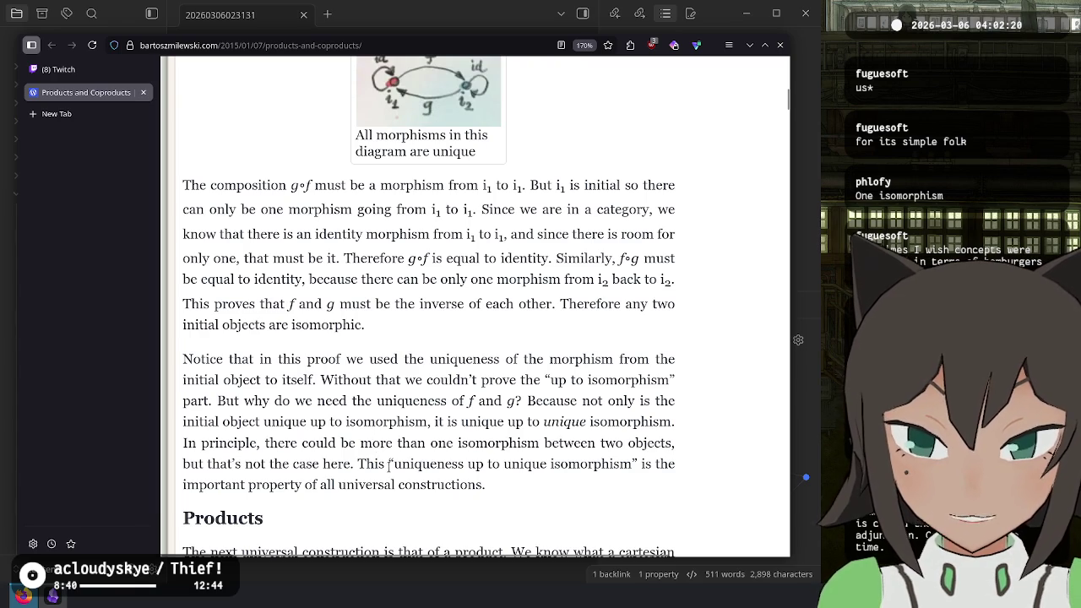
mouse_move(396, 463)
left_mouse_down()
mouse_move(641, 466)
mouse_move(473, 487)
mouse_move(496, 490)
left_mouse_up()
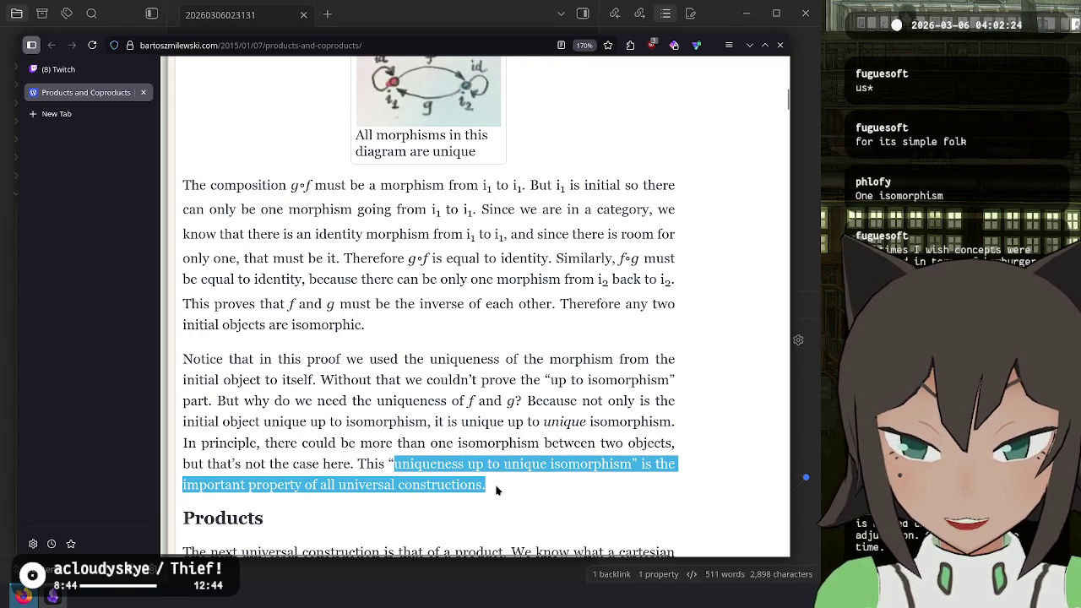
left_click(497, 490)
mouse_move(335, 490)
left_mouse_down()
mouse_move(563, 498)
mouse_move(361, 464)
mouse_move(390, 466)
left_mouse_up()
key("ctrl+c")
left_click(563, 498)
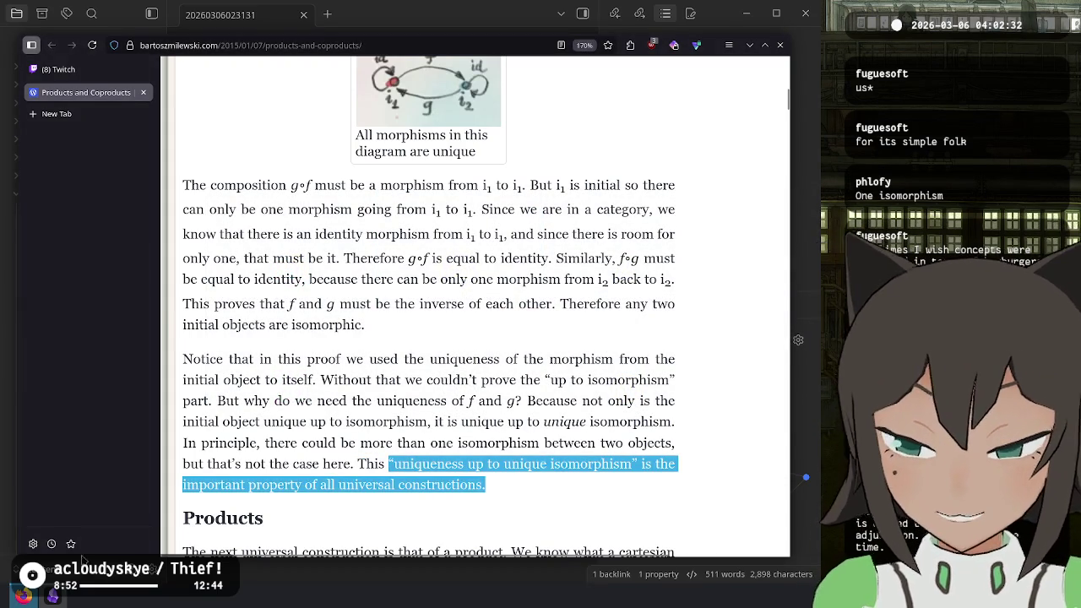
key("alt+Tab")
- Add a bullet: 'I still don't know why they mean when they say that' plus the quote, ending 'What is a universal construction???'
left_click(534, 324)
key("Return")
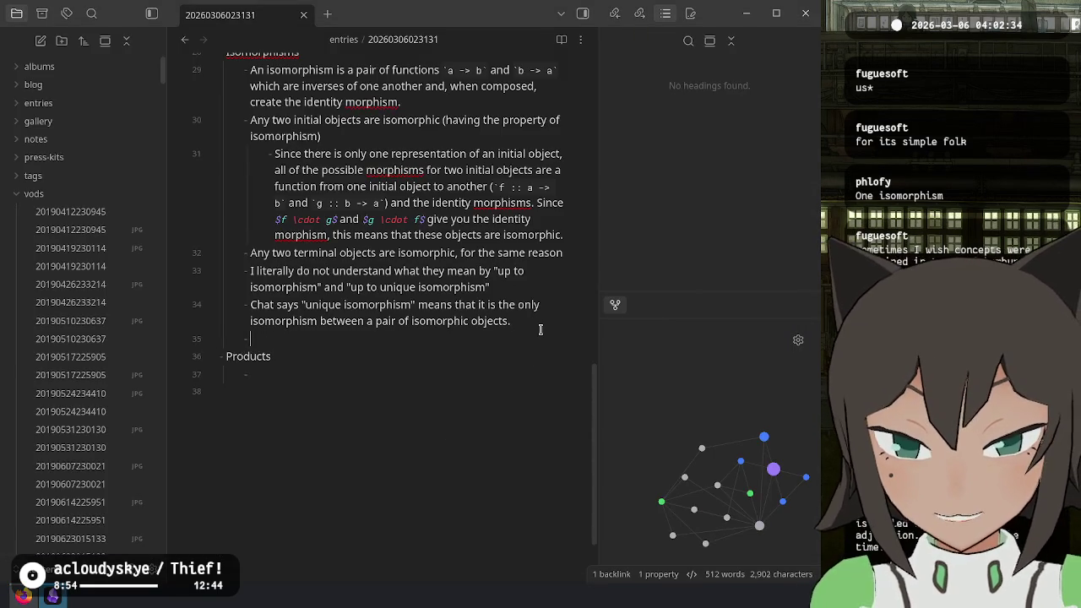
key("ctrl+v")
type("I still don't know")
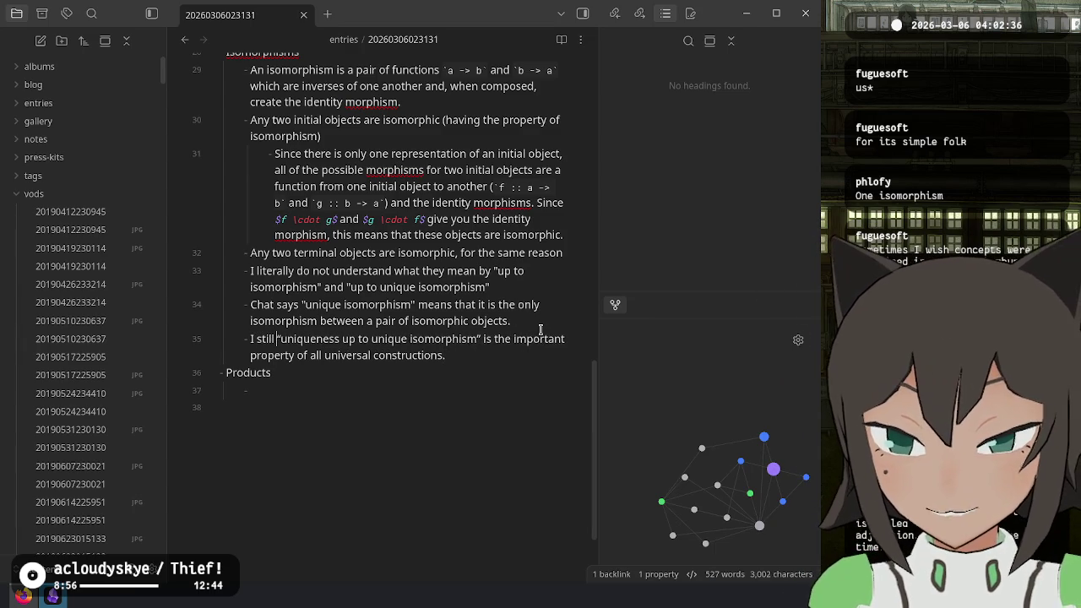
type(" why they mean when ")
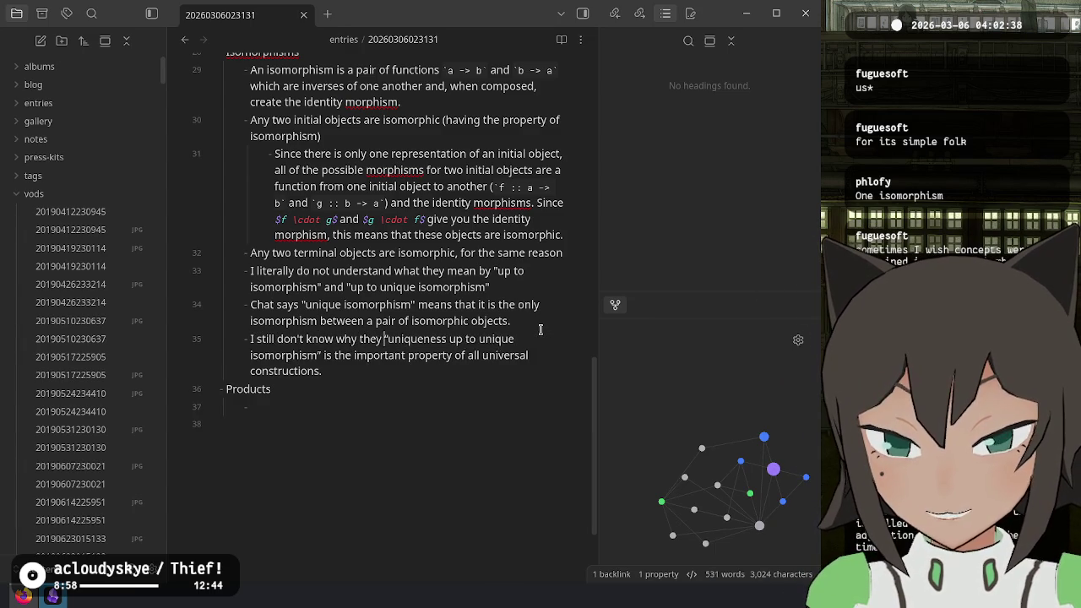
type("they say that ")
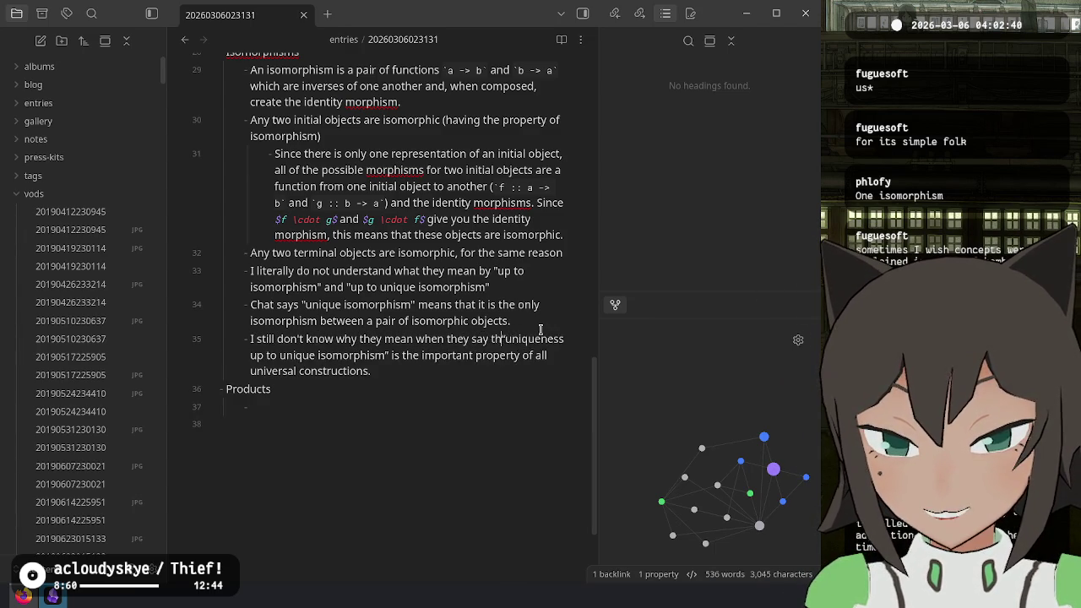
type("\"")
key("ctrl+Right")
key("ctrl+Right")
key("ctrl+Right")
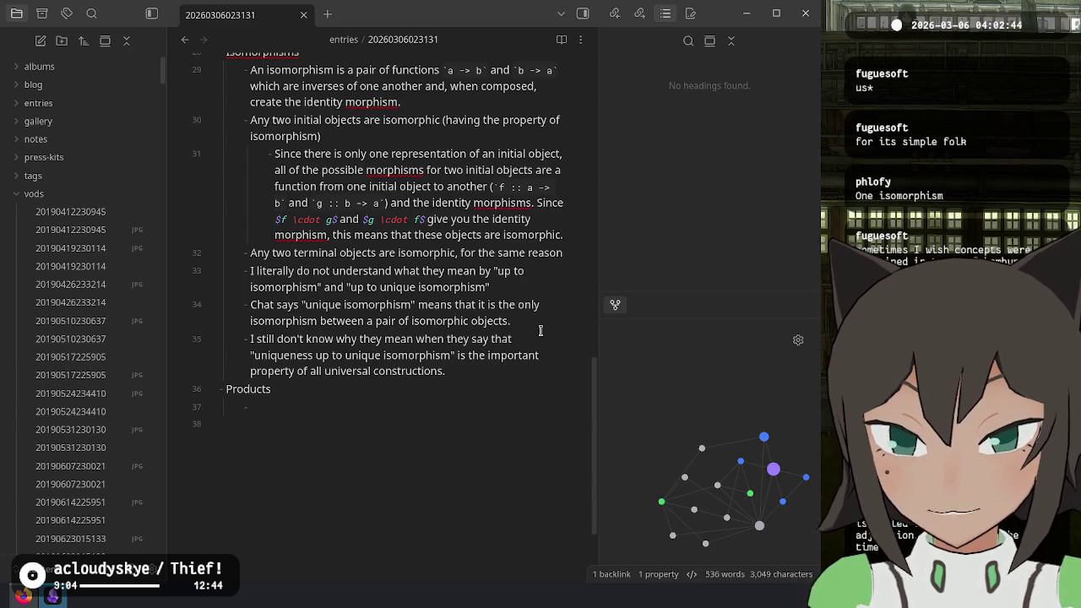
key("BackSpace")
key("End")
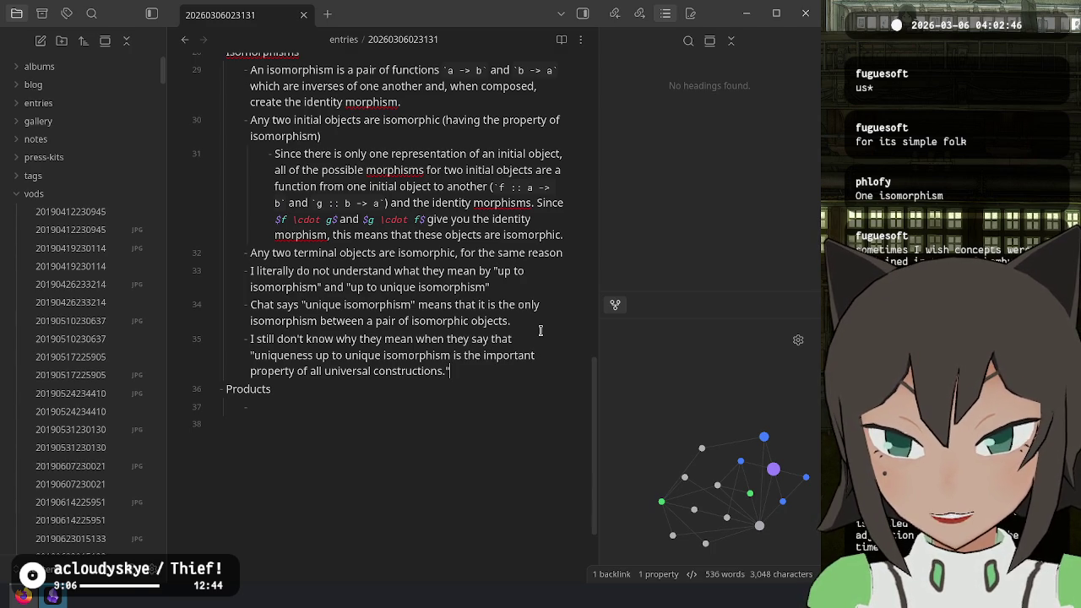
type(" What")
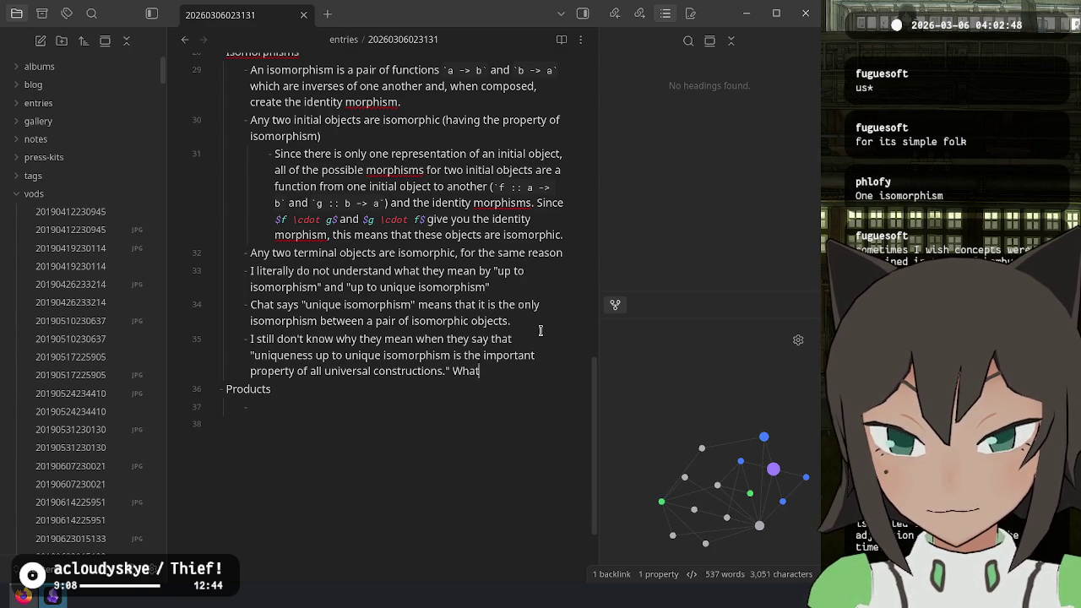
type(" is a universal")
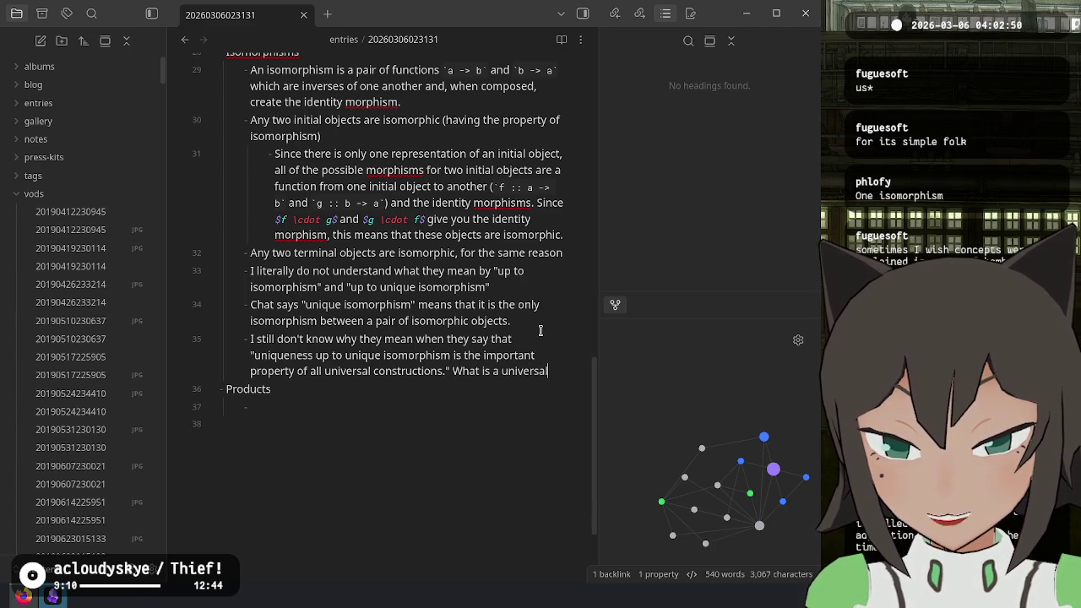
type(" construction???")
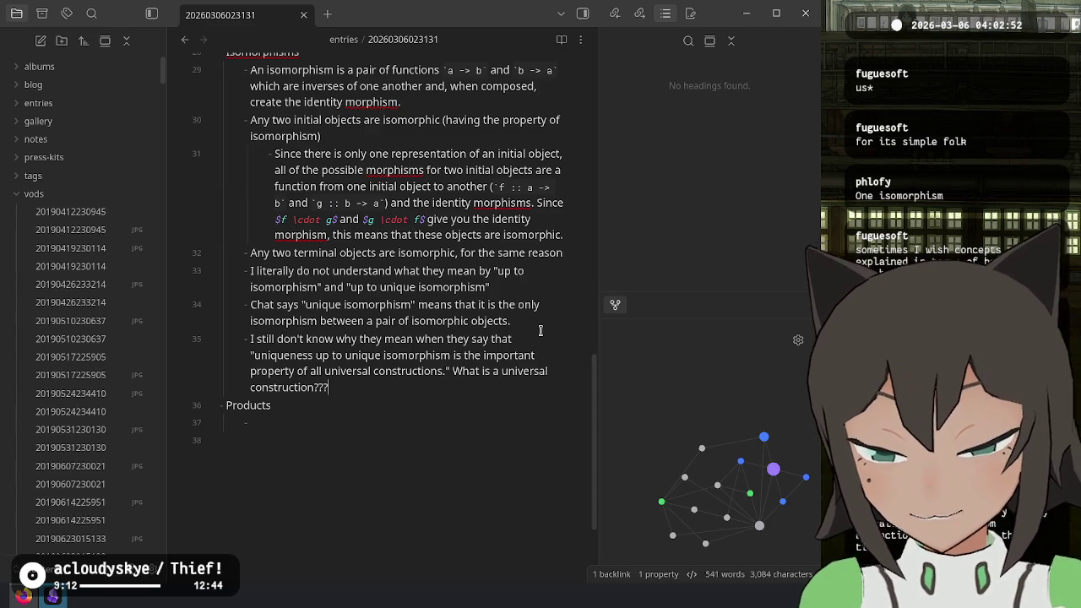
key("Down")
key("alt+Tab")
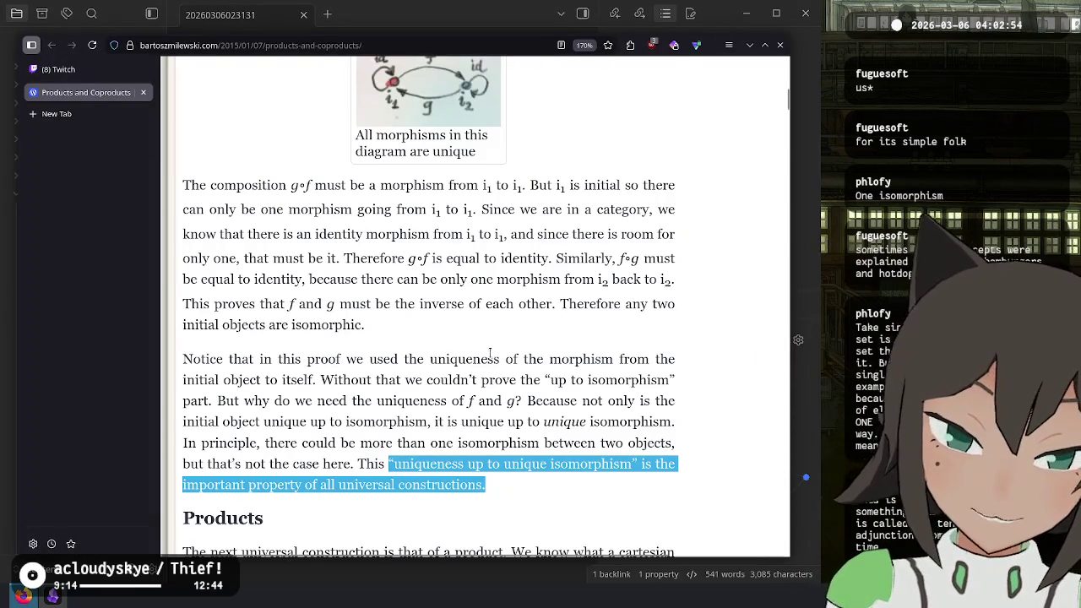
- Check the live chat in the Twitch stream manager, then return to the Products and Coproducts article
scroll(490, 353, "down", 3)
scroll(490, 353, "down", 3)
scroll(490, 353, "up", 2)
left_click(116, 69)
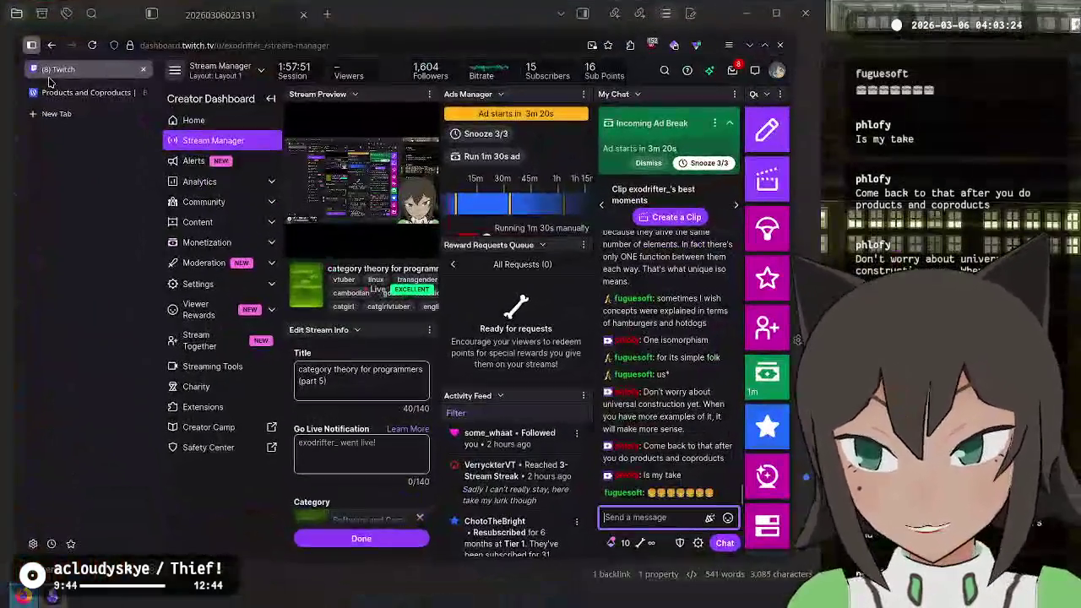
mouse_move(70, 95)
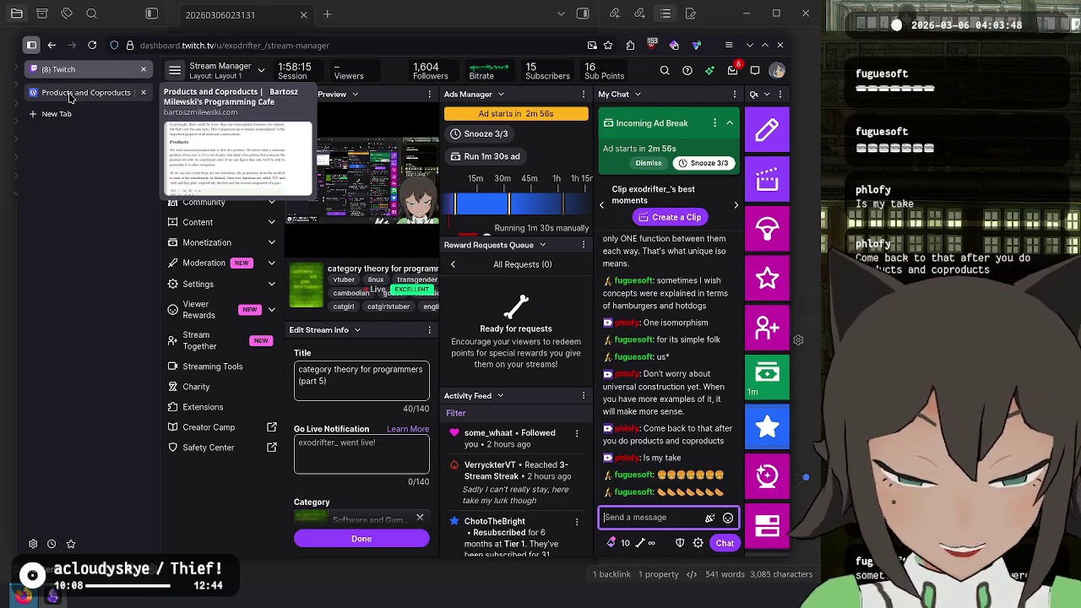
mouse_move(1, 1)
left_click(347, 209)
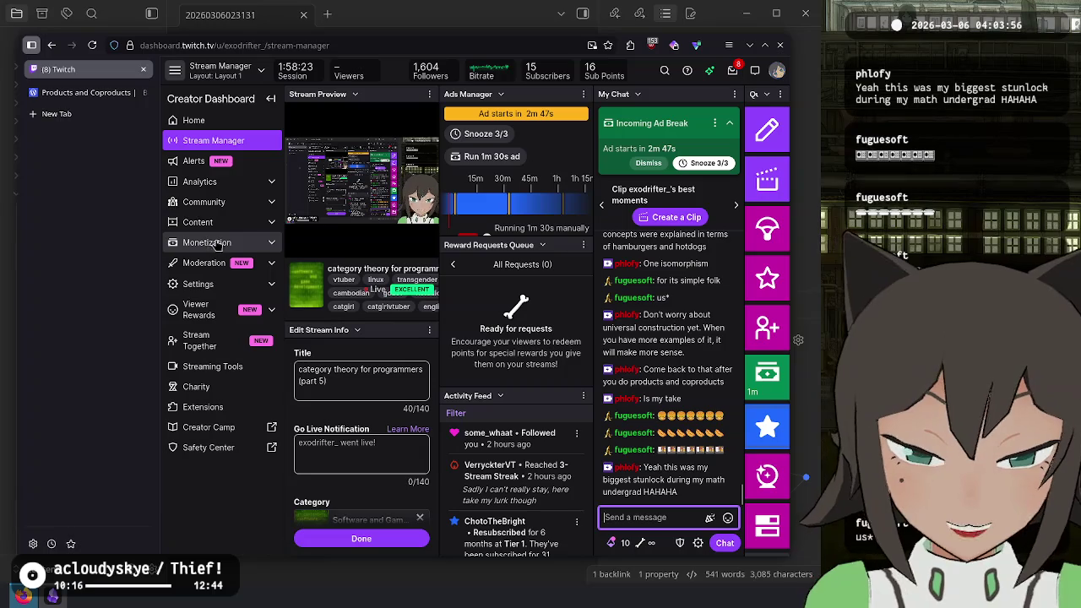
left_click(99, 91)
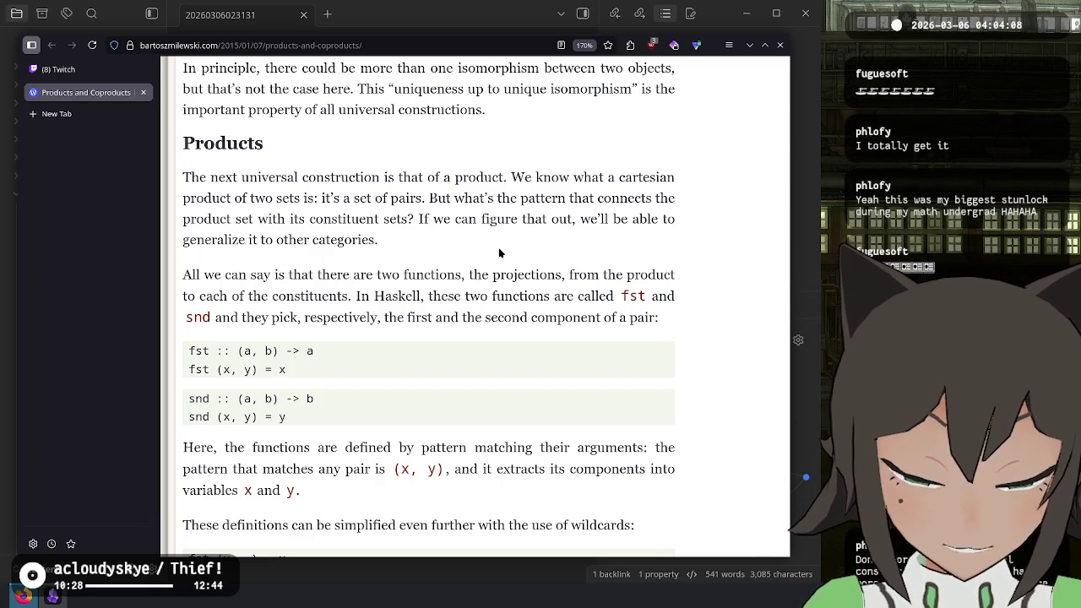
- Scroll to the Products section's fst and snd projection definitions
scroll(499, 253, "down", 1)
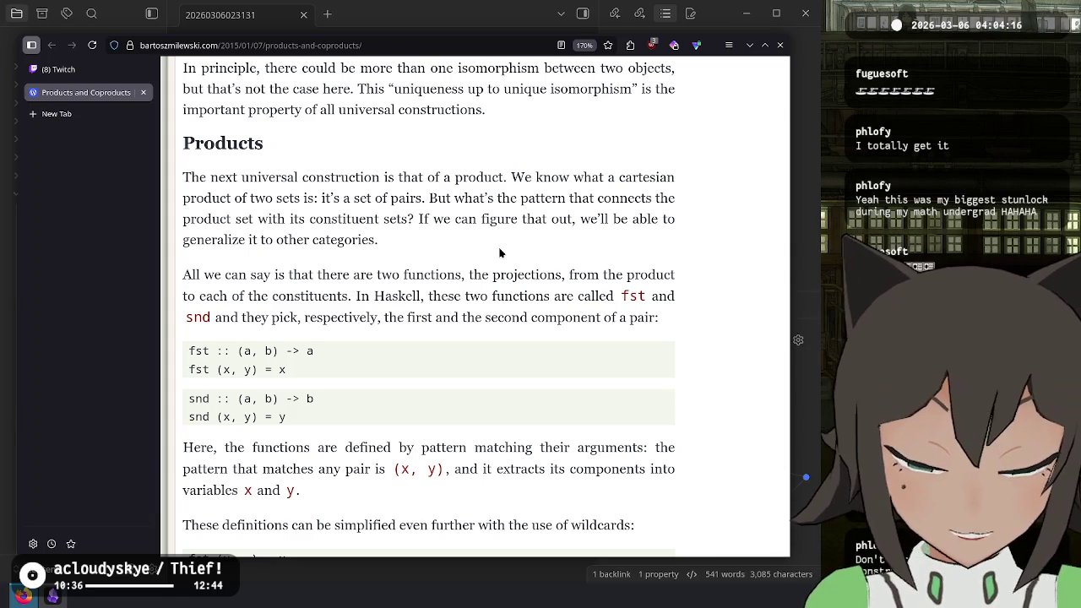
left_click(99, 73)
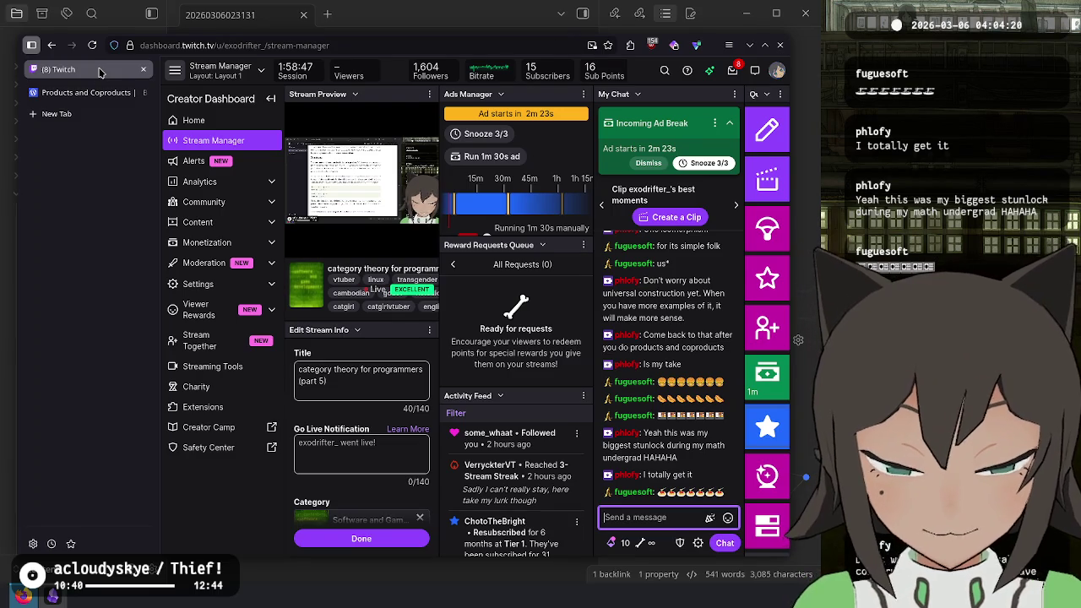
left_click(93, 98)
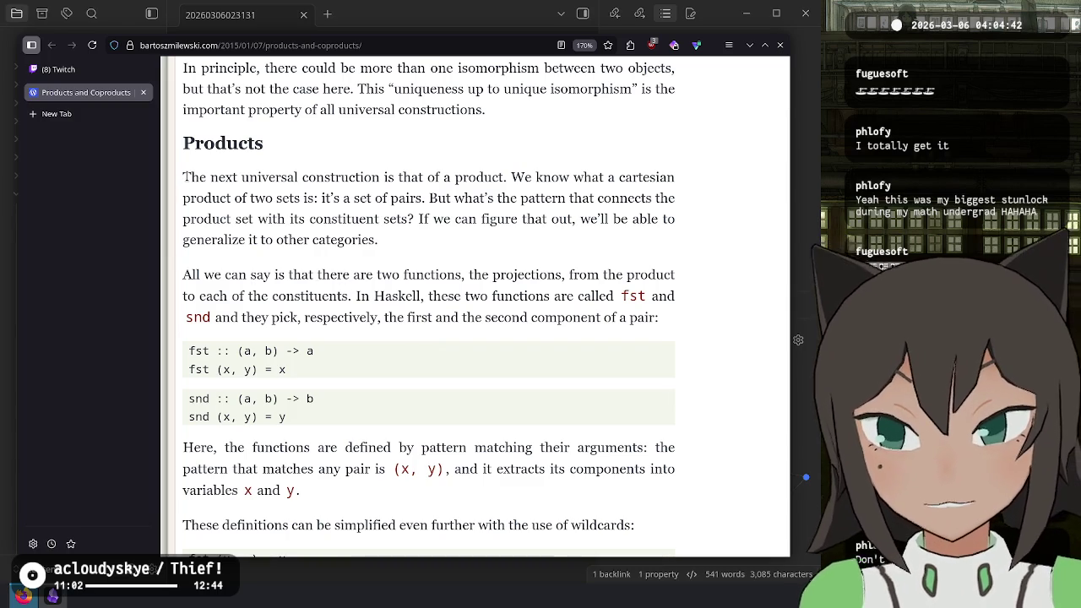
mouse_move(186, 176)
left_mouse_down()
mouse_move(585, 177)
mouse_move(287, 198)
mouse_move(548, 200)
mouse_move(248, 219)
mouse_move(441, 220)
mouse_move(410, 220)
left_mouse_up()
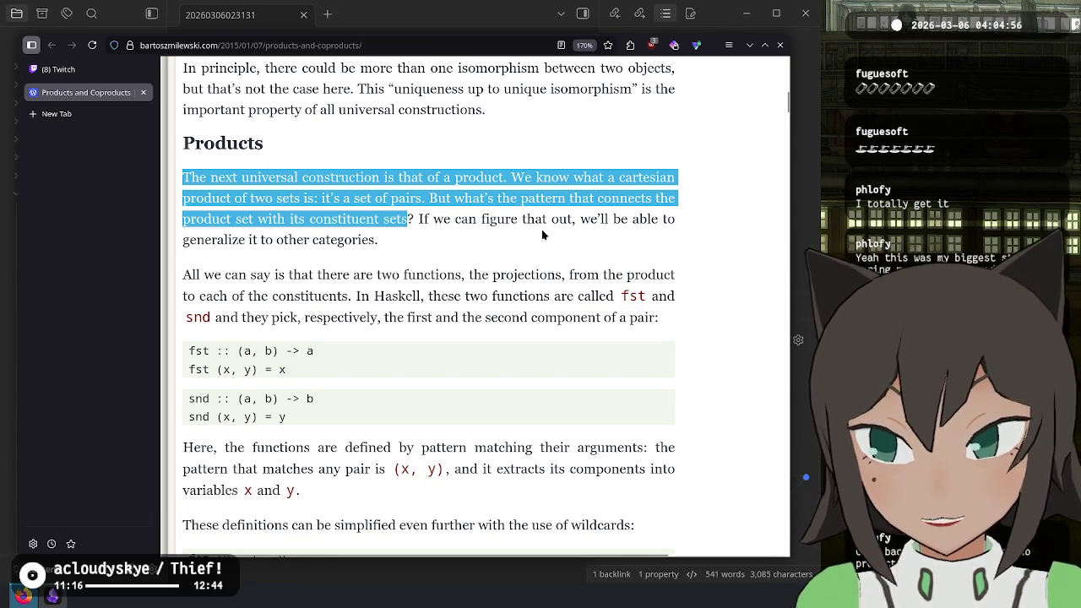
left_click(436, 183)
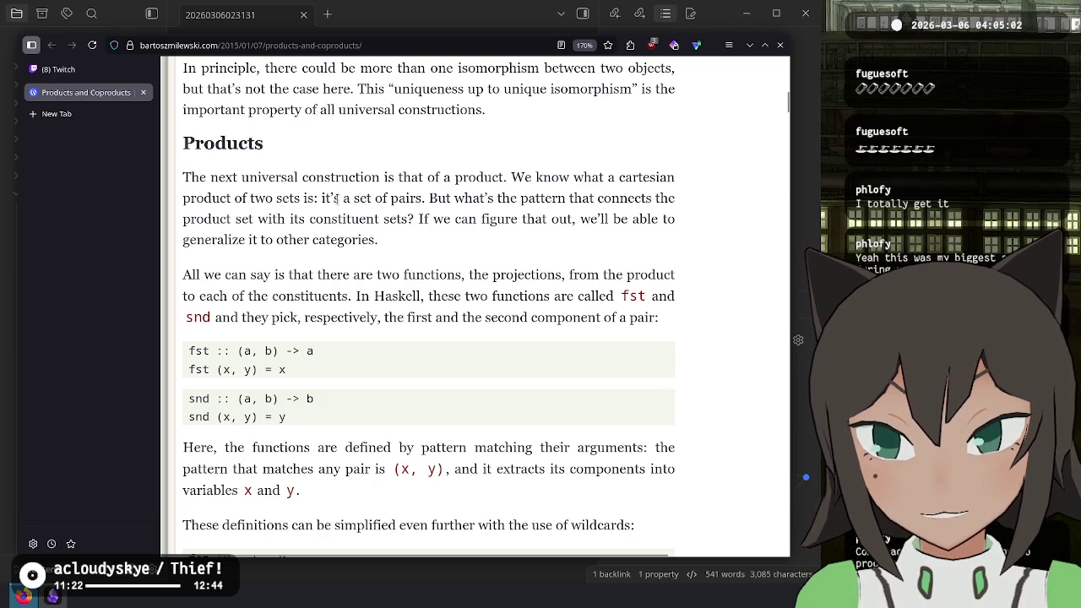
left_click_drag(431, 200, 524, 172)
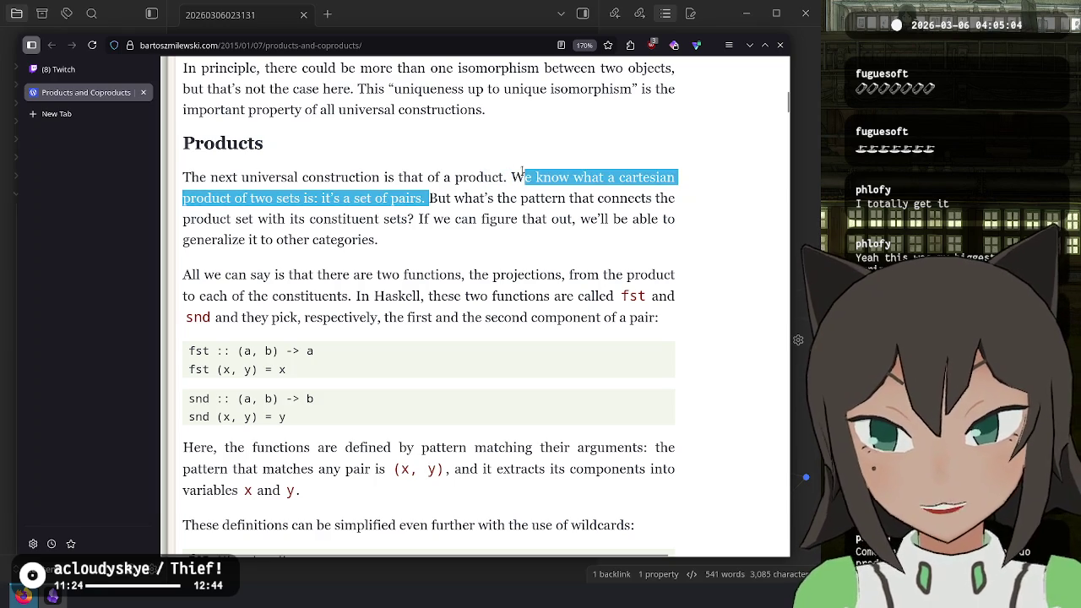
left_click(435, 200)
mouse_move(435, 199)
left_mouse_down()
mouse_move(664, 200)
mouse_move(251, 220)
mouse_move(362, 203)
mouse_move(412, 219)
left_mouse_up()
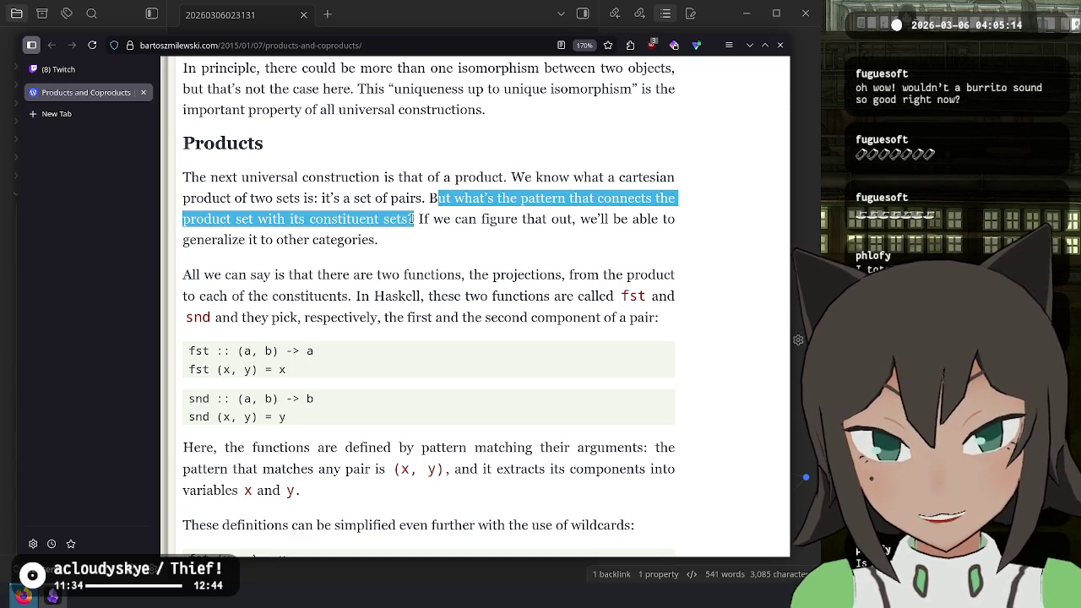
mouse_move(412, 219)
left_mouse_down()
mouse_move(577, 224)
mouse_move(289, 222)
mouse_move(390, 253)
left_mouse_up()
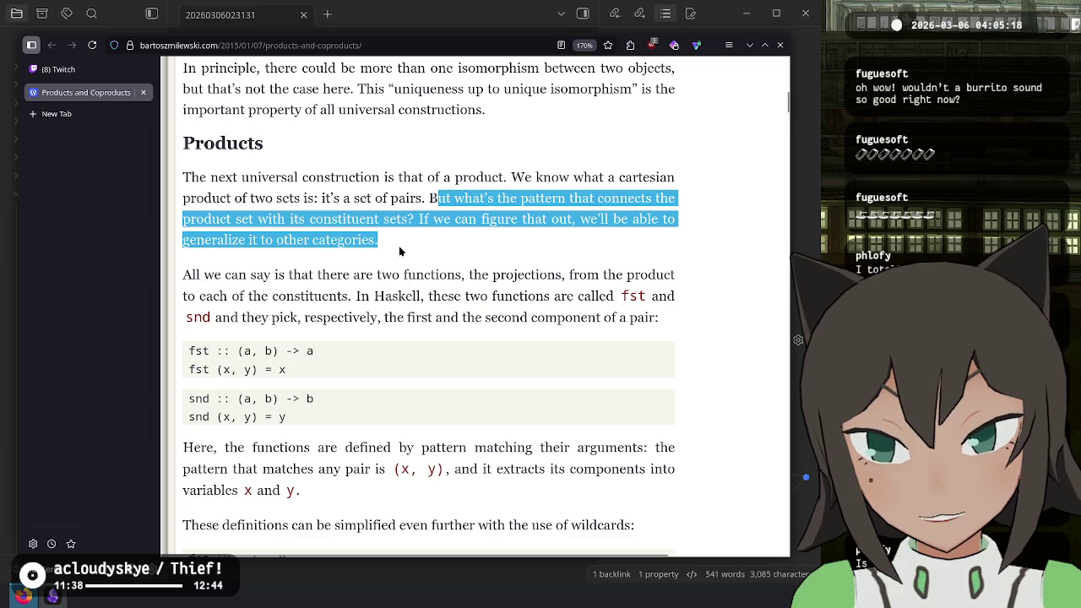
left_click(399, 250)
mouse_move(319, 279)
left_mouse_down()
mouse_move(361, 294)
mouse_move(326, 274)
left_mouse_up()
mouse_move(434, 275)
left_mouse_down()
mouse_move(668, 275)
mouse_move(329, 296)
mouse_move(663, 296)
mouse_move(218, 318)
mouse_move(301, 318)
left_mouse_up()
left_click(226, 353)
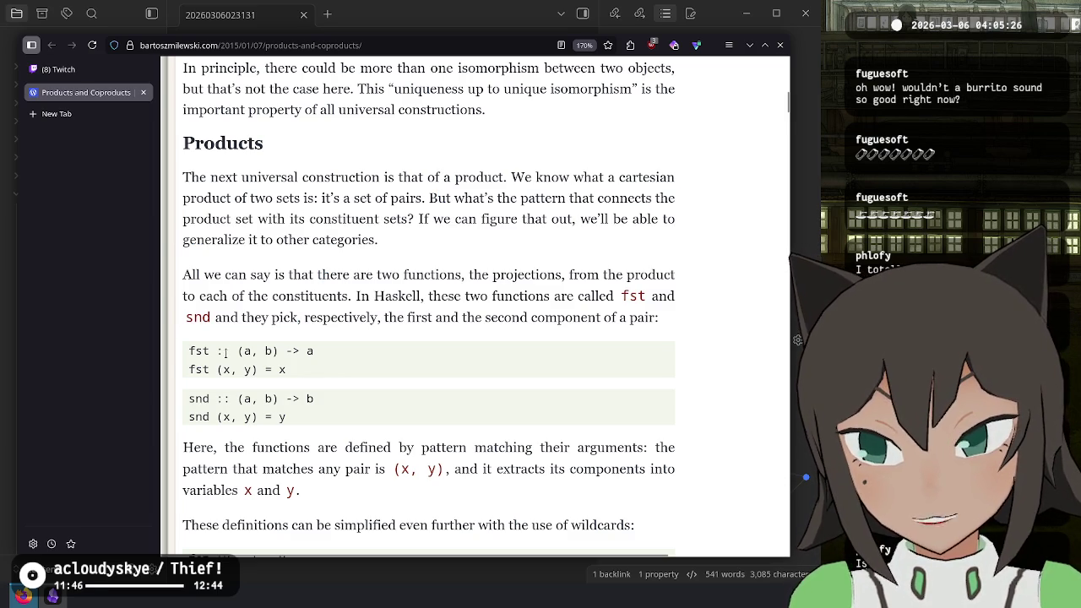
double_click(282, 369)
left_click_drag(243, 417, 254, 418)
left_click(289, 422)
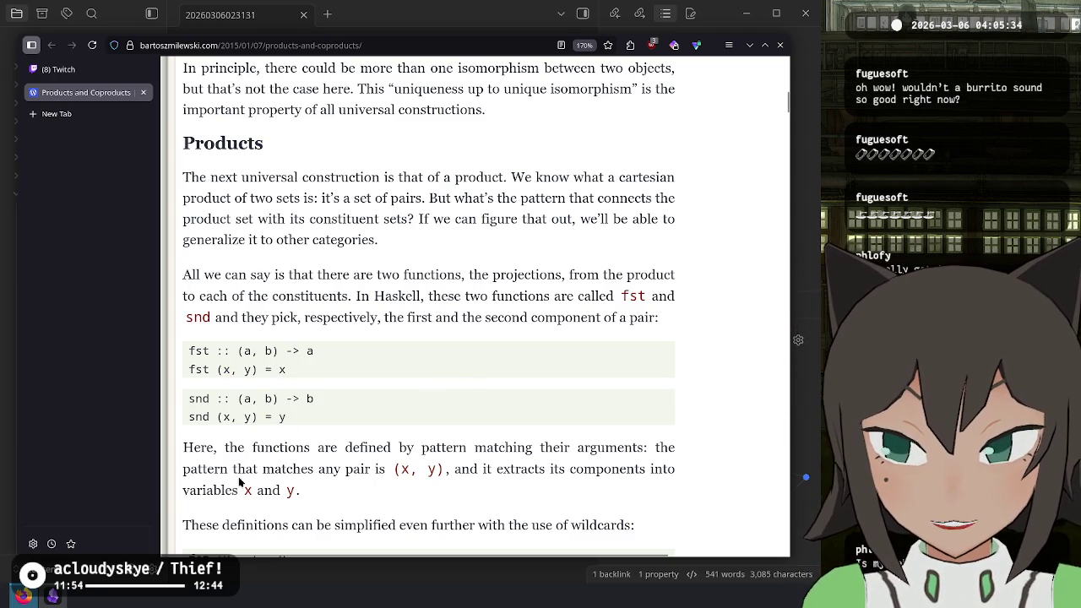
left_click_drag(245, 471, 297, 507)
left_click(344, 488)
scroll(345, 494, "down", 3)
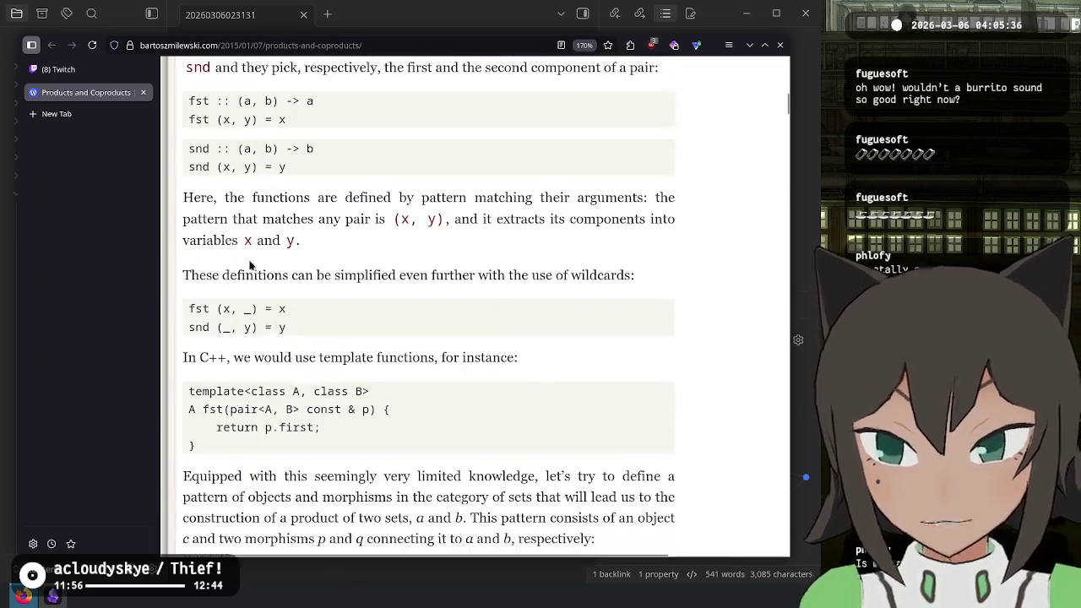
mouse_move(217, 308)
left_mouse_down()
mouse_move(350, 357)
mouse_move(336, 339)
left_mouse_up()
left_click(265, 391)
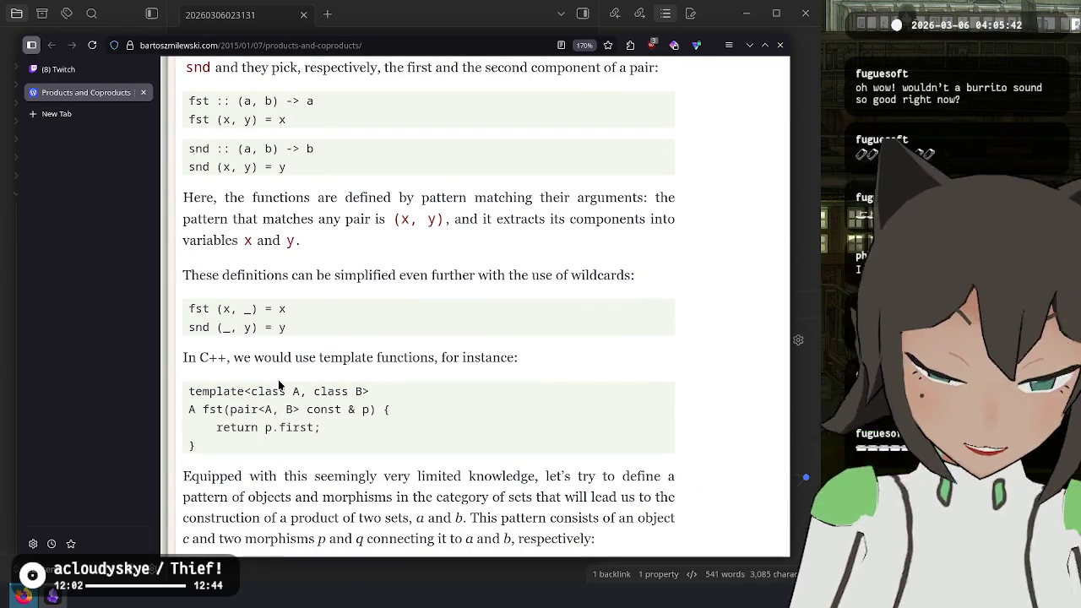
scroll(299, 239, "down", 3)
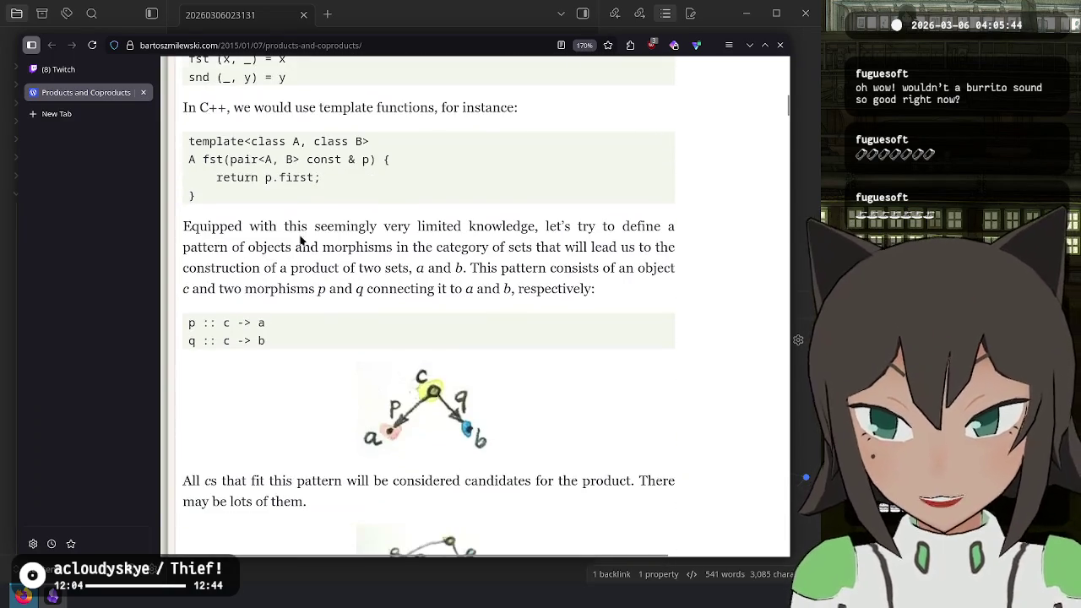
mouse_move(278, 225)
left_mouse_down()
mouse_move(548, 225)
mouse_move(299, 247)
mouse_move(554, 254)
left_mouse_up()
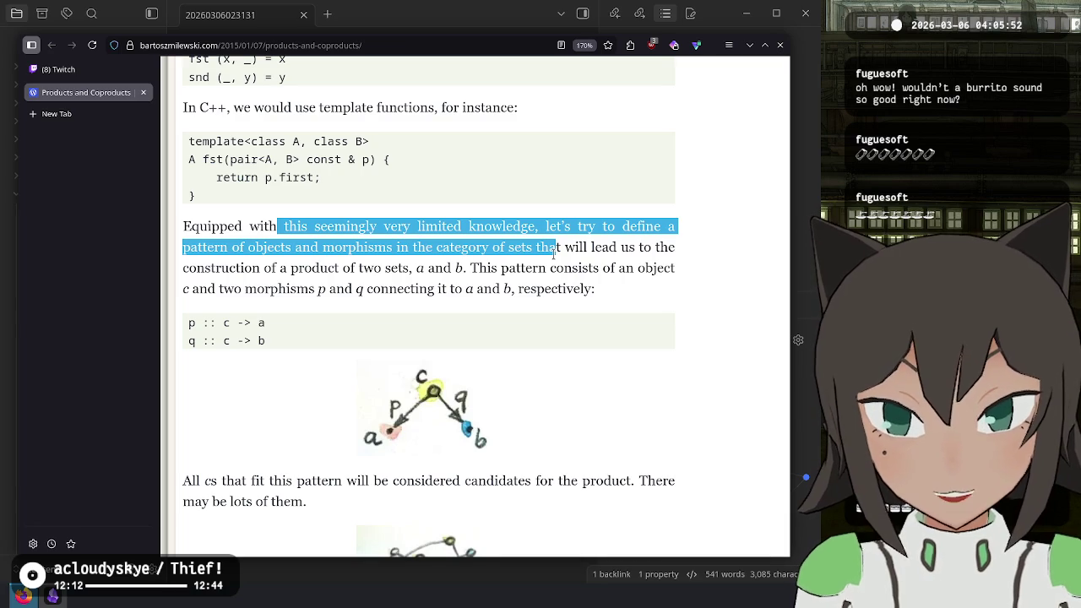
mouse_move(554, 254)
left_mouse_down()
mouse_move(500, 269)
mouse_move(302, 268)
mouse_move(406, 284)
mouse_move(413, 269)
left_mouse_up()
left_click(414, 269)
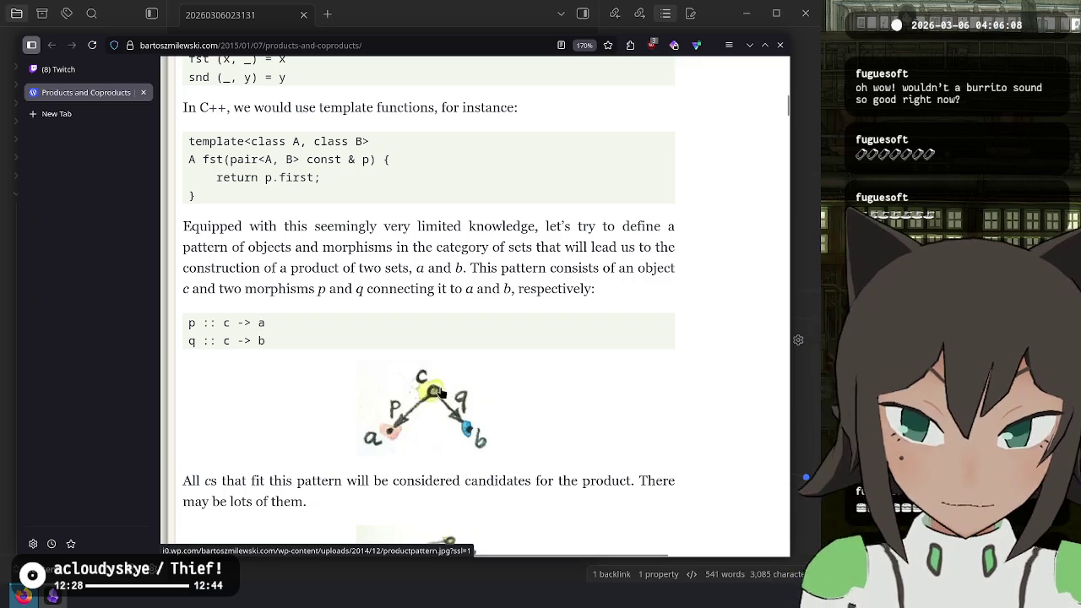
scroll(386, 386, "down", 3)
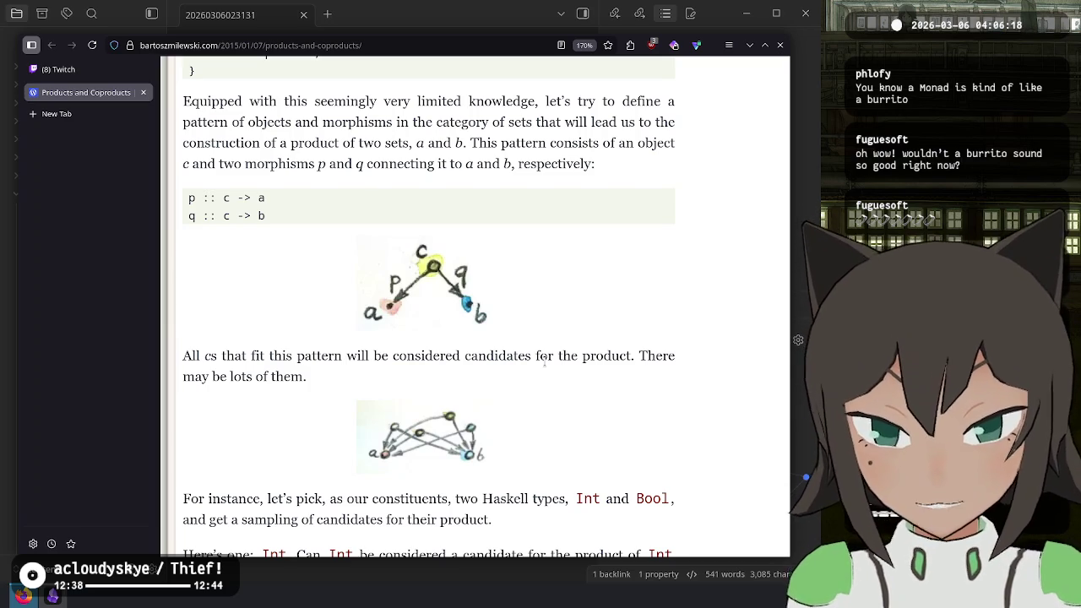
scroll(523, 366, "down", 3)
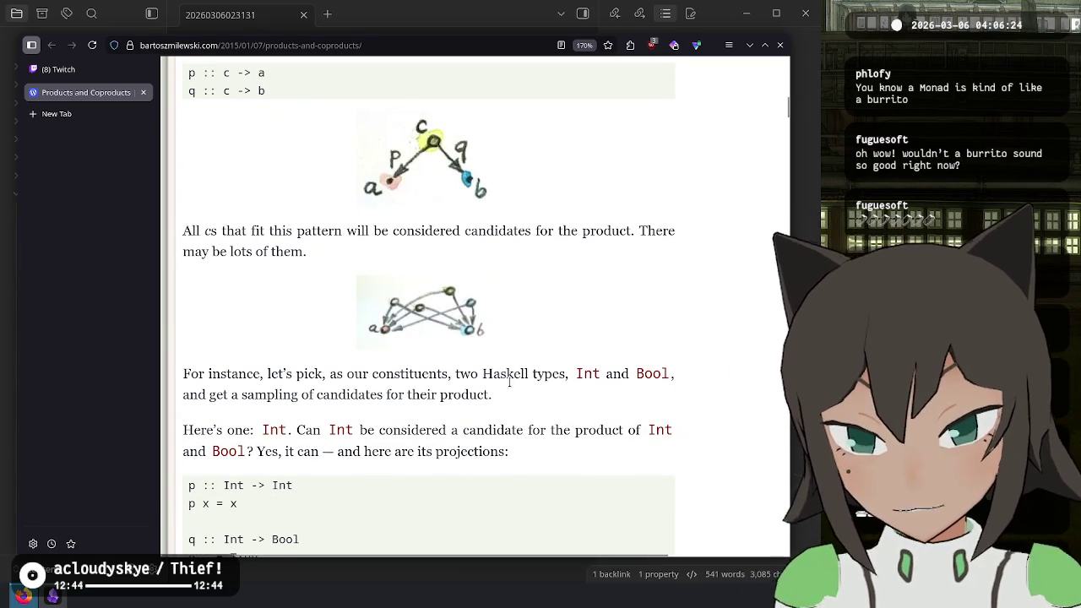
scroll(484, 407, "down", 3)
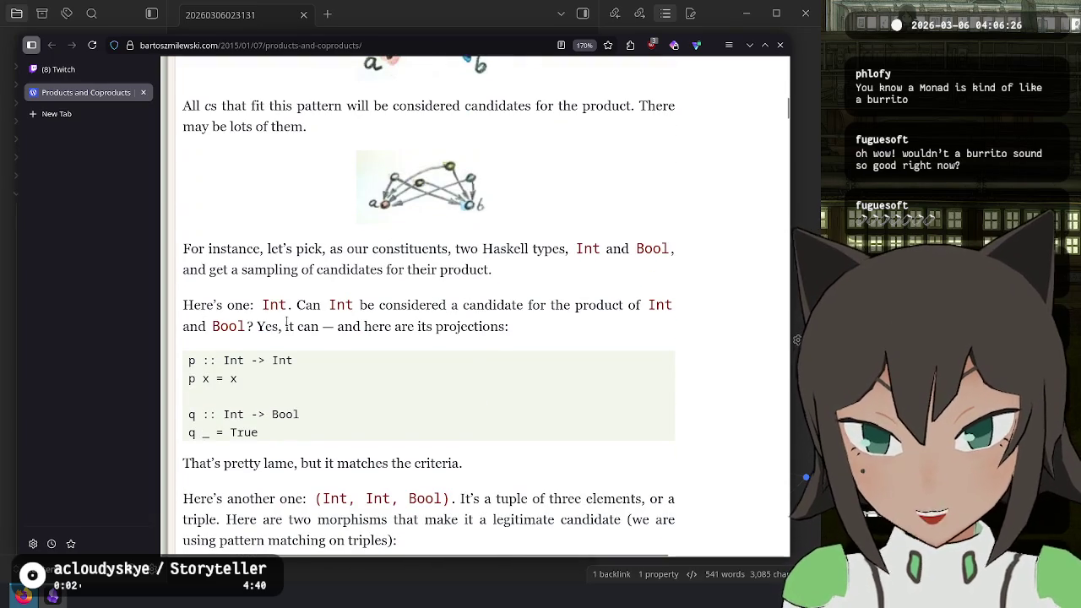
double_click(519, 305)
left_click(454, 391)
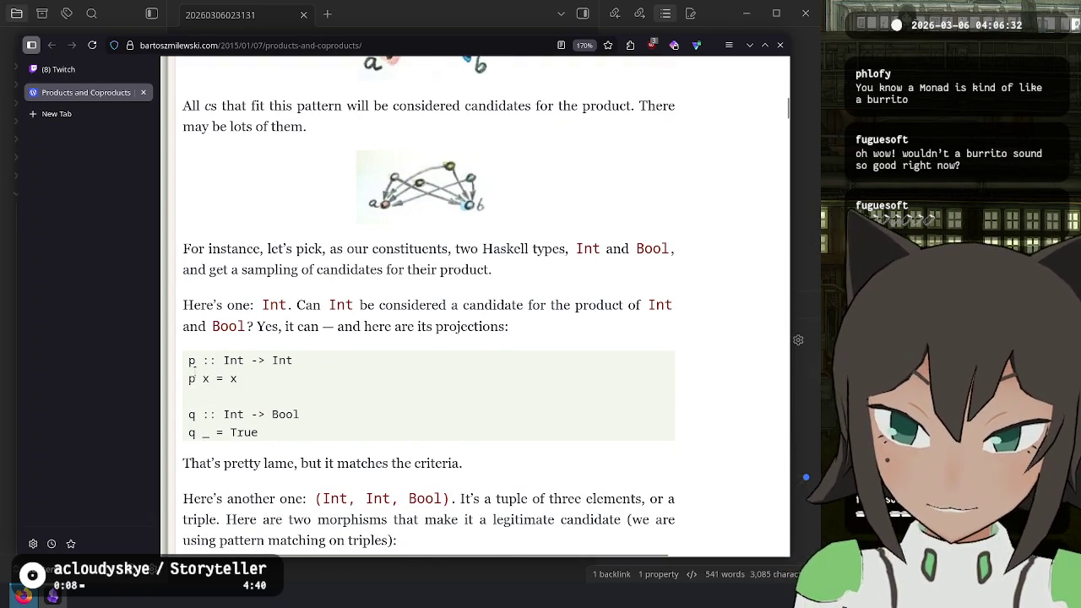
mouse_move(189, 363)
left_mouse_down()
mouse_move(231, 386)
mouse_move(182, 366)
left_mouse_up()
left_click(230, 385)
left_click(188, 368)
double_click(191, 363)
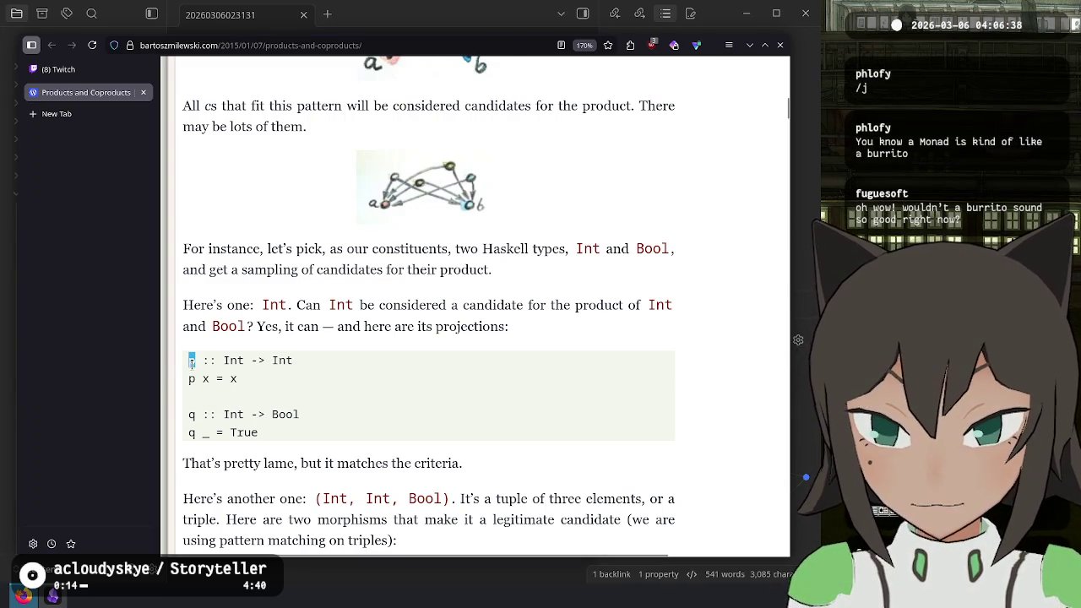
scroll(300, 348, "up", 2)
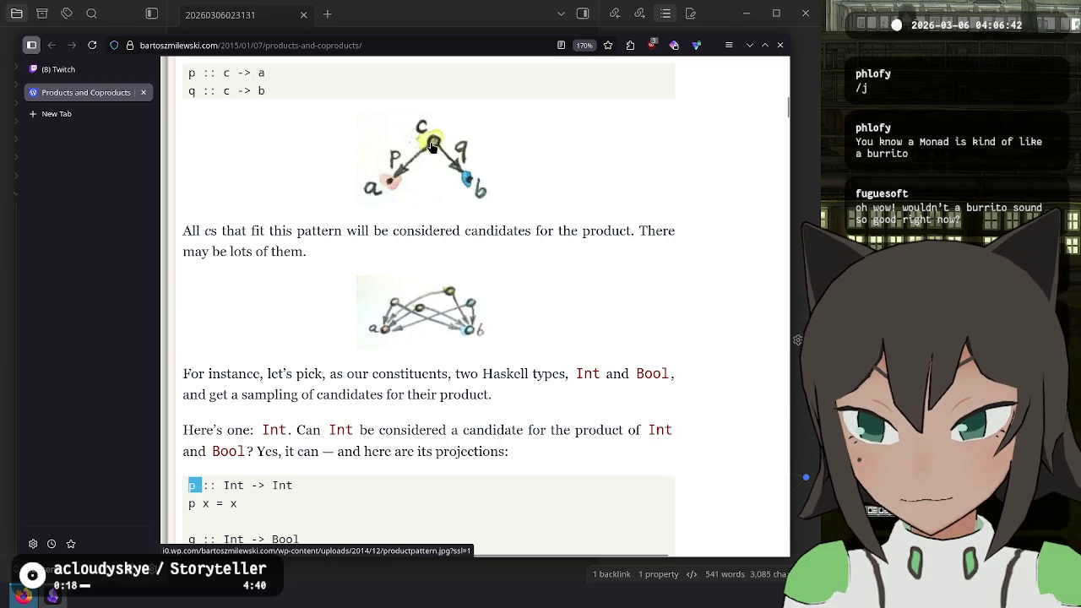
scroll(220, 414, "down", 2)
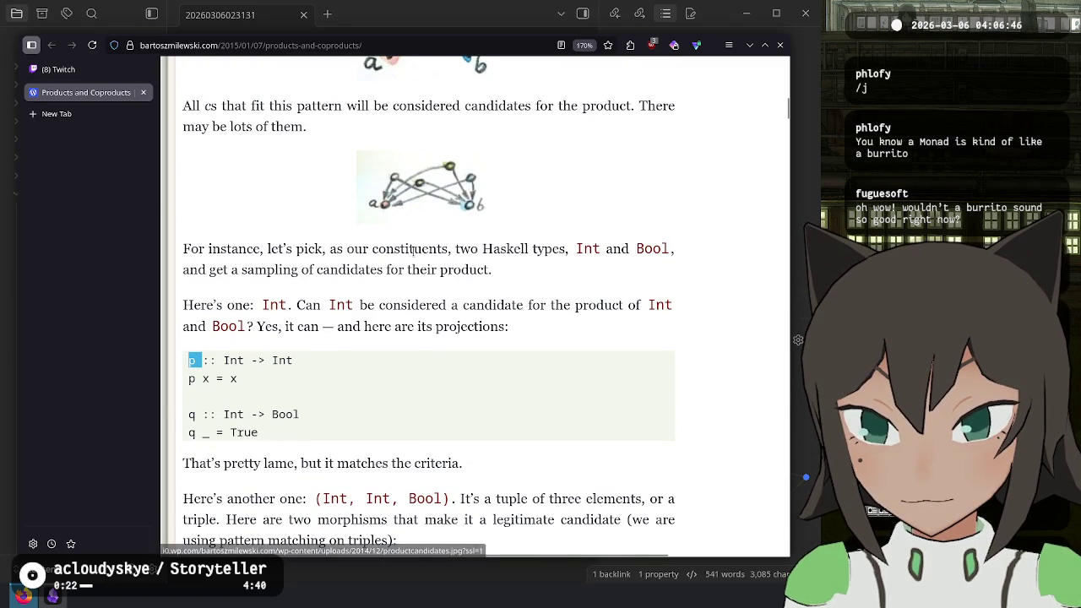
mouse_move(281, 432)
left_mouse_down()
mouse_move(195, 355)
mouse_move(213, 378)
mouse_move(211, 435)
mouse_move(263, 439)
mouse_move(190, 415)
left_mouse_up()
left_click(241, 427)
double_click(241, 432)
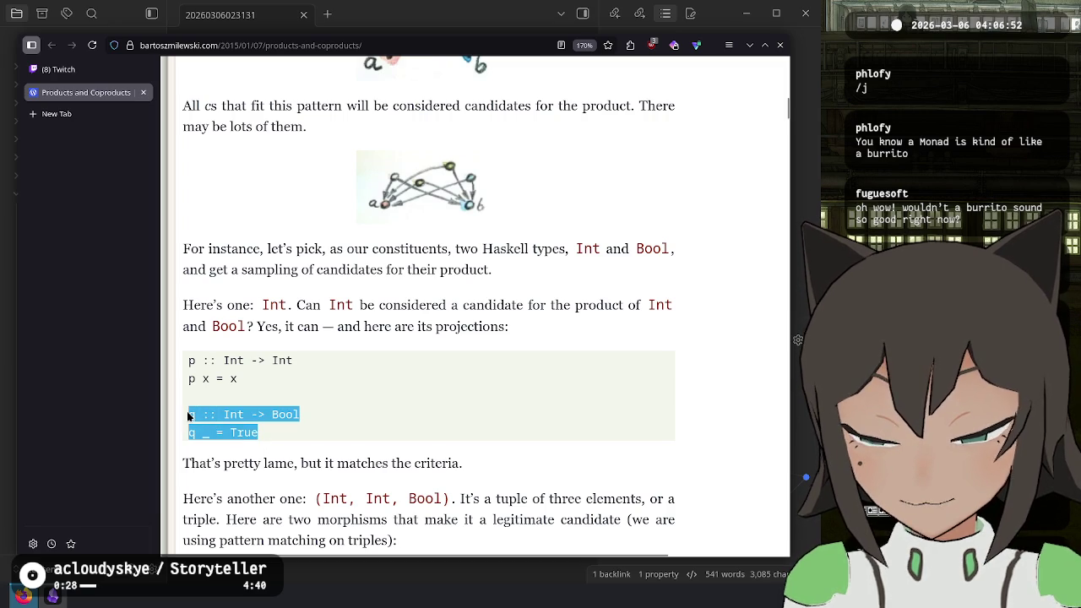
left_click(195, 418)
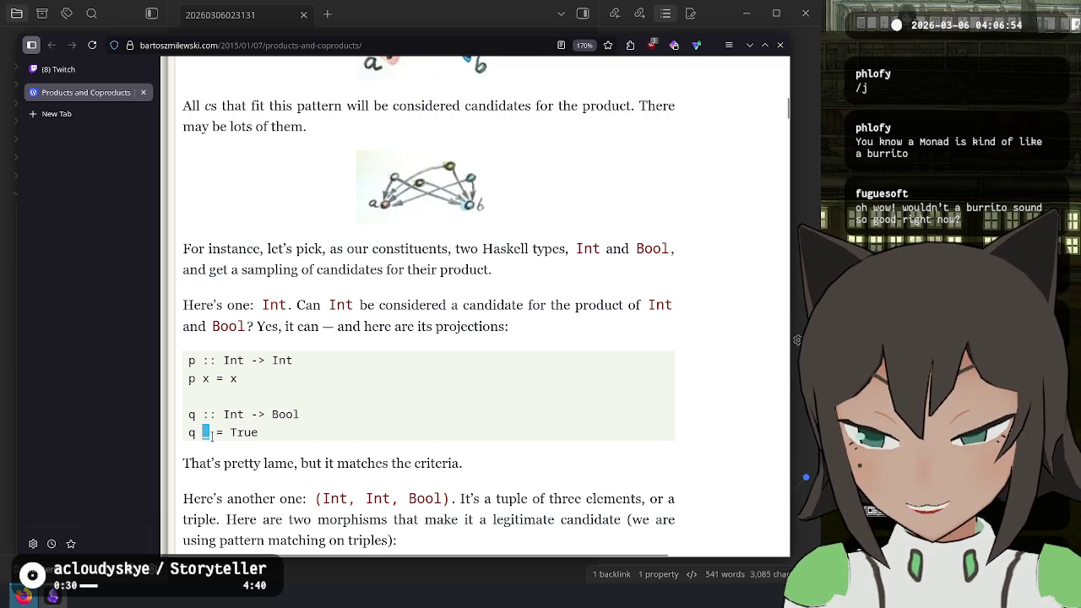
left_click(261, 430)
scroll(275, 304, "up", 4)
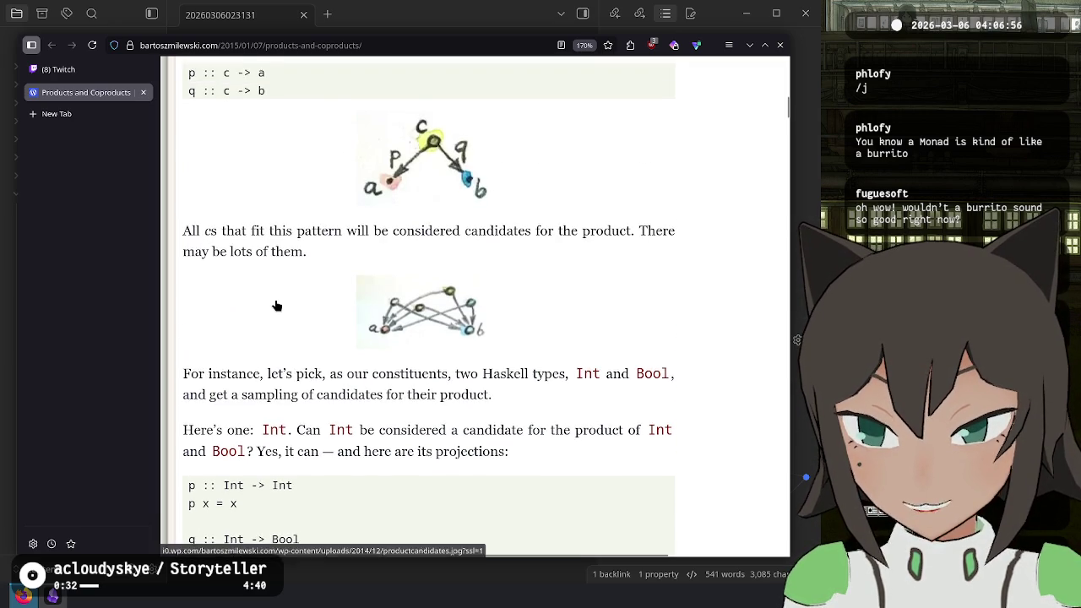
scroll(276, 305, "up", 1)
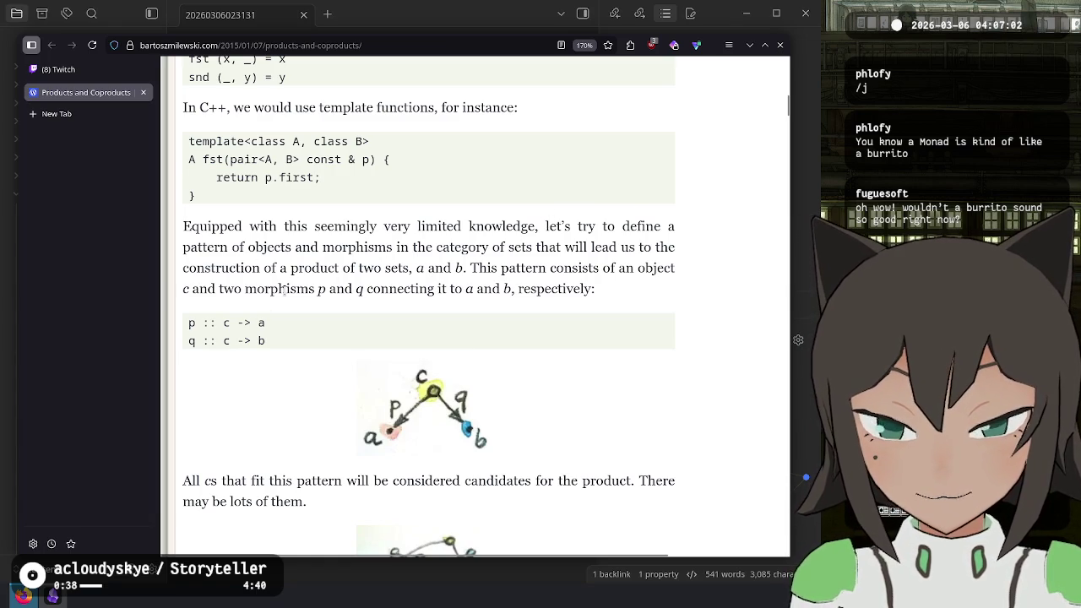
scroll(285, 291, "down", 3)
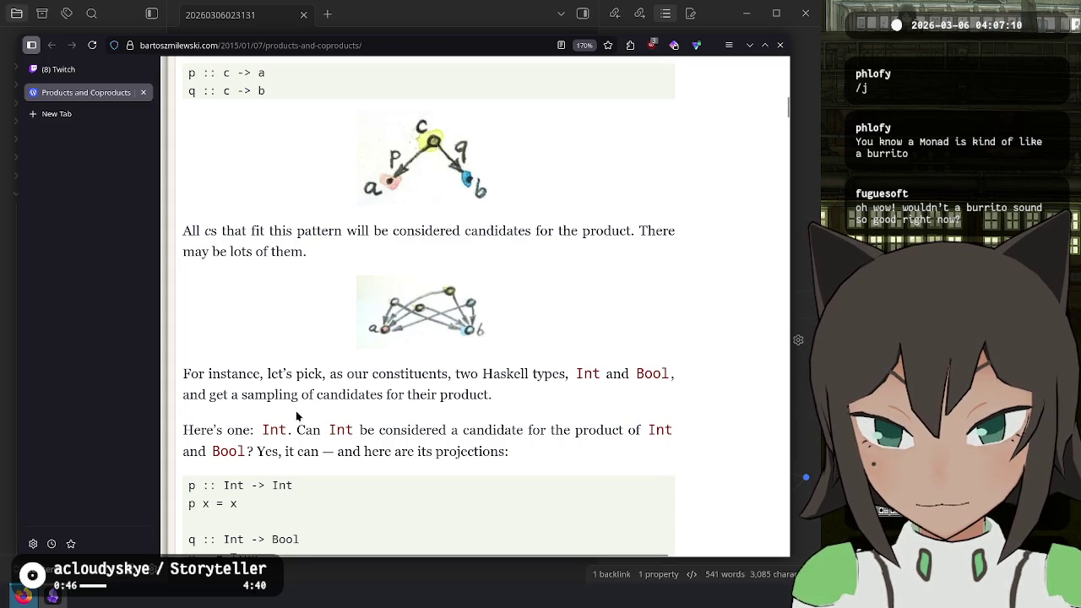
scroll(331, 462, "down", 3)
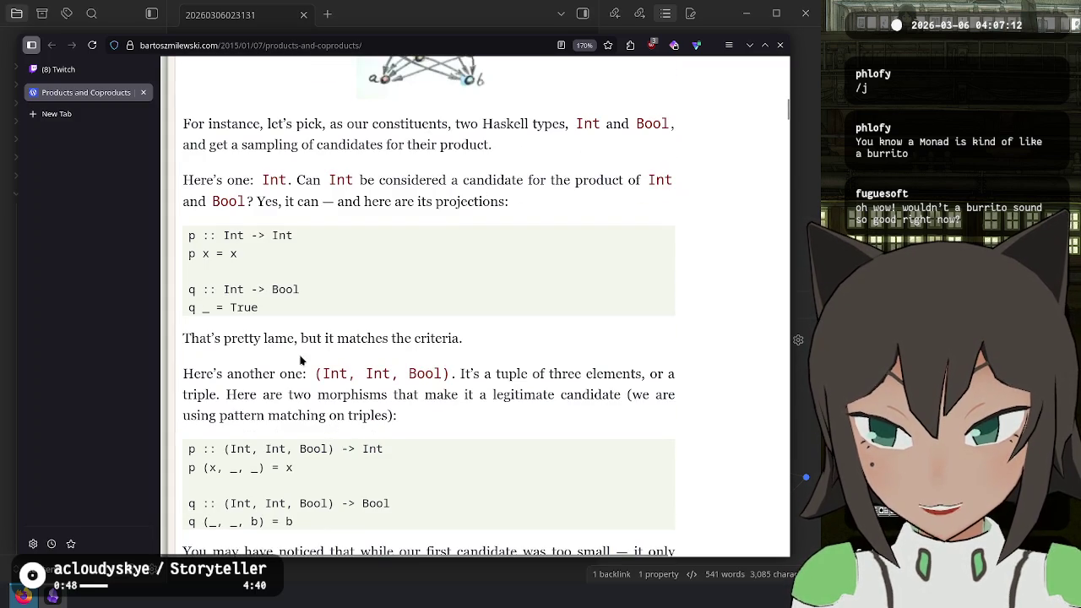
left_click_drag(301, 165, 338, 301)
left_click(338, 302)
mouse_move(468, 343)
left_mouse_down()
mouse_move(363, 203)
mouse_move(374, 182)
left_mouse_up()
scroll(414, 174, "up", 3)
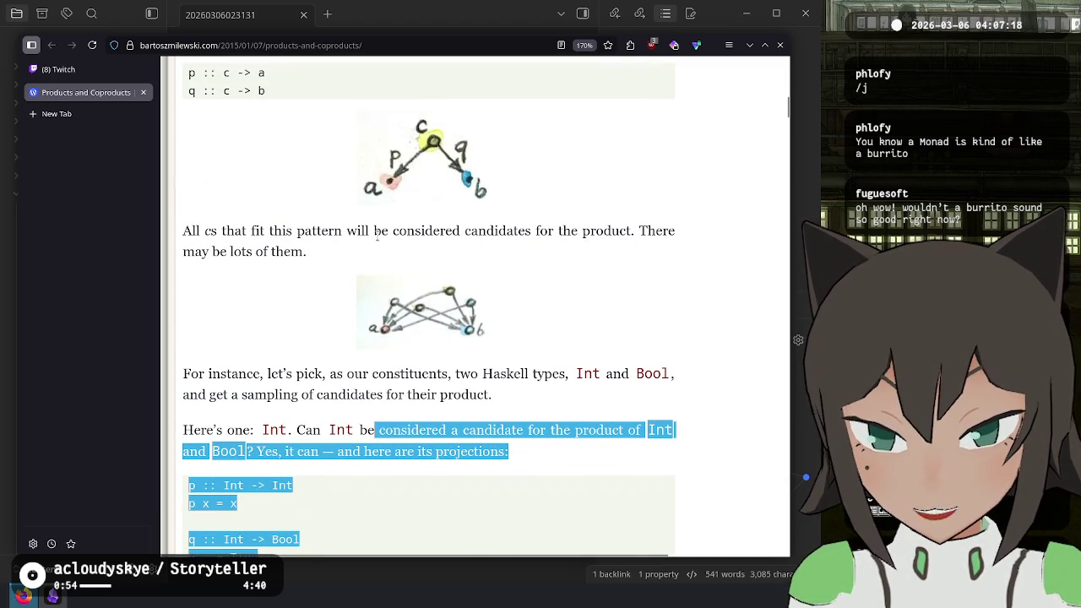
left_click(384, 259)
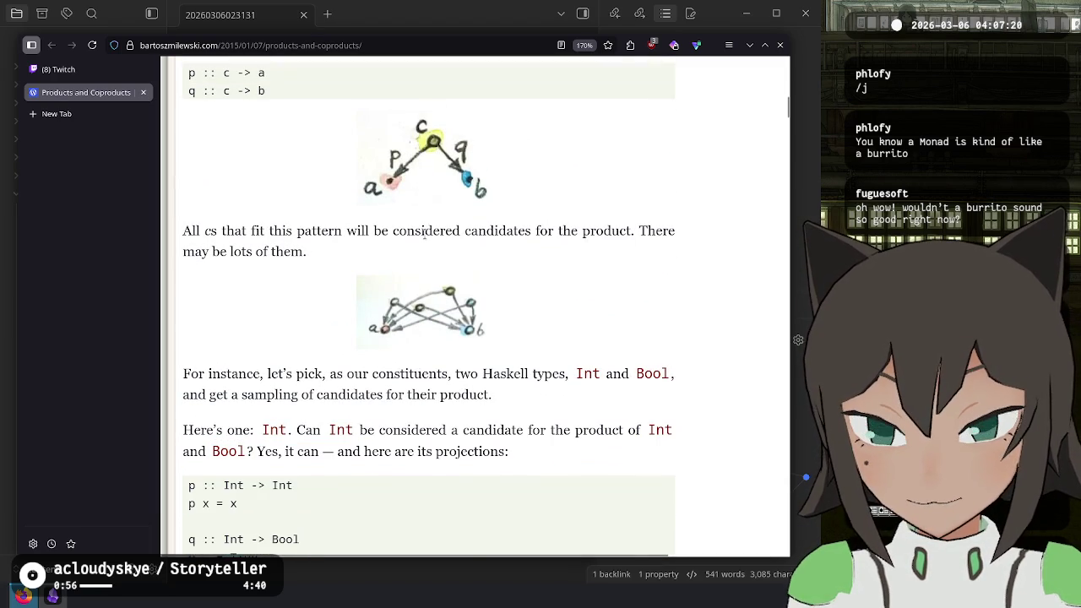
scroll(310, 414, "down", 3)
scroll(271, 451, "up", 2)
mouse_move(258, 433)
left_mouse_down()
mouse_move(174, 422)
mouse_move(196, 414)
mouse_move(183, 415)
left_mouse_up()
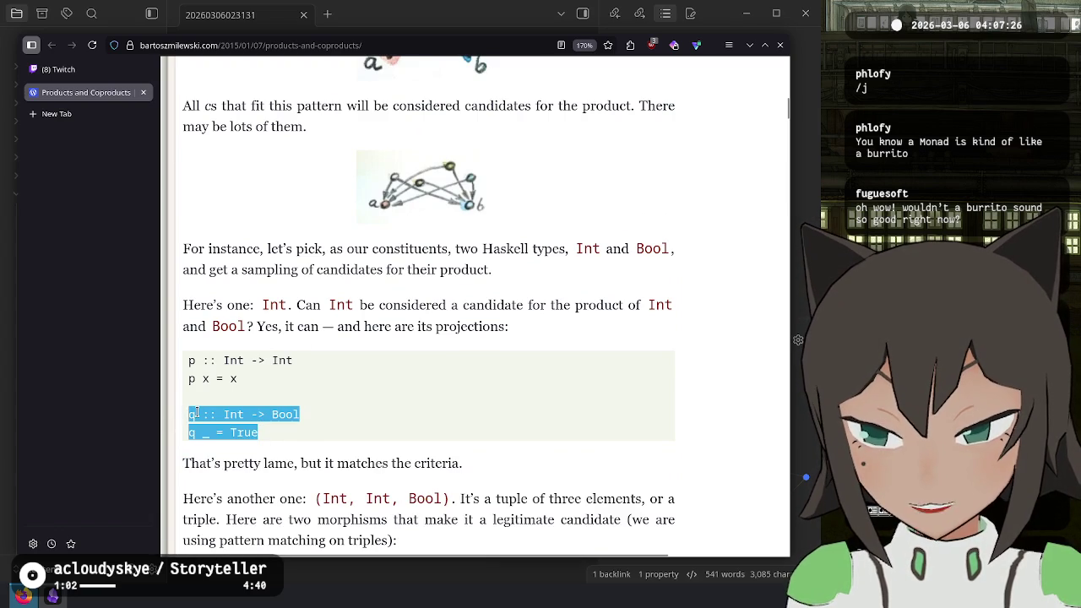
triple_click(226, 415)
left_click(236, 418)
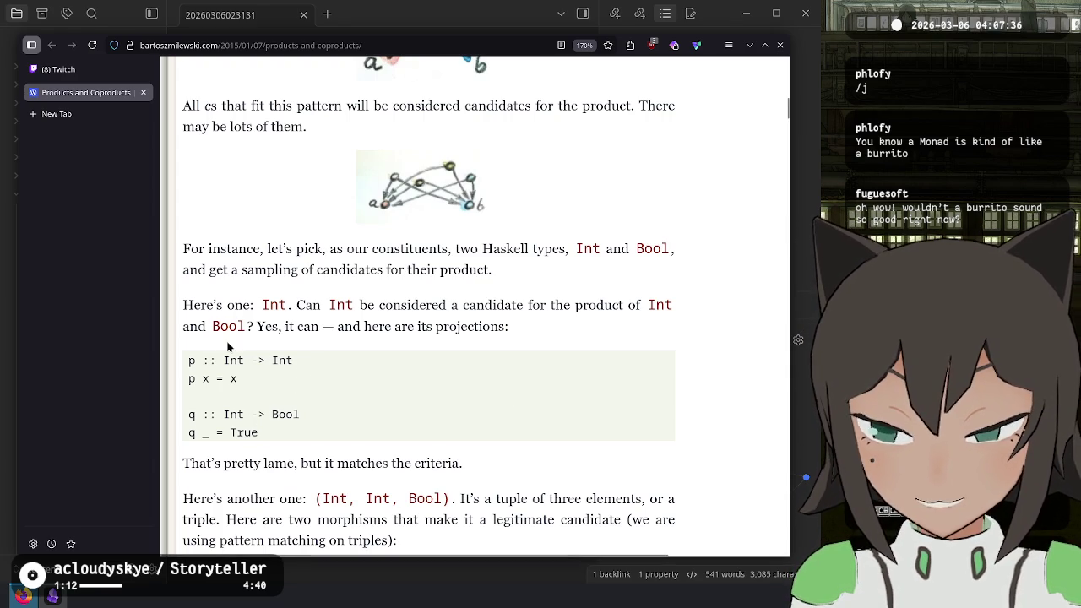
scroll(414, 143, "up", 3)
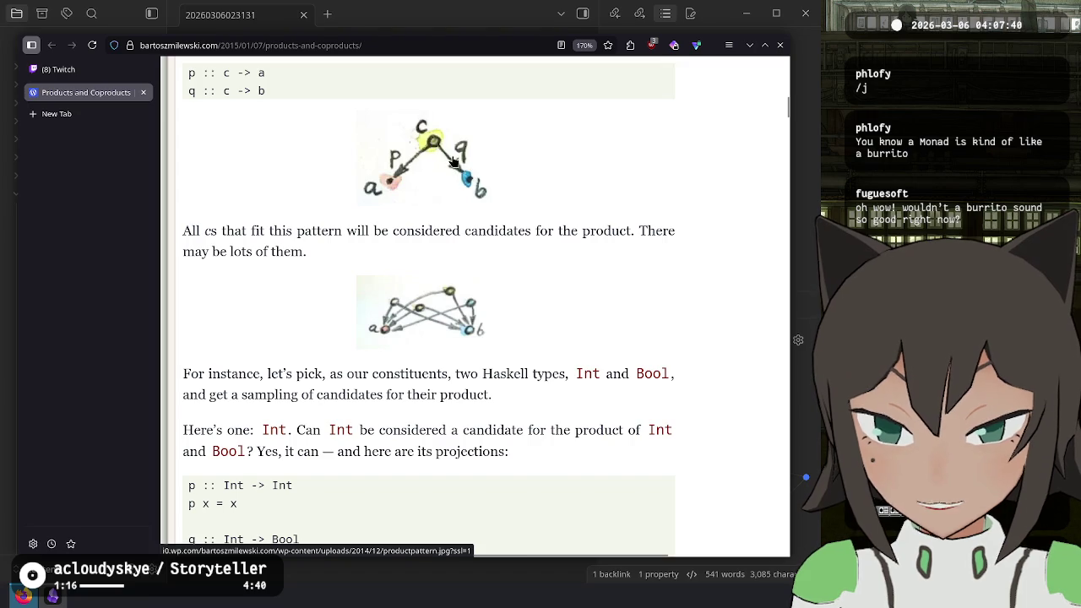
scroll(448, 169, "up", 3)
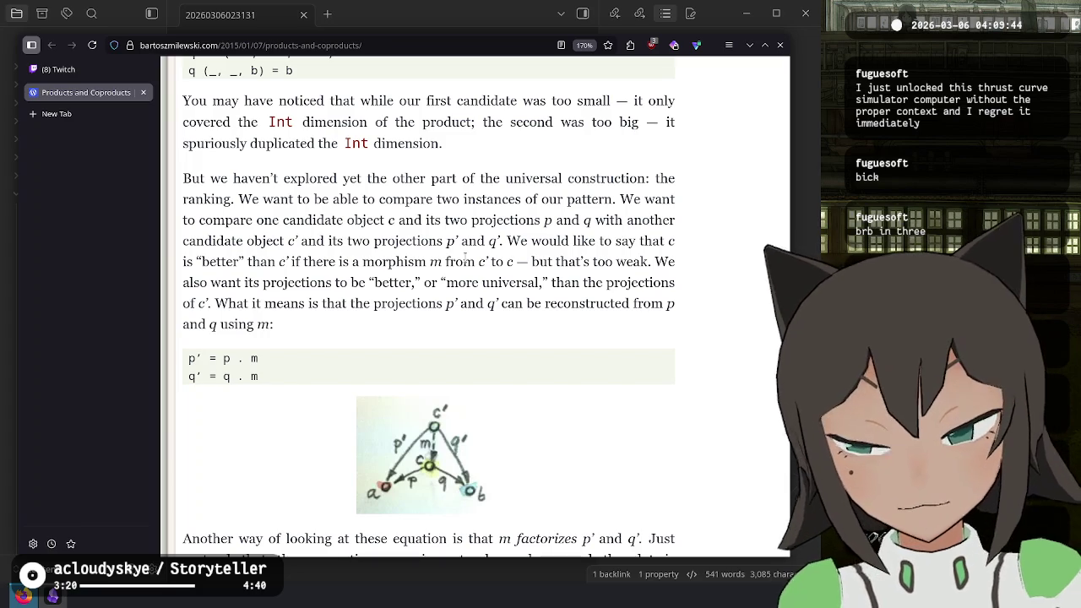
- Scroll to the p' = p . m ranking paragraph and view productranking.jpg at full size
scroll(472, 171, "down", 3)
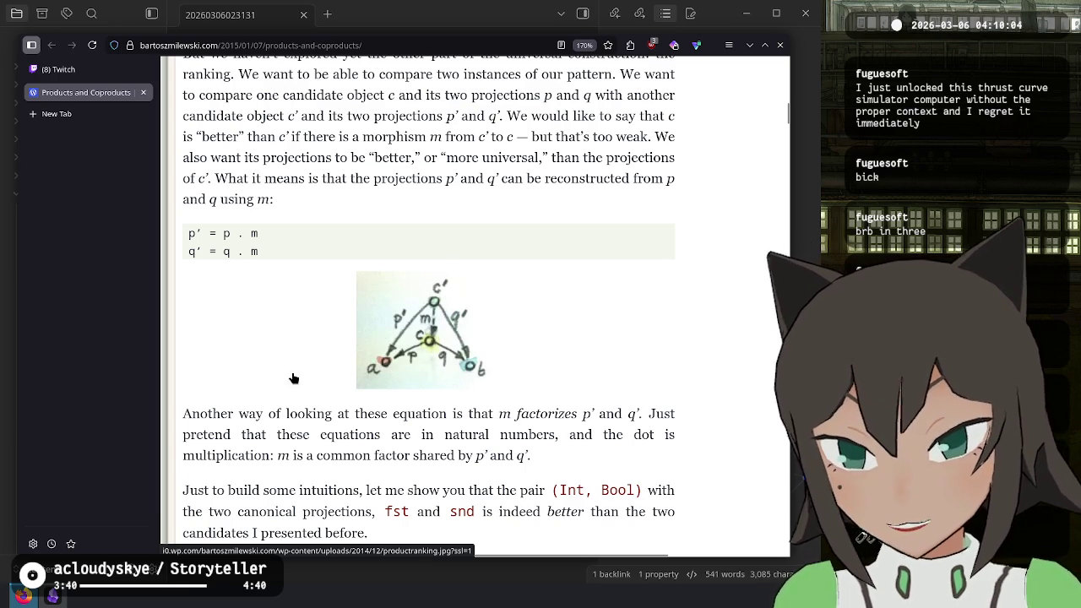
left_click(405, 376)
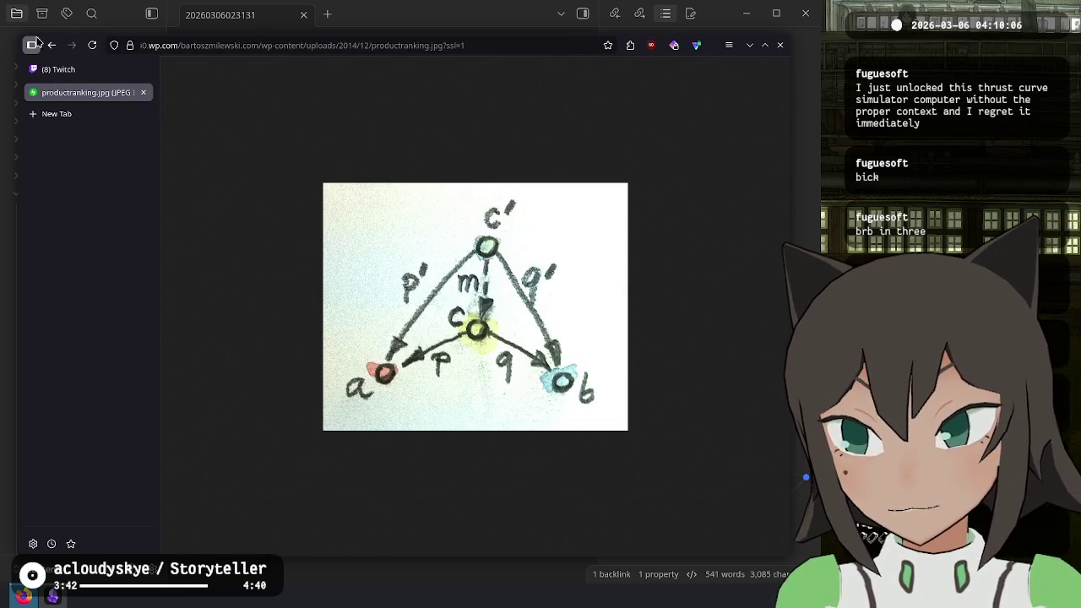
left_click(51, 44)
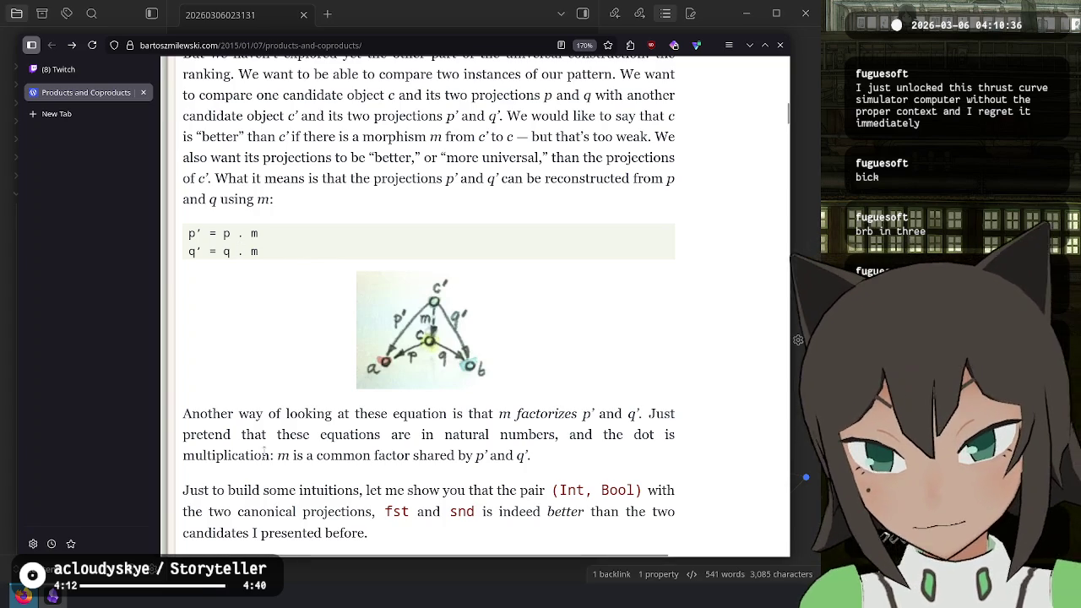
mouse_move(234, 414)
left_mouse_down()
mouse_move(459, 414)
mouse_move(526, 434)
mouse_move(550, 414)
mouse_move(639, 414)
left_mouse_up()
left_click(640, 414)
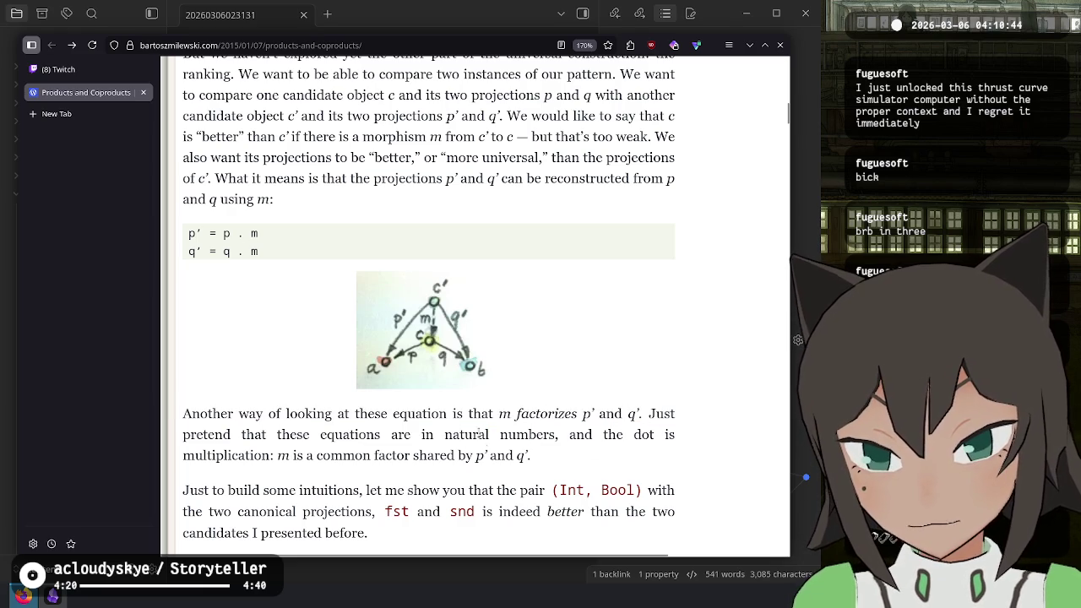
double_click(523, 413)
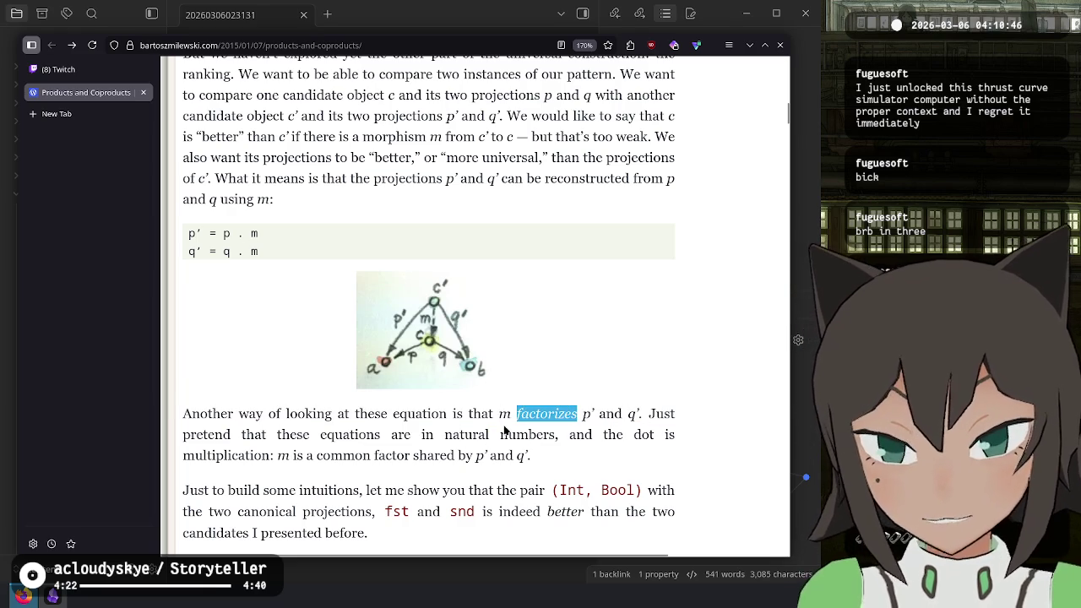
left_click(445, 414)
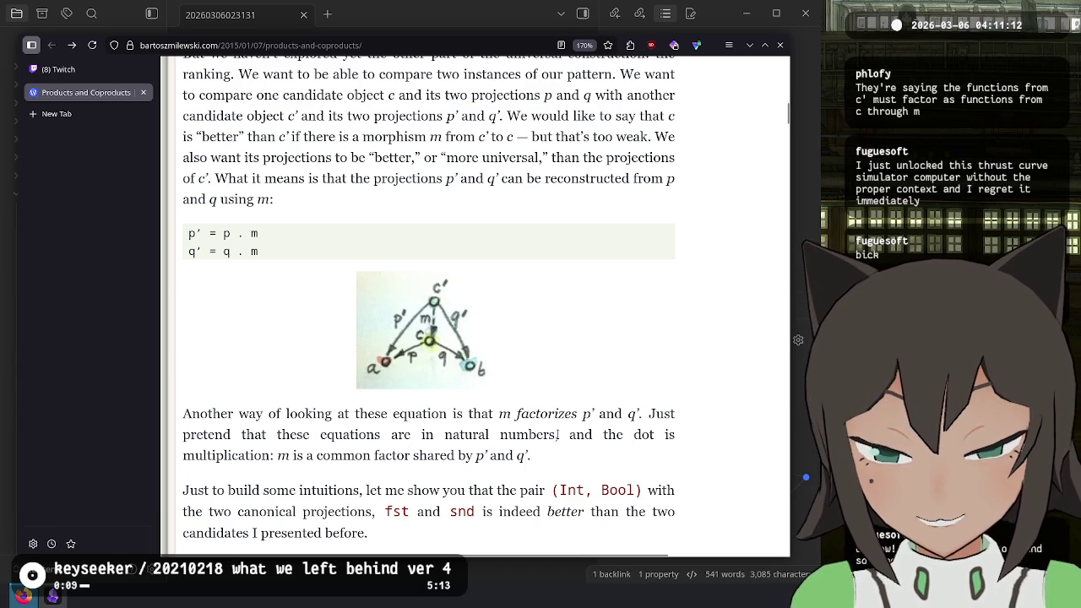
mouse_move(555, 435)
left_mouse_down()
mouse_move(255, 413)
mouse_move(336, 435)
left_mouse_up()
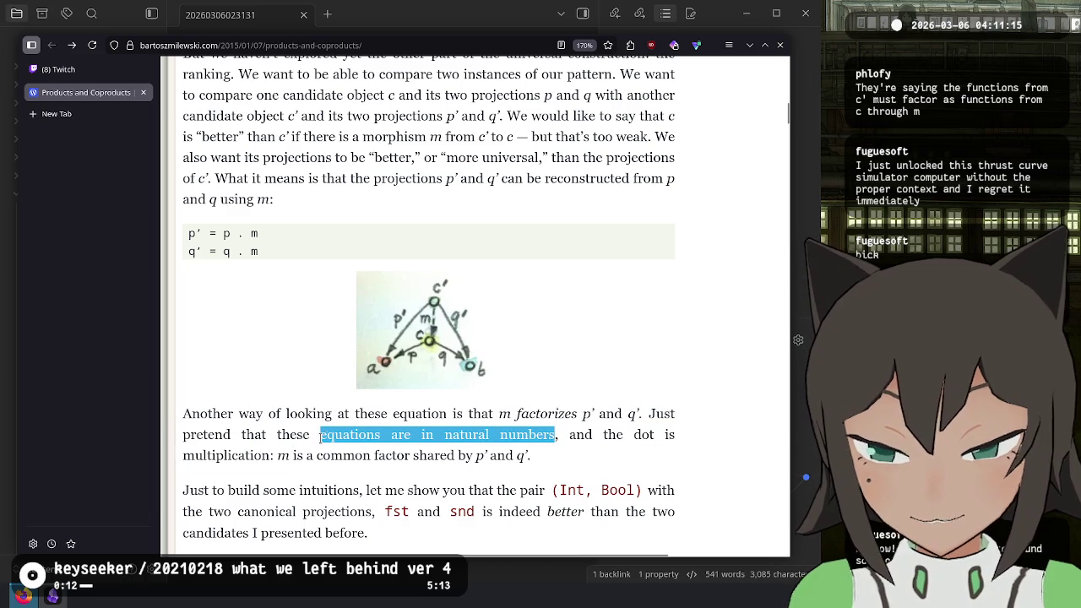
left_click(684, 455)
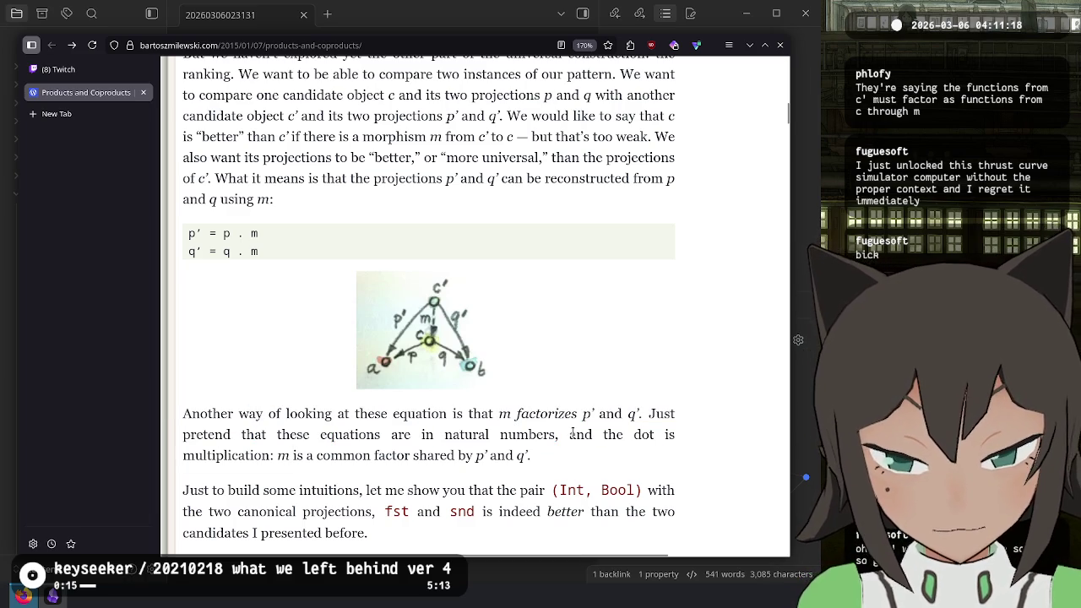
mouse_move(573, 435)
left_mouse_down()
mouse_move(603, 414)
mouse_move(311, 475)
mouse_move(269, 456)
left_mouse_up()
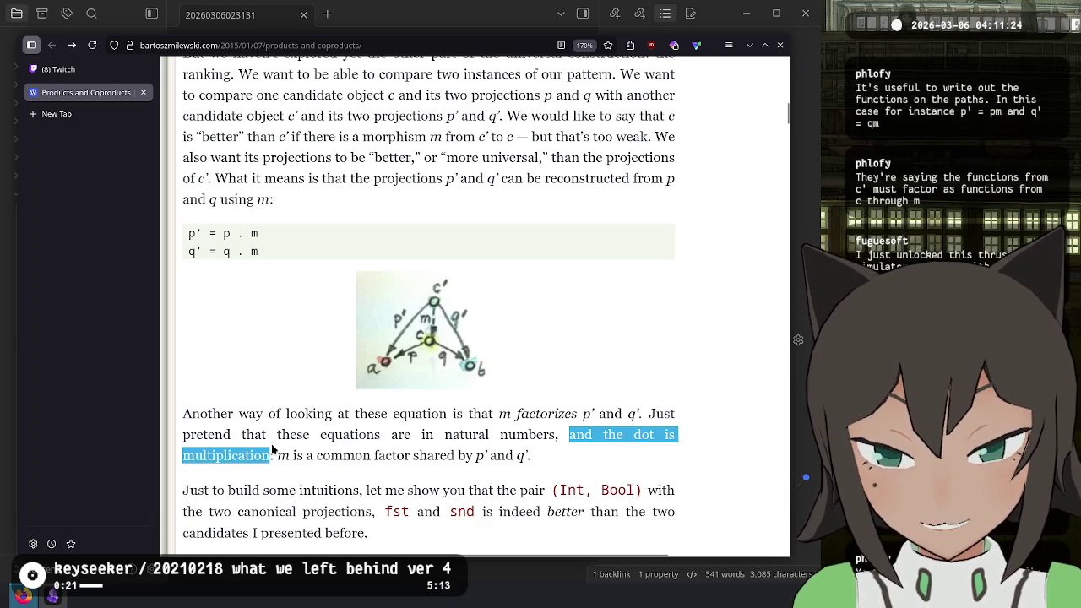
left_click(551, 357)
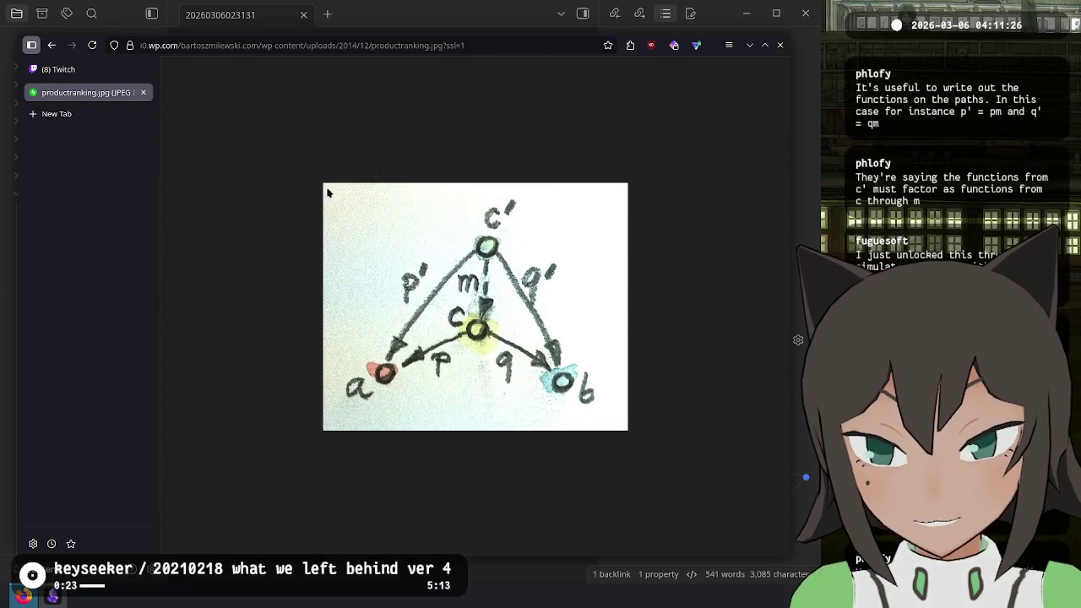
left_click(51, 45)
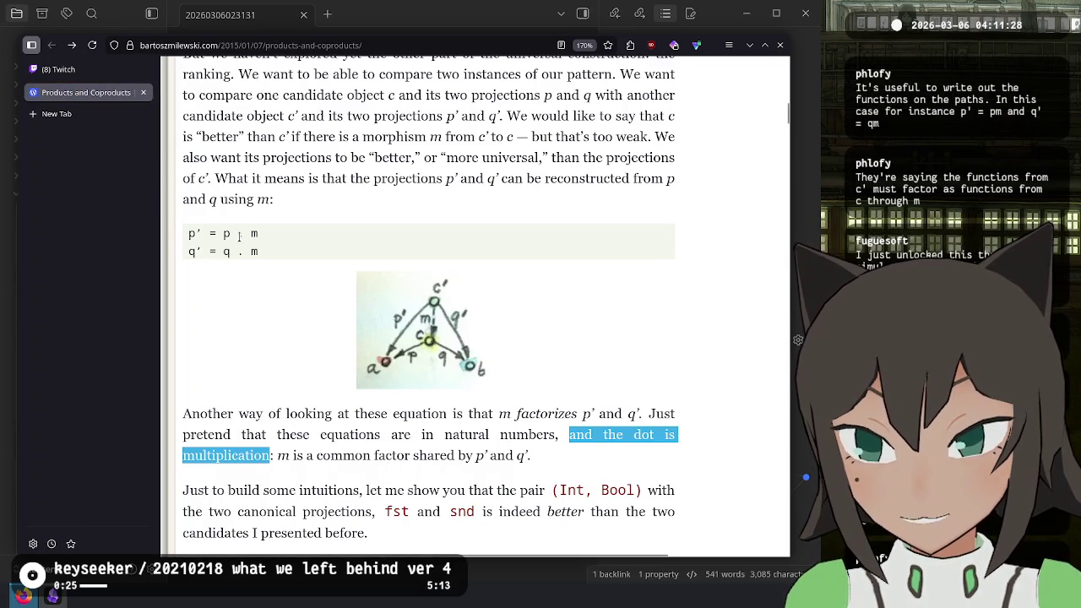
double_click(240, 235)
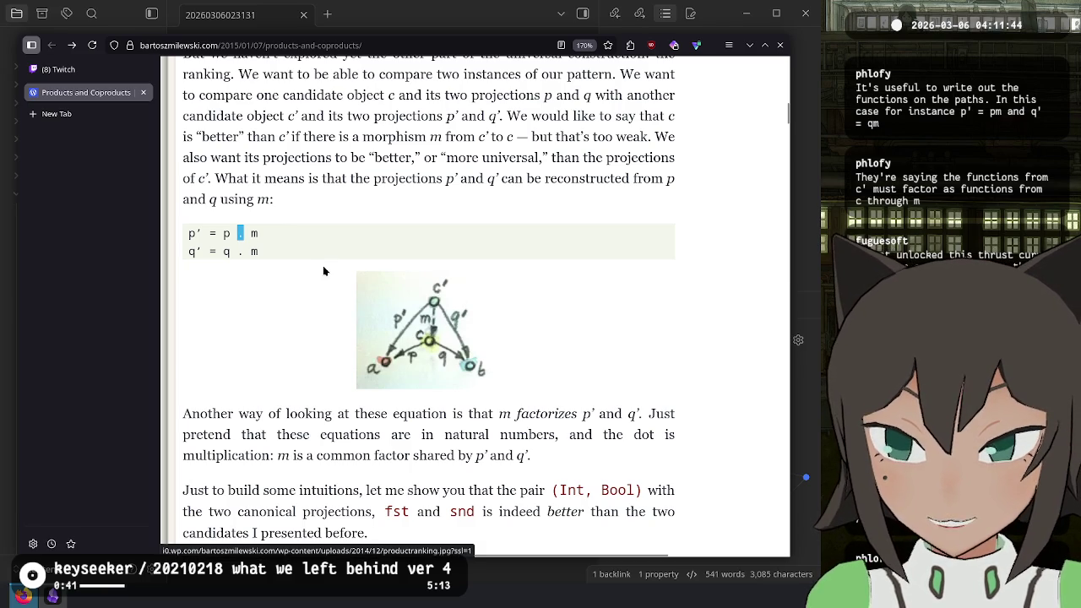
left_click(259, 250)
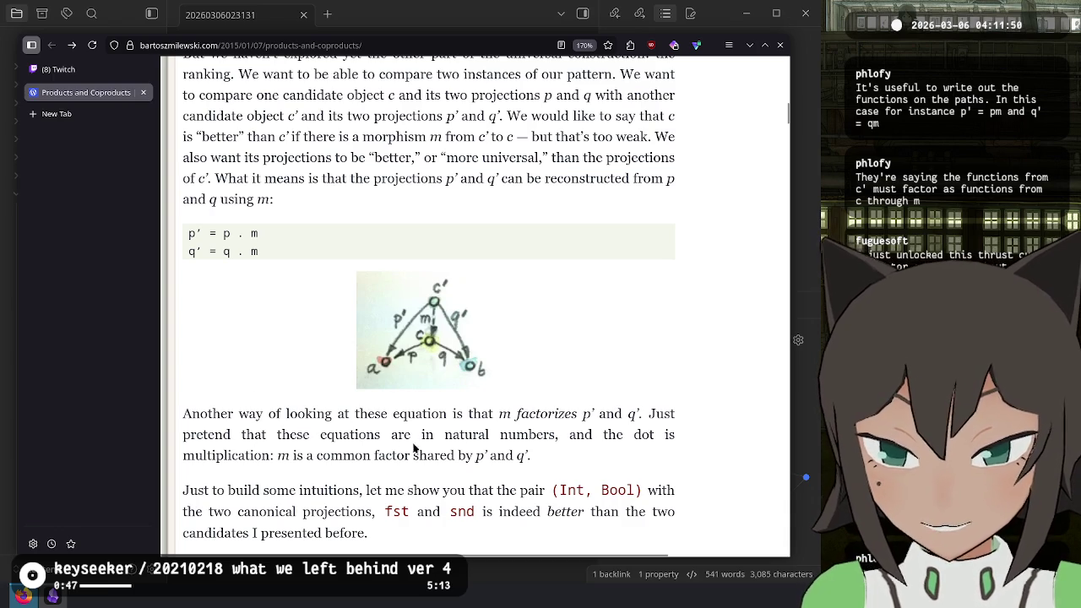
left_click_drag(529, 455, 217, 415)
left_click(222, 393)
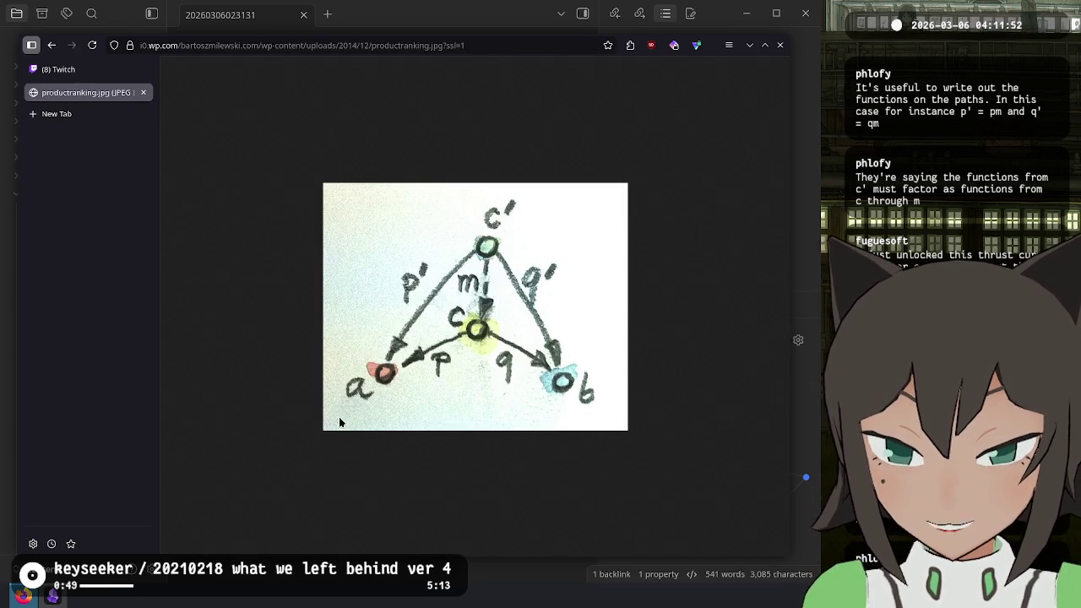
left_click(51, 45)
left_click(474, 466)
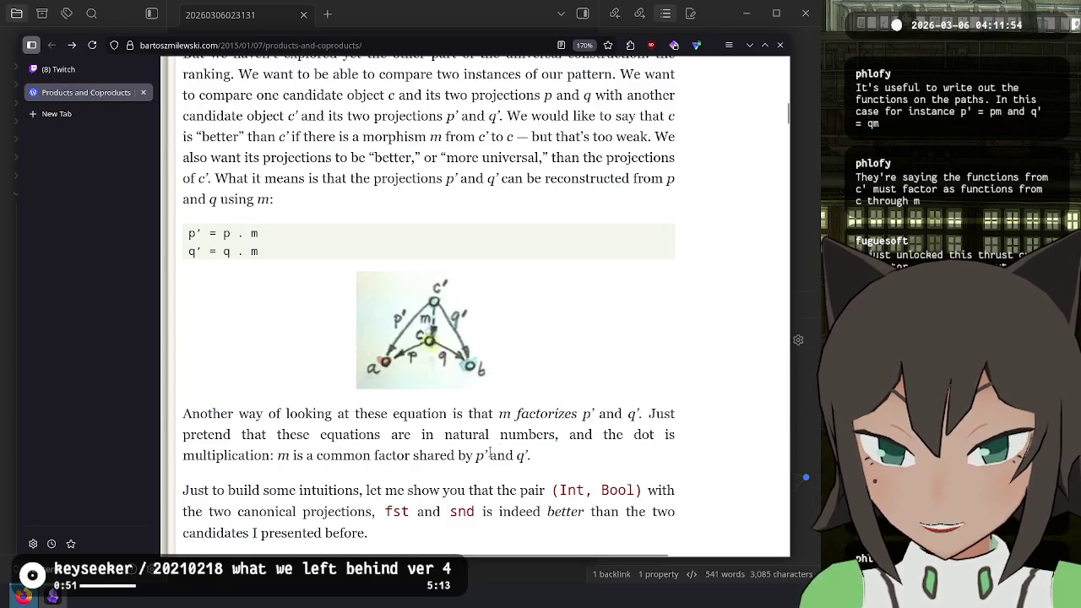
scroll(527, 434, "down", 3)
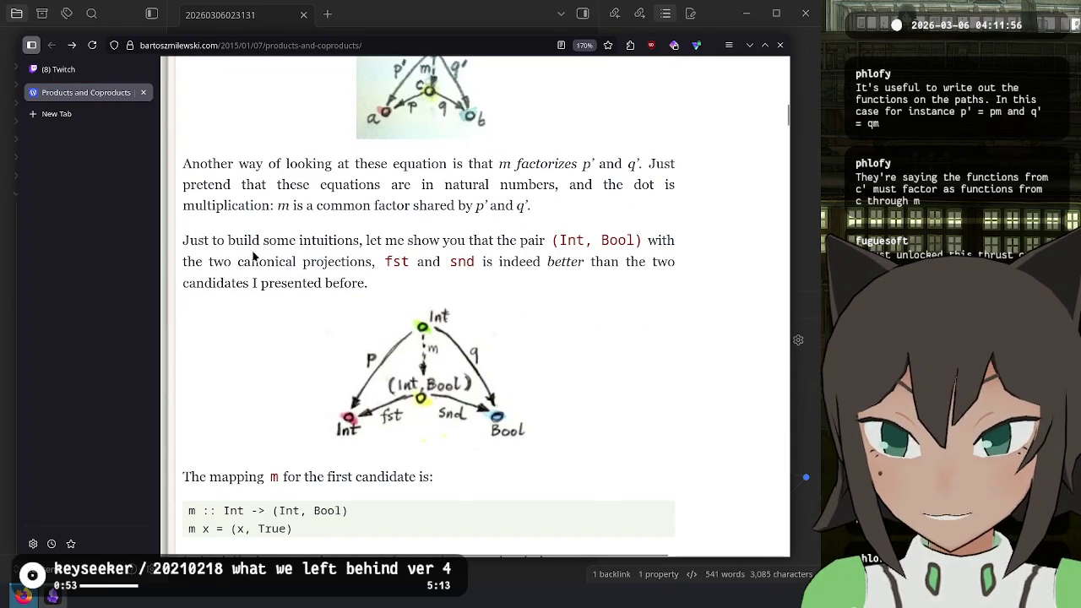
mouse_move(217, 240)
left_mouse_down()
mouse_move(618, 240)
mouse_move(338, 262)
mouse_move(722, 273)
mouse_move(320, 287)
mouse_move(362, 287)
left_mouse_up()
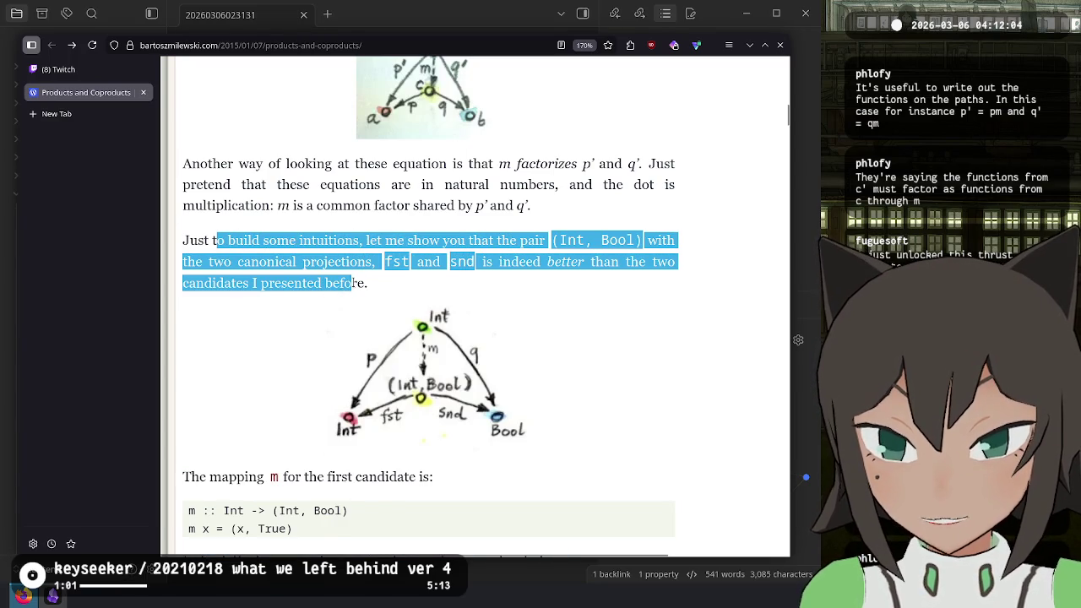
left_click(300, 353)
scroll(253, 355, "down", 3)
left_click_drag(223, 353, 421, 355)
left_click(205, 389)
triple_click(205, 388)
left_click(263, 396)
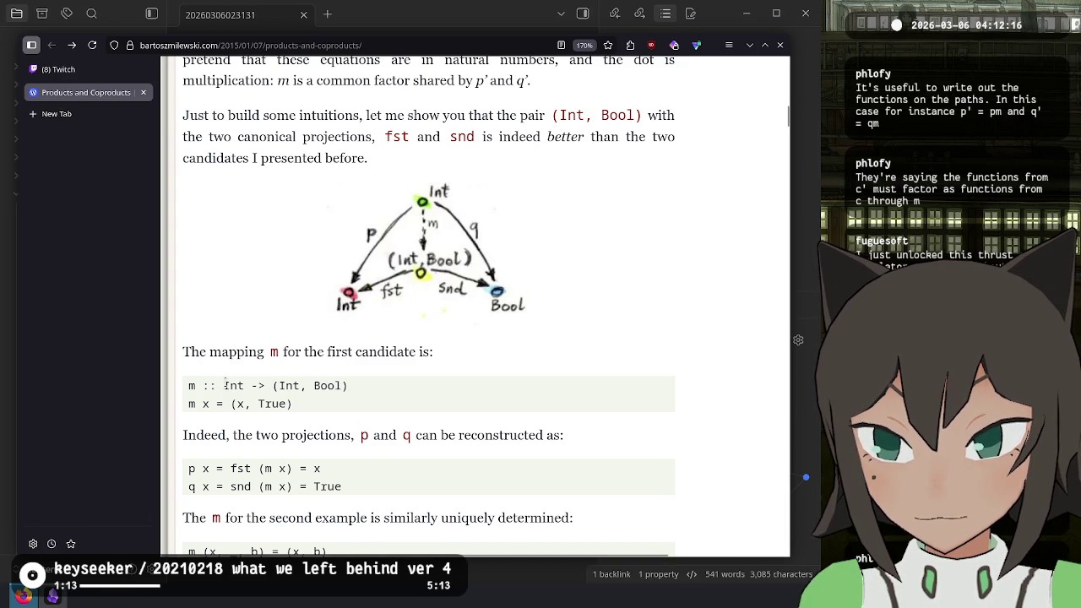
double_click(327, 386)
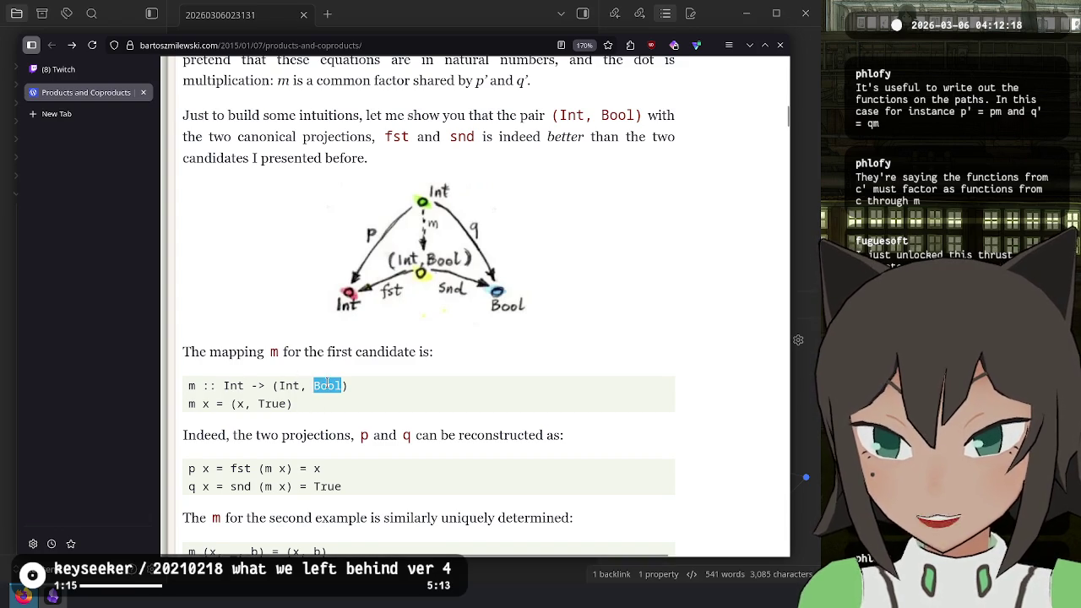
left_click_drag(226, 387, 396, 397)
left_click(388, 394)
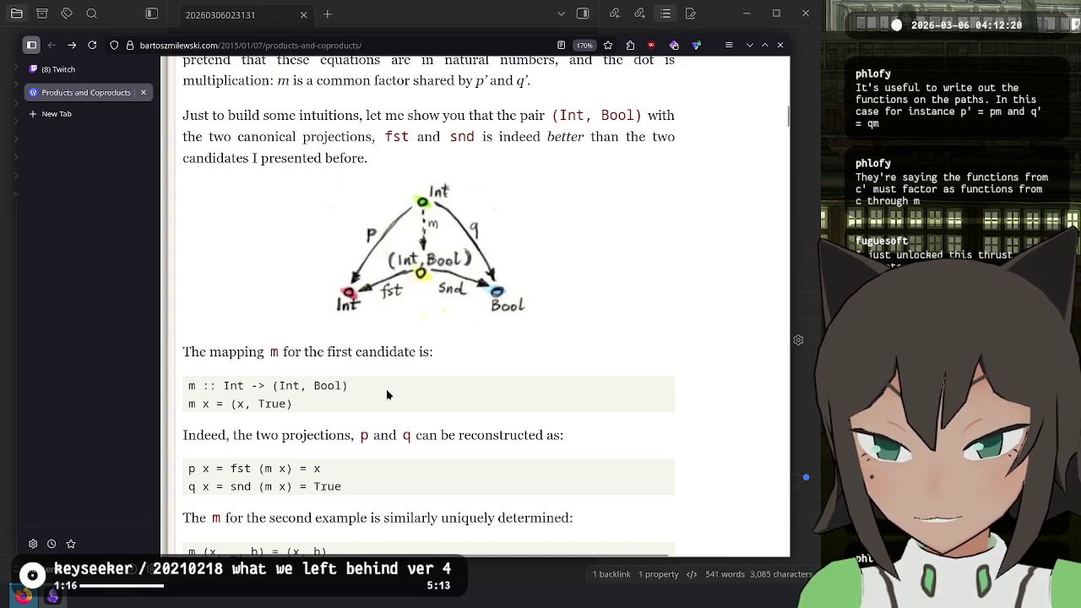
double_click(215, 388)
left_click(217, 392)
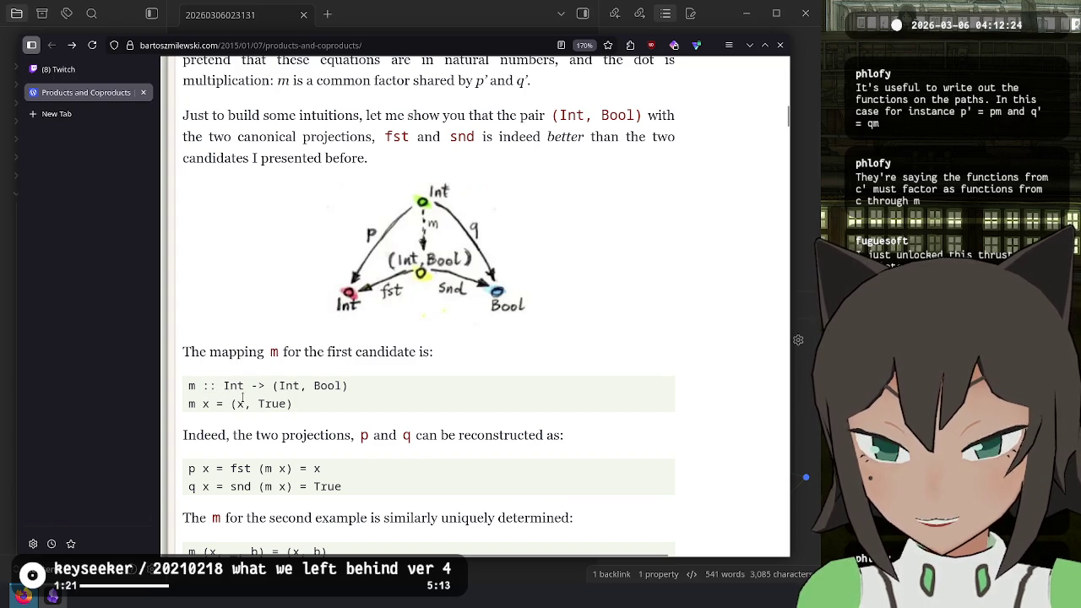
mouse_move(218, 435)
left_mouse_down()
mouse_move(405, 436)
mouse_move(366, 454)
left_mouse_up()
left_click(358, 464)
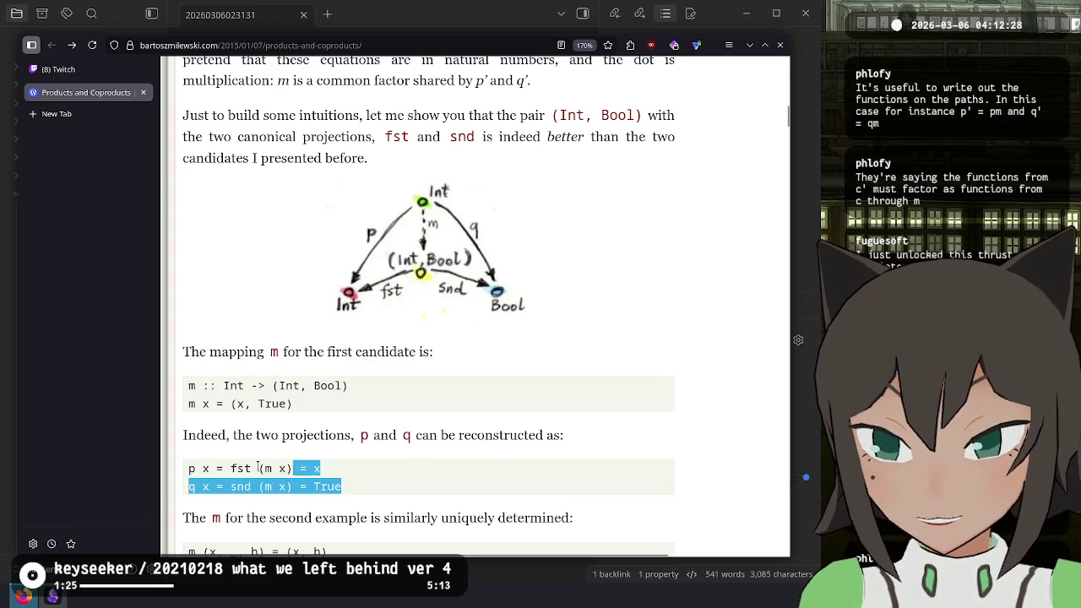
scroll(346, 462, "down", 3)
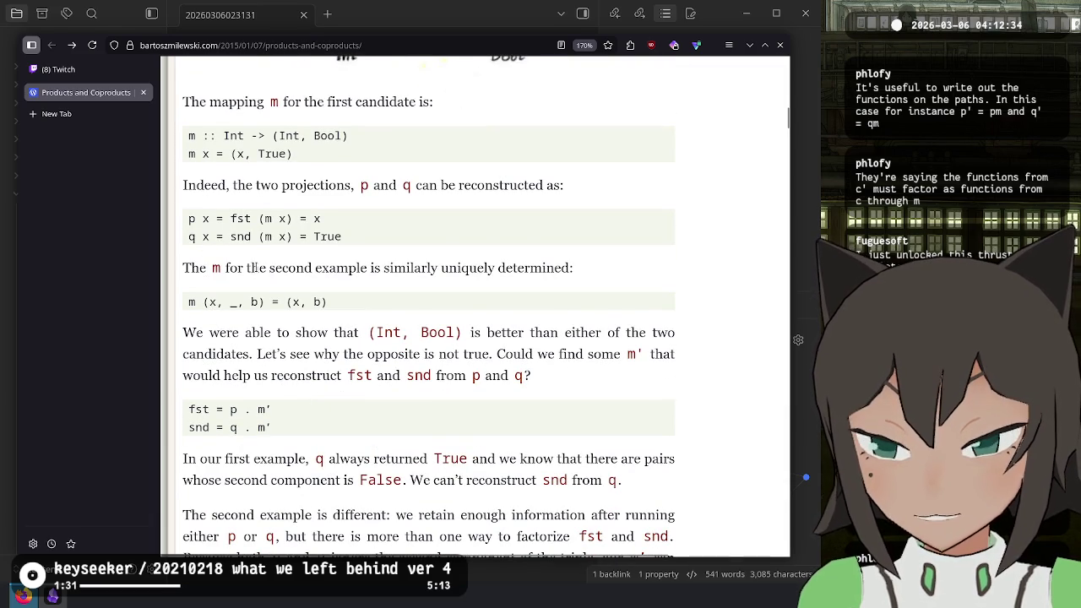
double_click(237, 304)
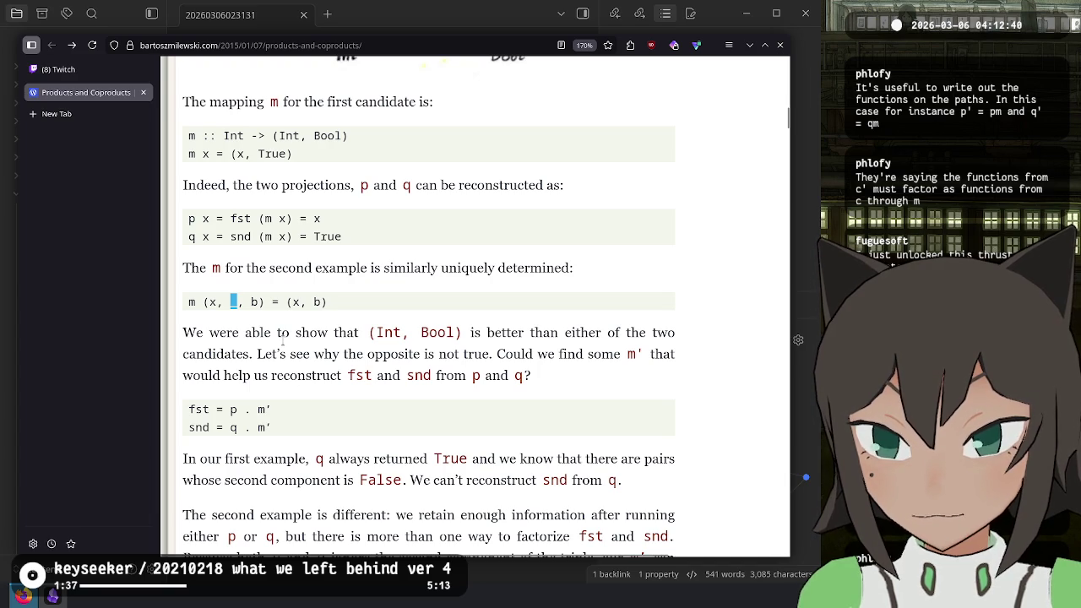
mouse_move(257, 354)
left_mouse_down()
mouse_move(646, 362)
mouse_move(287, 376)
mouse_move(525, 382)
left_mouse_up()
left_click(499, 411)
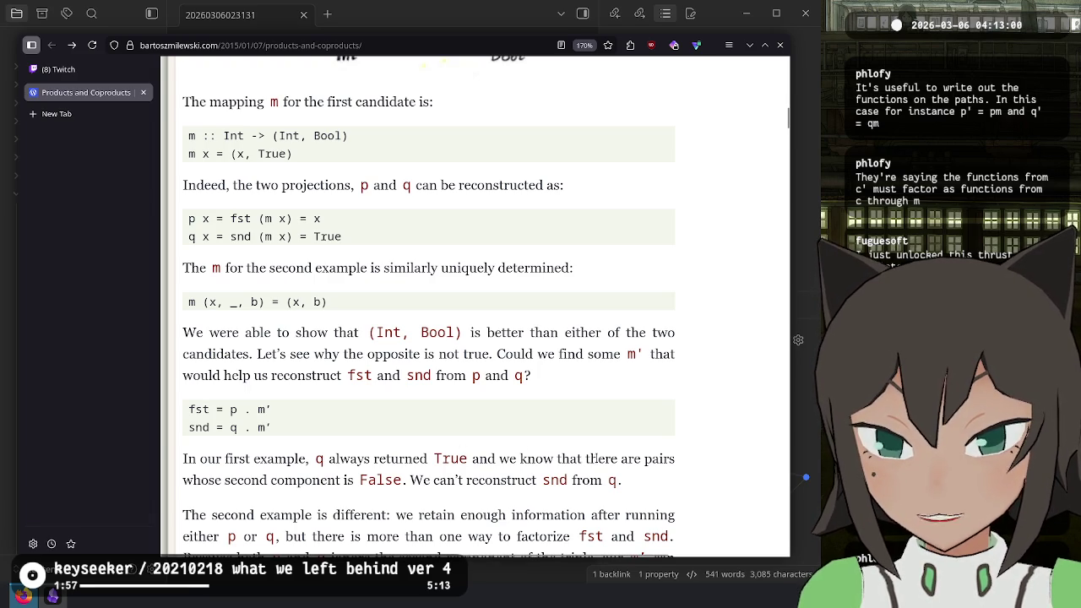
mouse_move(625, 459)
left_mouse_down()
mouse_move(621, 480)
mouse_move(406, 479)
left_mouse_up()
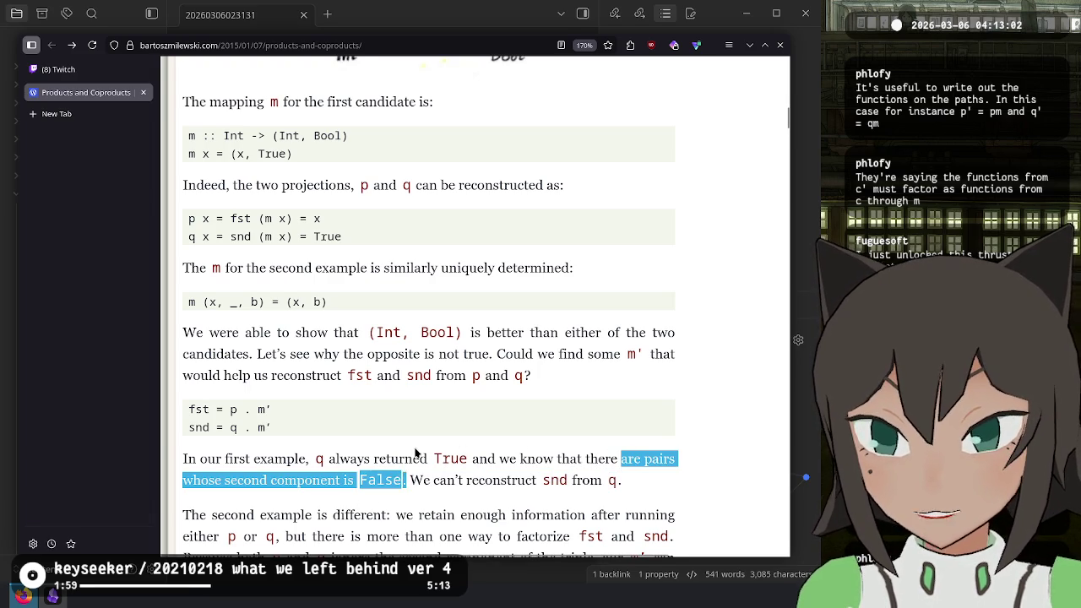
scroll(307, 338, "up", 3)
double_click(272, 278)
scroll(296, 282, "down", 3)
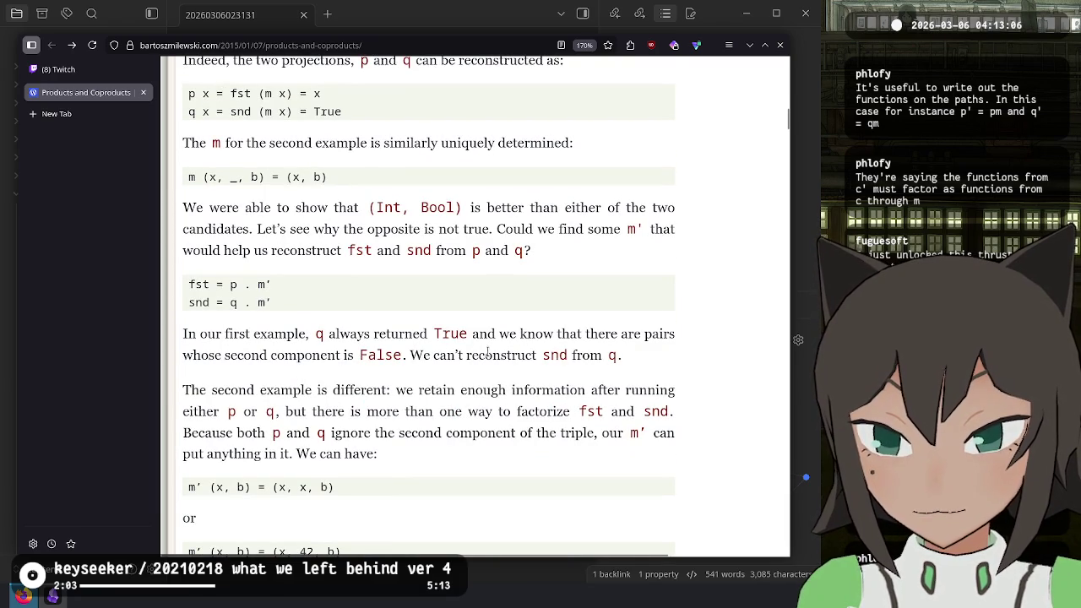
scroll(480, 353, "up", 2)
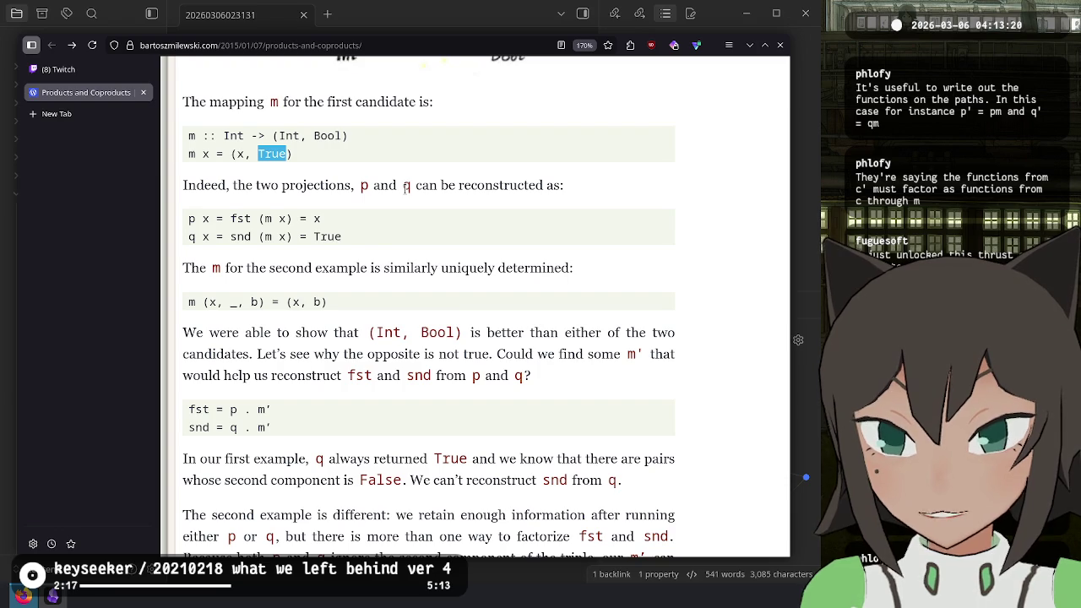
scroll(405, 236, "up", 15)
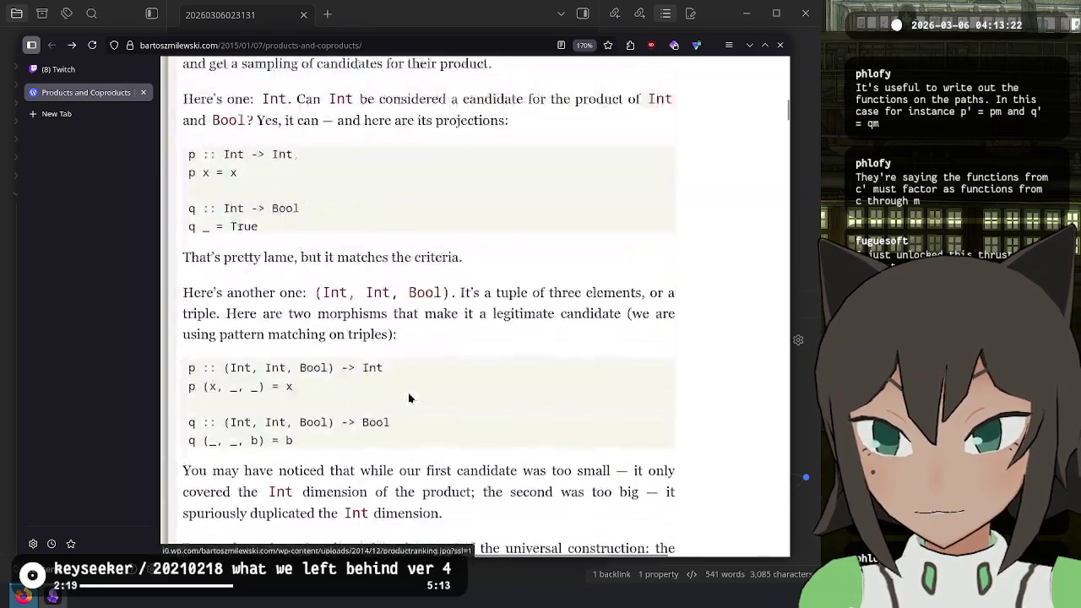
scroll(404, 401, "down", 3)
double_click(244, 356)
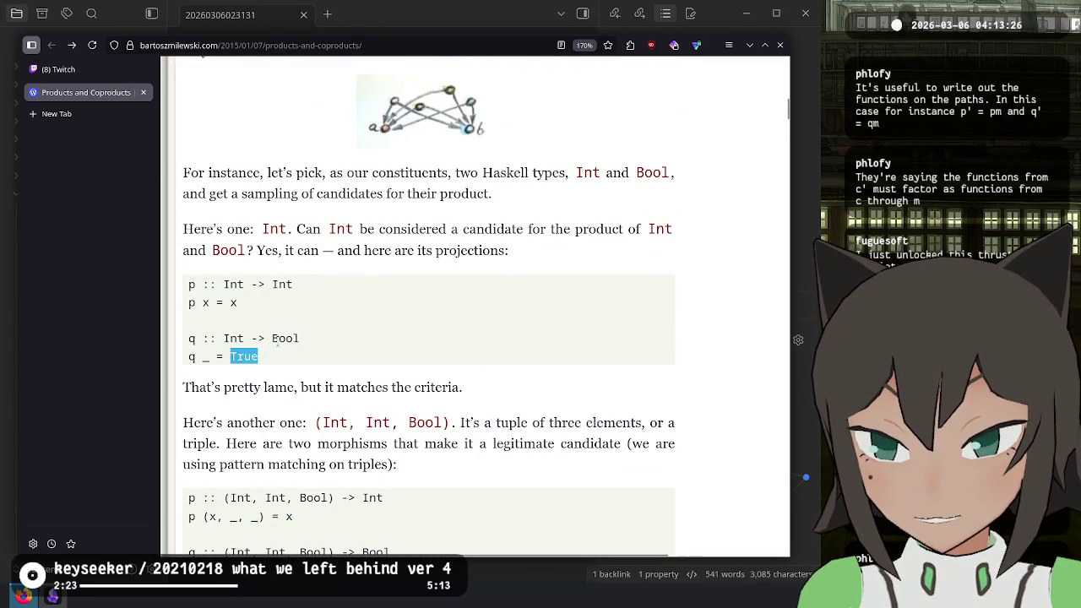
scroll(297, 382, "down", 15)
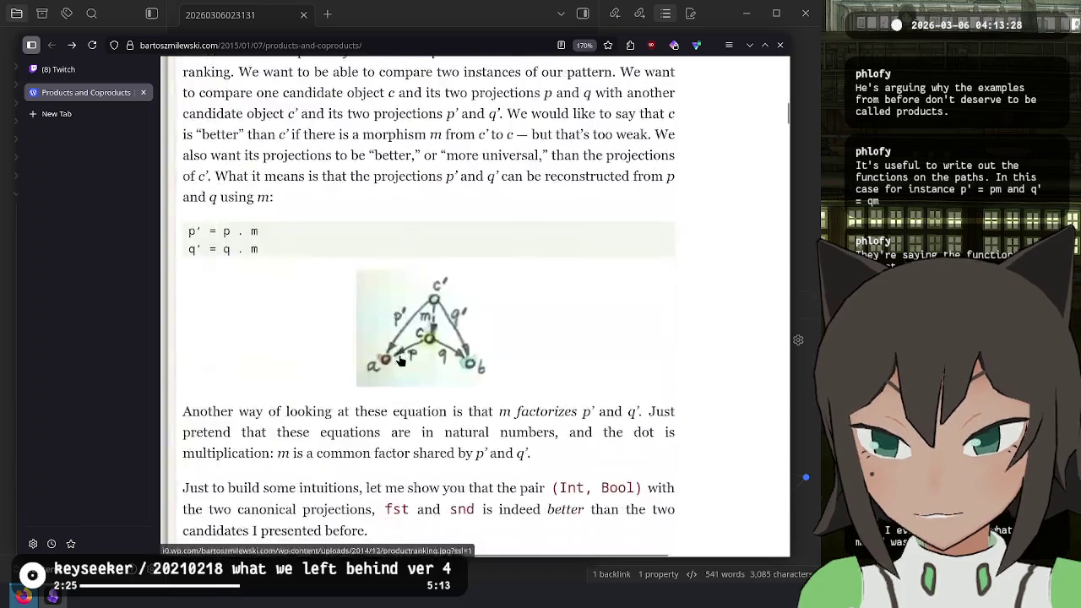
scroll(328, 342, "up", 3)
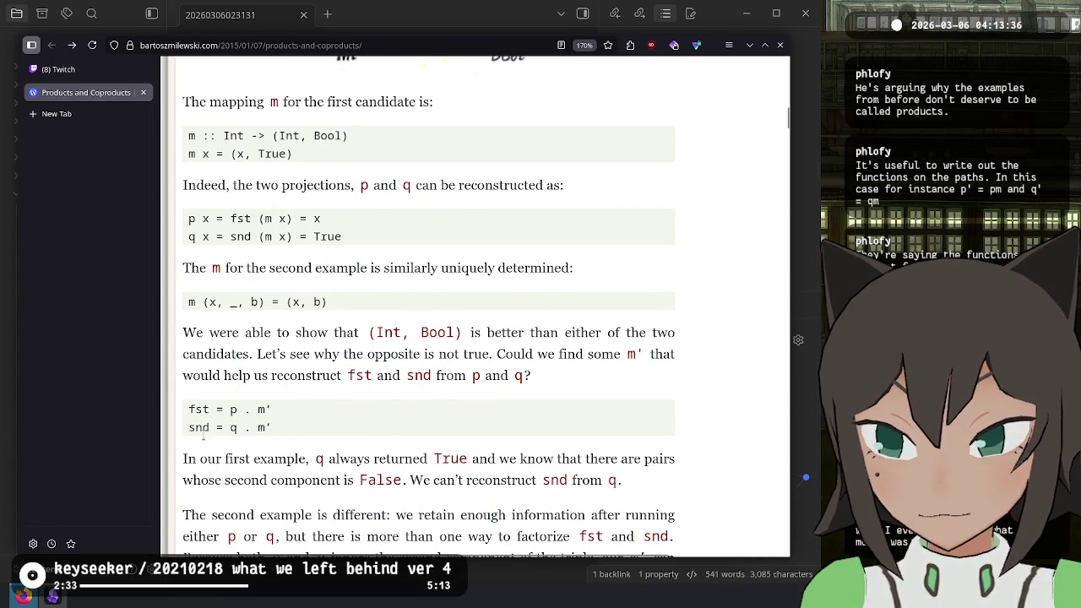
left_click_drag(229, 427, 235, 428)
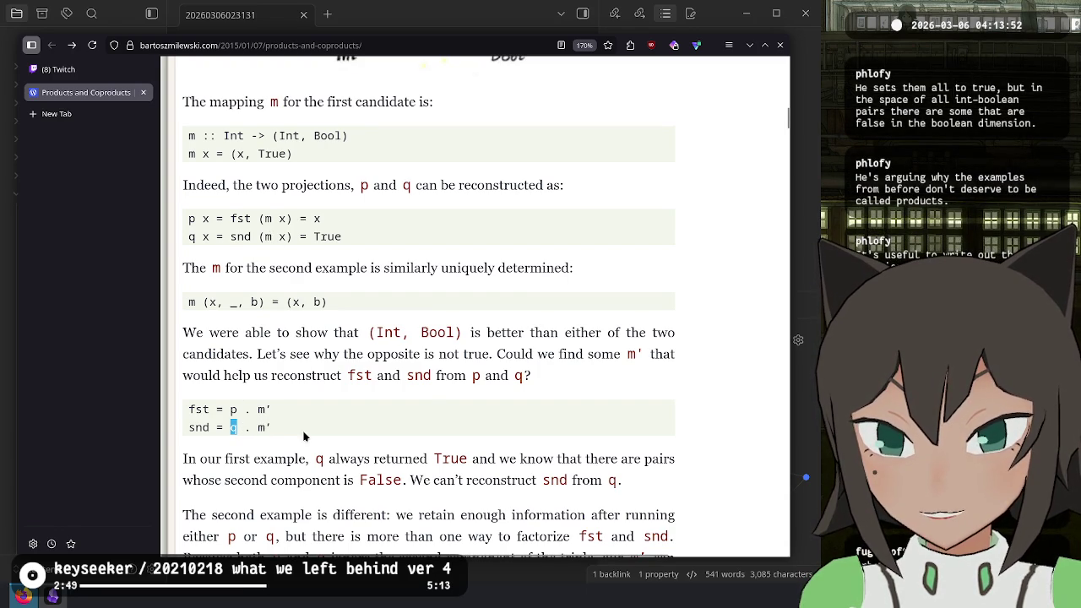
left_click(288, 432)
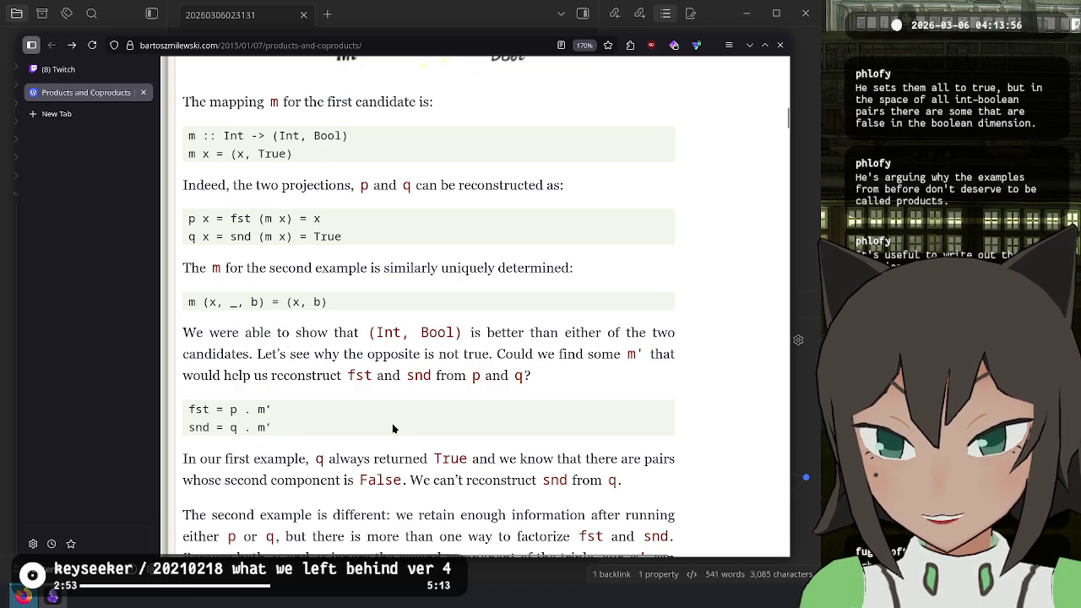
scroll(512, 422, "down", 3)
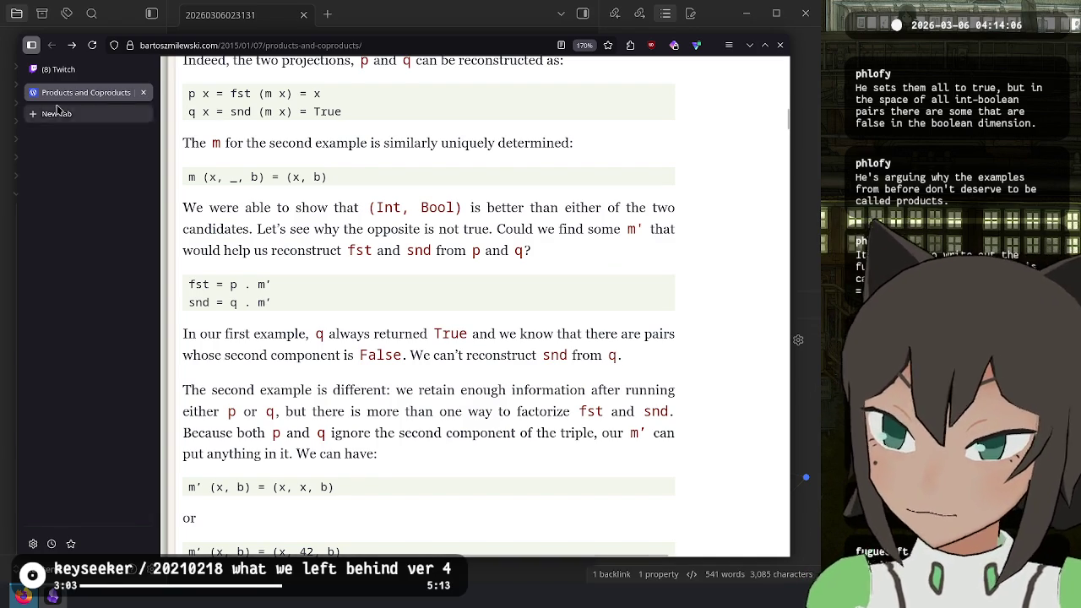
left_click(59, 69)
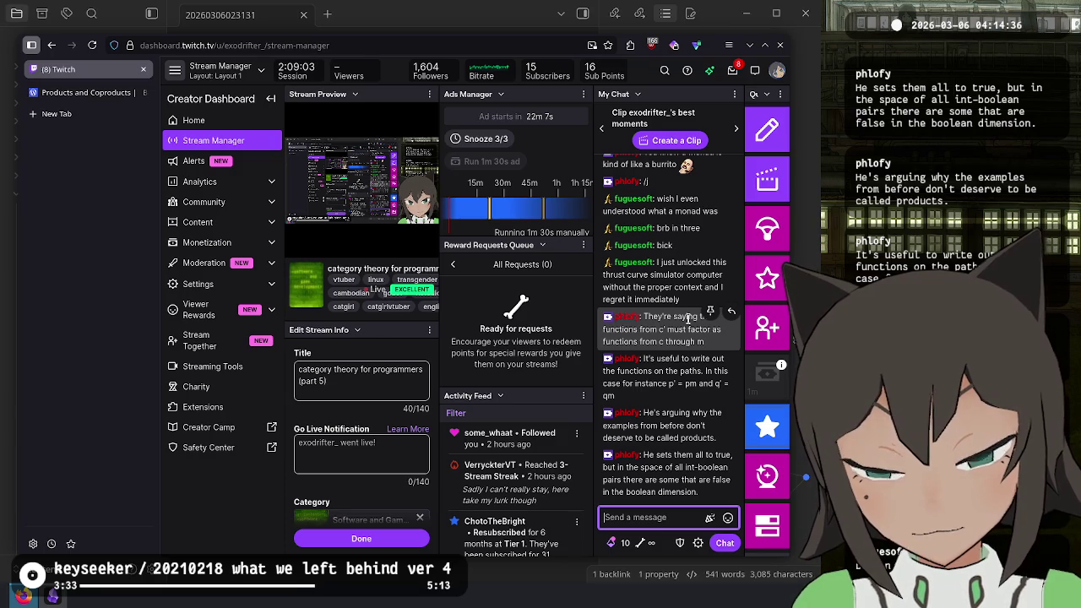
left_click(76, 95)
scroll(410, 286, "up", 10)
scroll(414, 289, "up", 12)
scroll(307, 336, "up", 6)
scroll(304, 321, "down", 1)
scroll(300, 287, "up", 3)
scroll(294, 247, "down", 8)
scroll(293, 247, "down", 7)
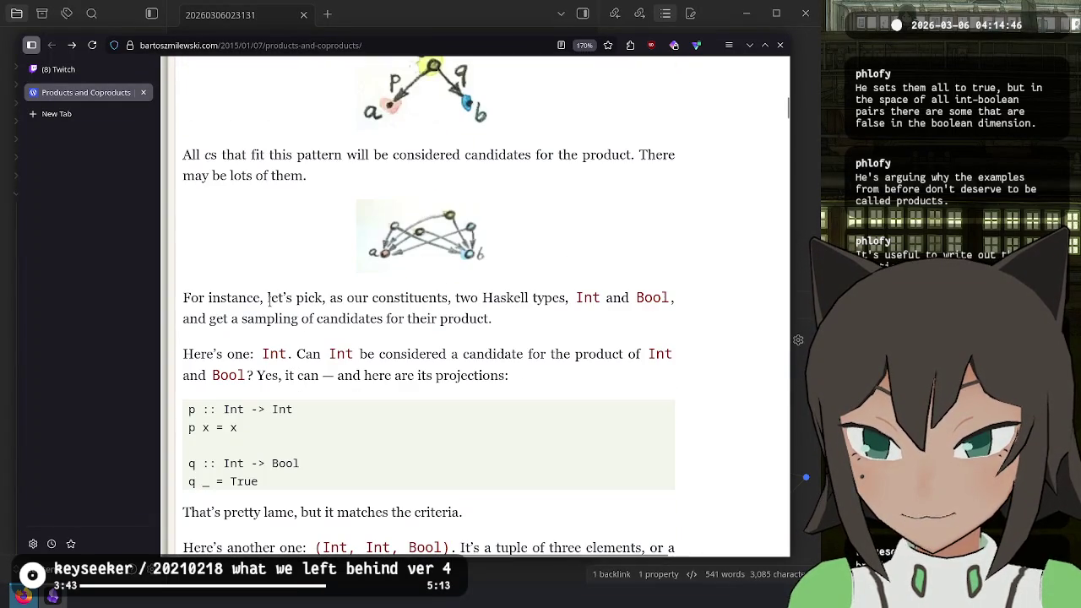
- Highlight the product pattern definition, the Int and Bool candidate choice, and the matches-criteria remark
scroll(285, 370, "down", 3)
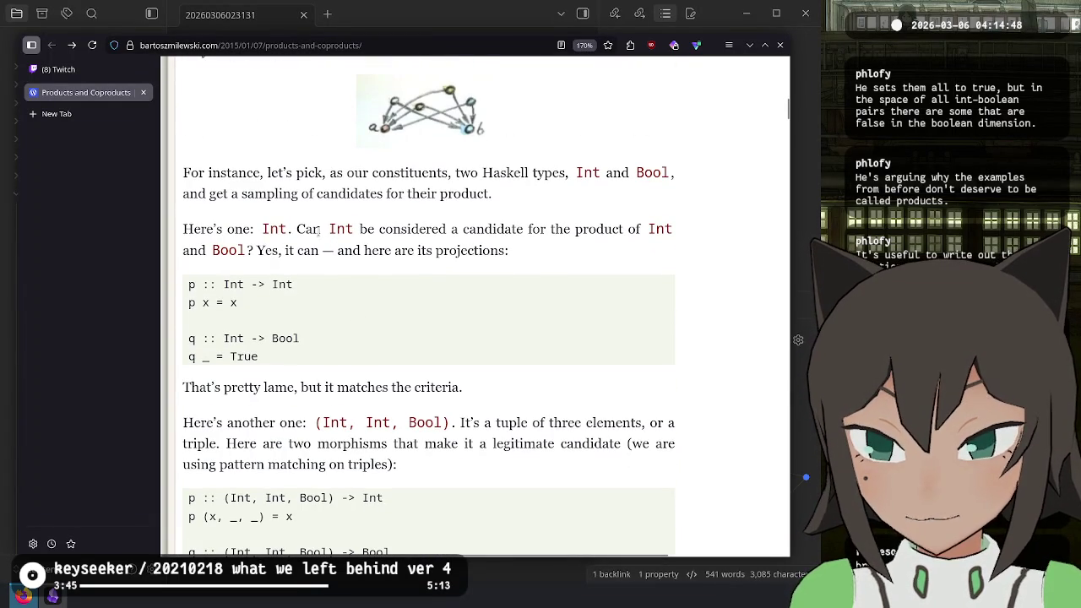
scroll(318, 253, "up", 12)
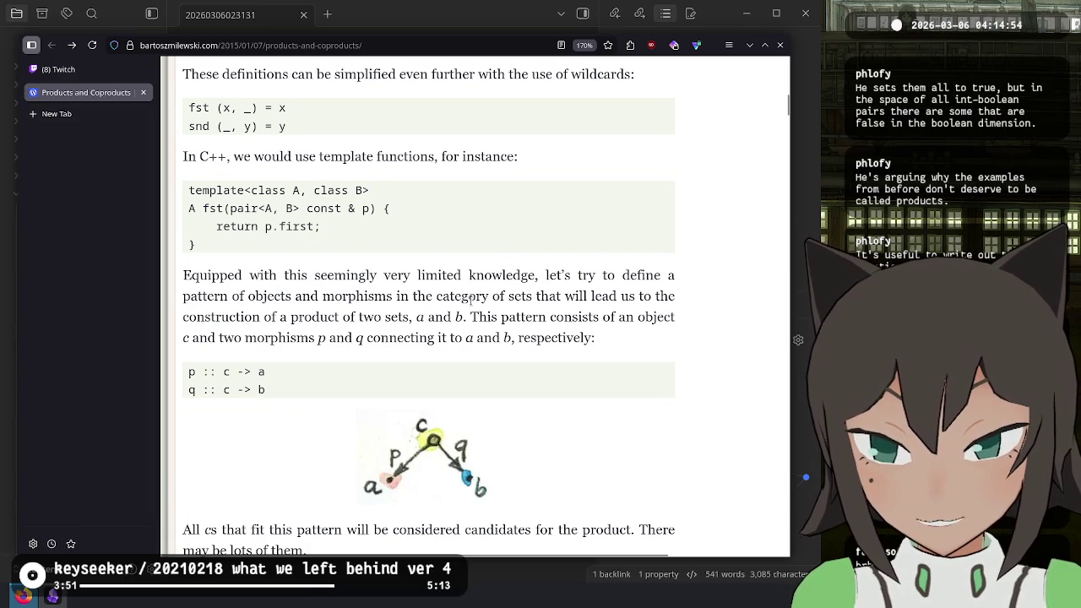
mouse_move(209, 294)
left_mouse_down()
mouse_move(301, 297)
mouse_move(330, 347)
left_mouse_up()
scroll(258, 276, "down", 3)
scroll(257, 276, "down", 3)
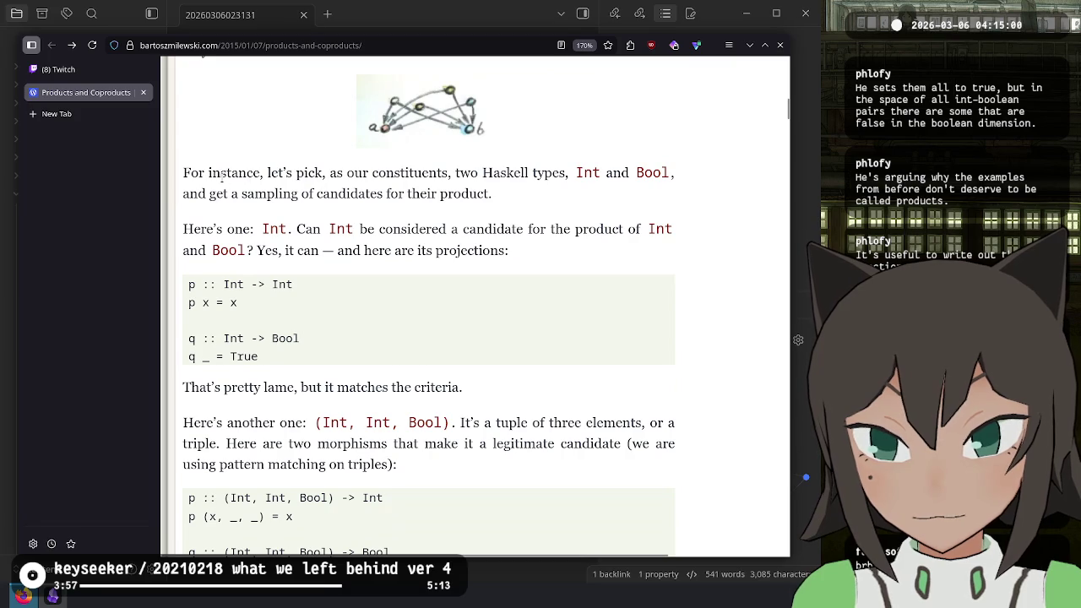
mouse_move(221, 173)
left_mouse_down()
mouse_move(231, 193)
mouse_move(278, 222)
mouse_move(255, 250)
left_mouse_up()
left_click_drag(225, 387, 463, 389)
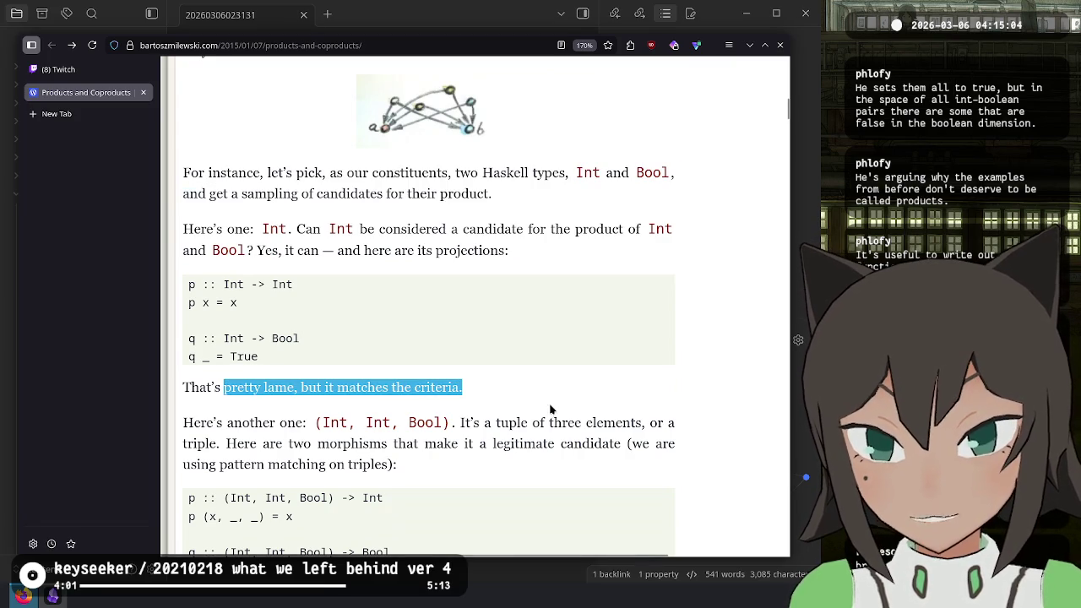
scroll(341, 370, "up", 5)
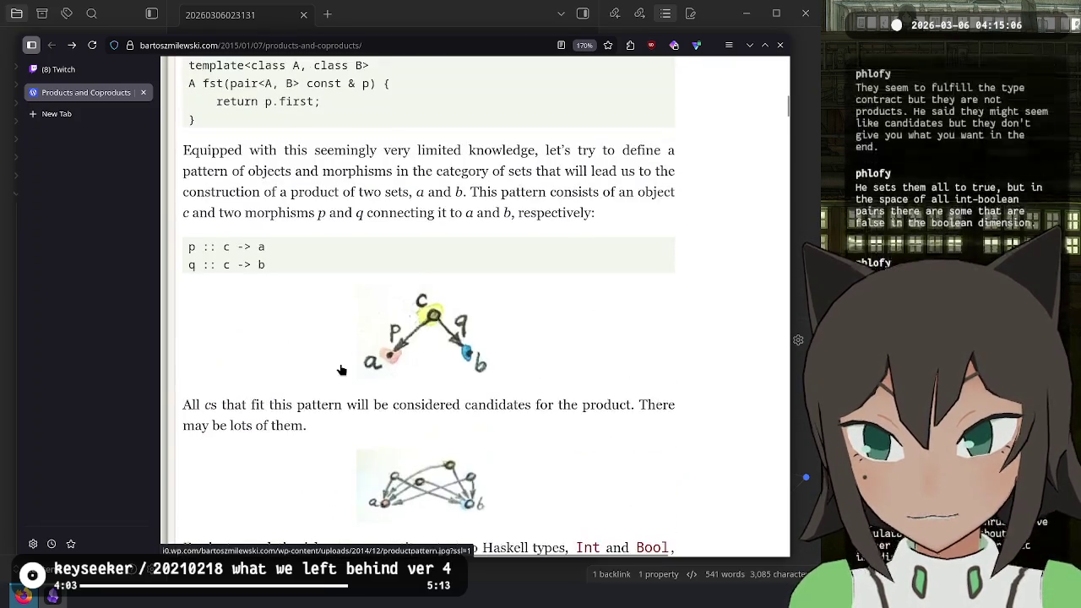
scroll(341, 370, "up", 6)
scroll(337, 365, "up", 1)
mouse_move(304, 97)
left_mouse_down()
mouse_move(299, 140)
mouse_move(367, 239)
left_mouse_up()
left_click(395, 255)
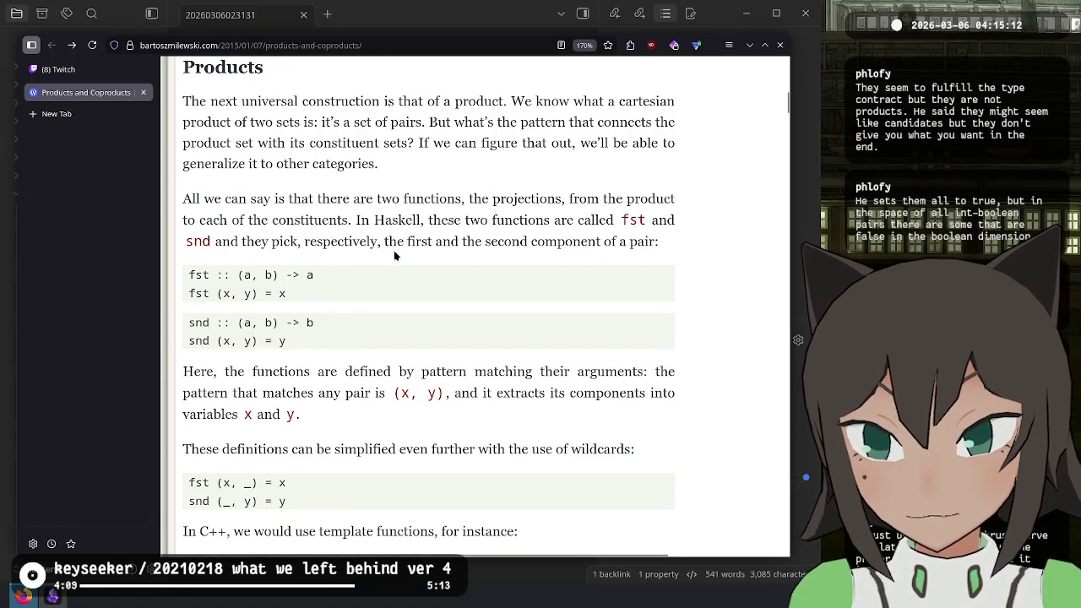
- Highlight the fst/snd code and the candidate code, then bring up the Twitch stream manager
mouse_move(211, 275)
left_mouse_down()
mouse_move(287, 296)
mouse_move(314, 347)
left_mouse_up()
left_click(338, 344)
scroll(338, 344, "down", 9)
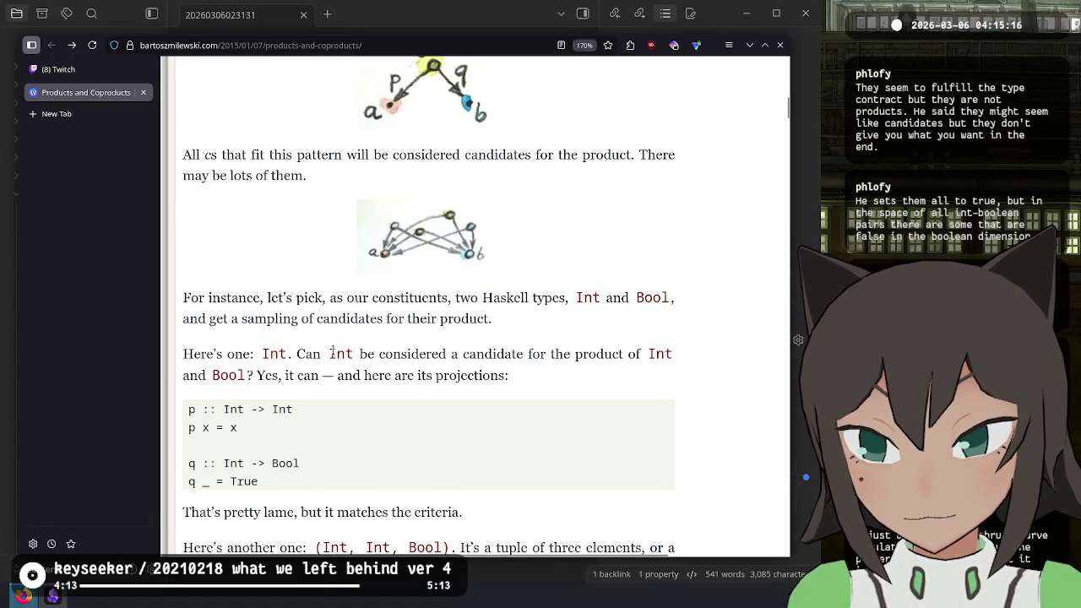
scroll(336, 350, "down", 2)
left_click_drag(202, 285, 258, 357)
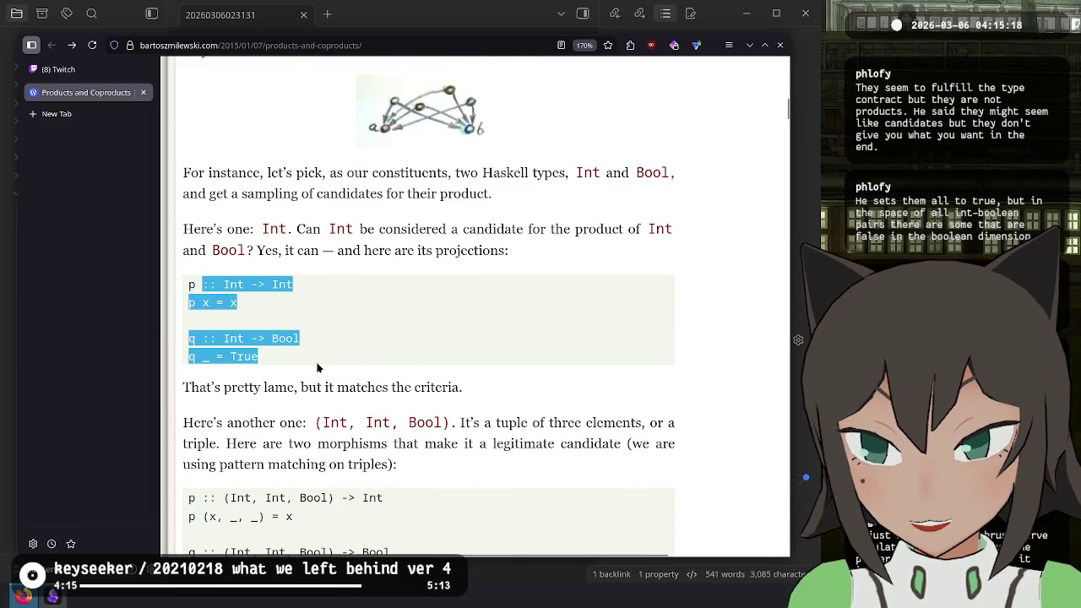
left_click(335, 357)
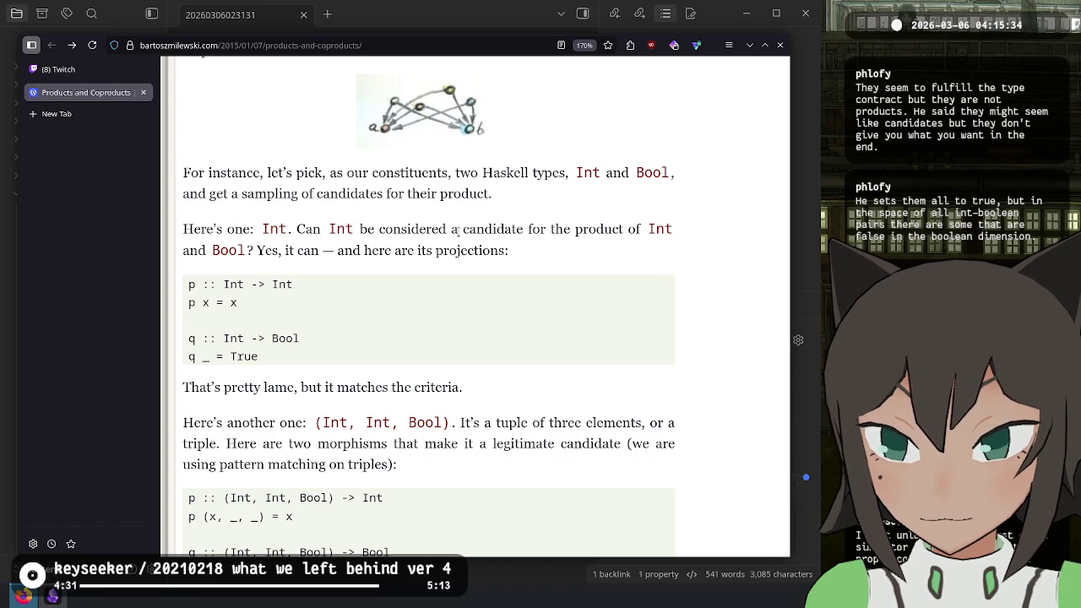
right_click(457, 229)
key("Escape")
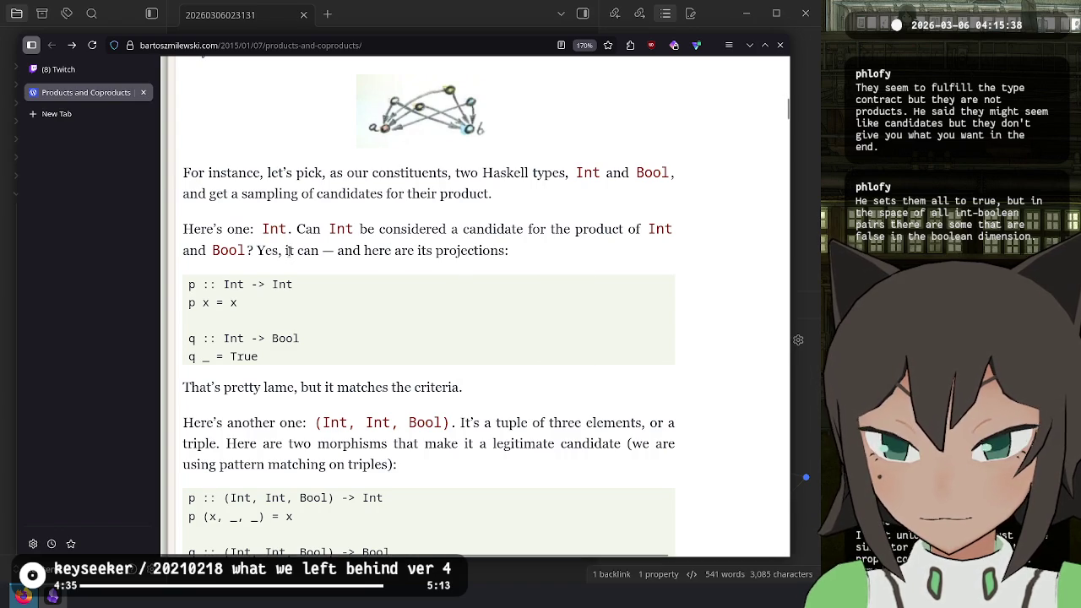
scroll(497, 311, "down", 10)
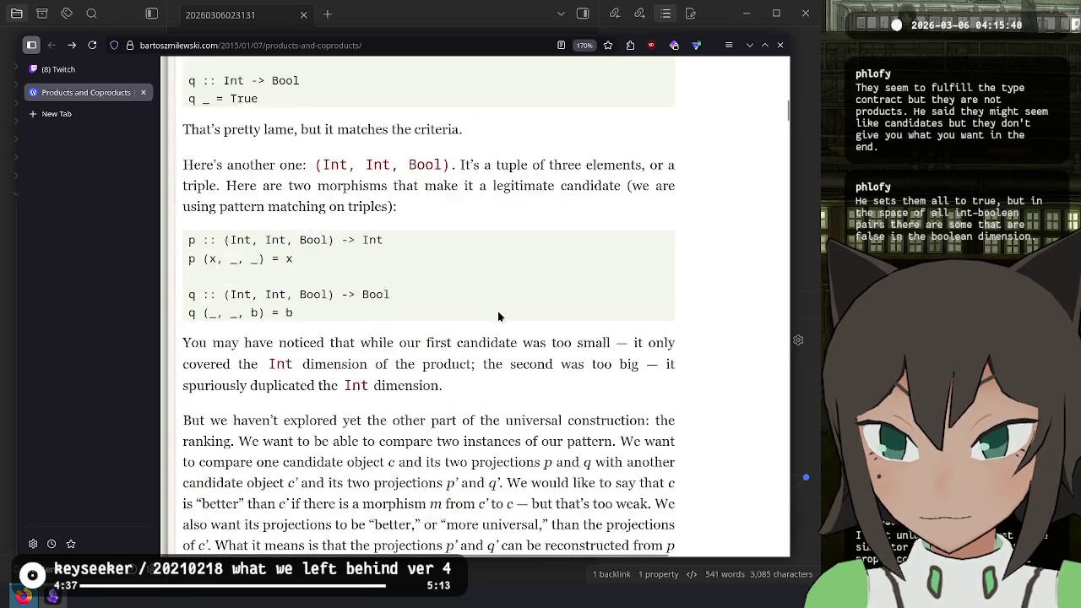
scroll(491, 304, "up", 5)
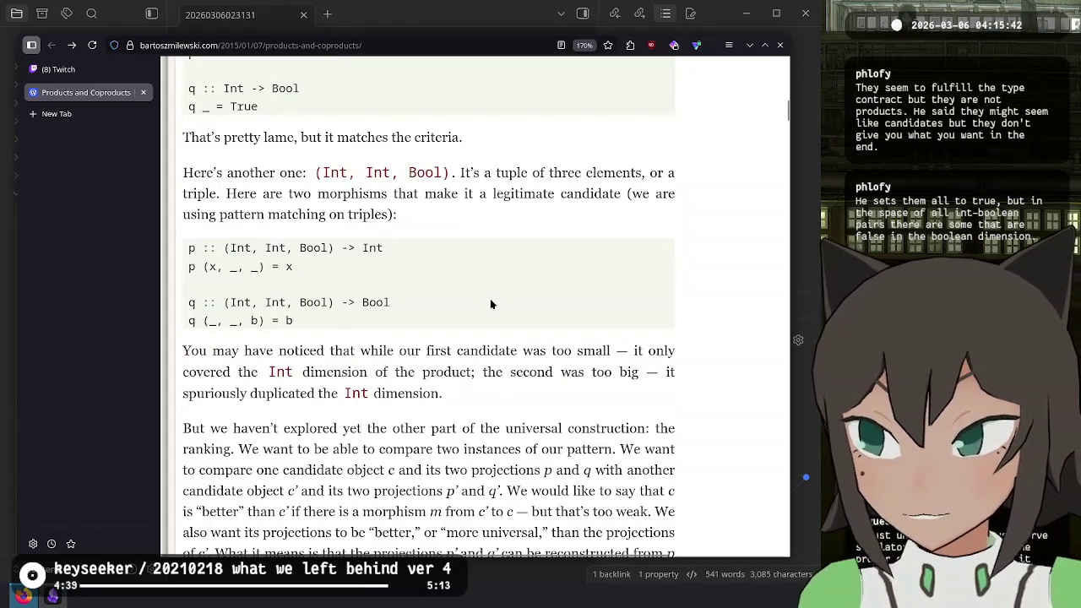
left_click(84, 71)
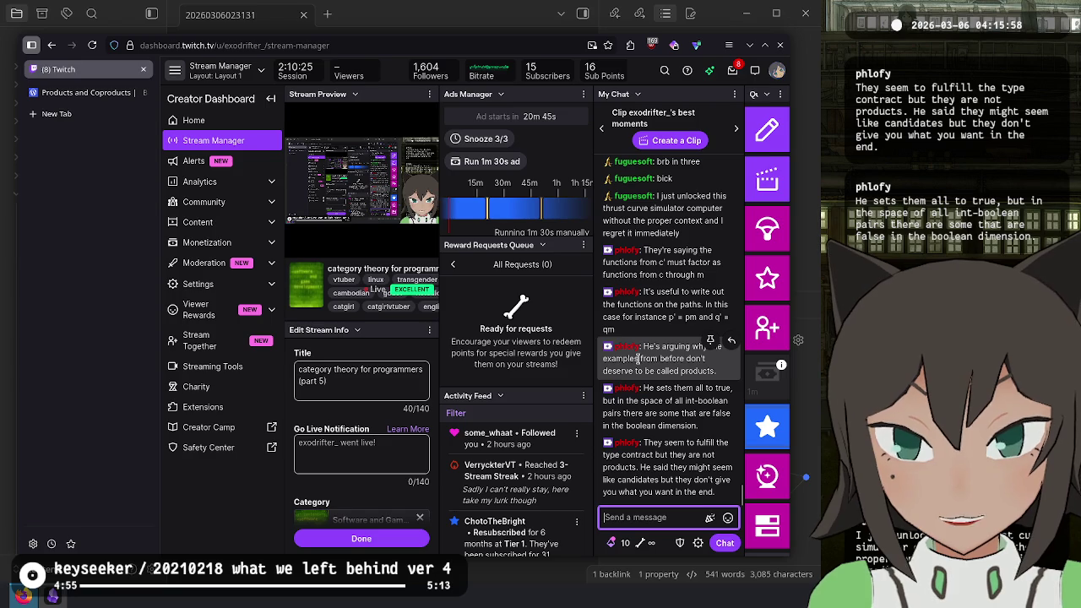
- Return to the article's (Int, Int, Bool) triple candidate and its projections
left_click(101, 95)
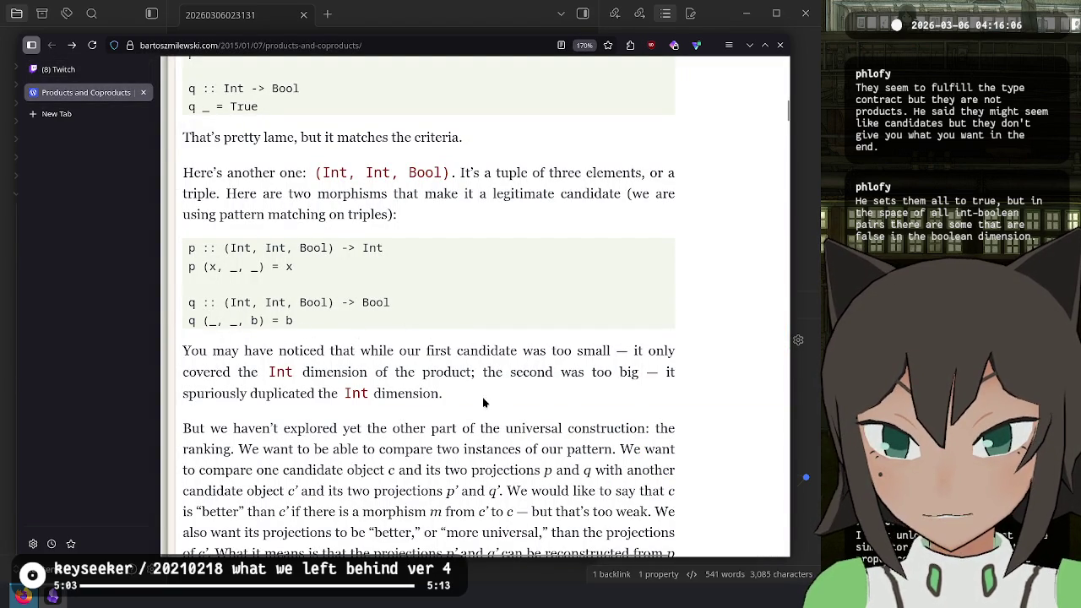
scroll(430, 322, "up", 2)
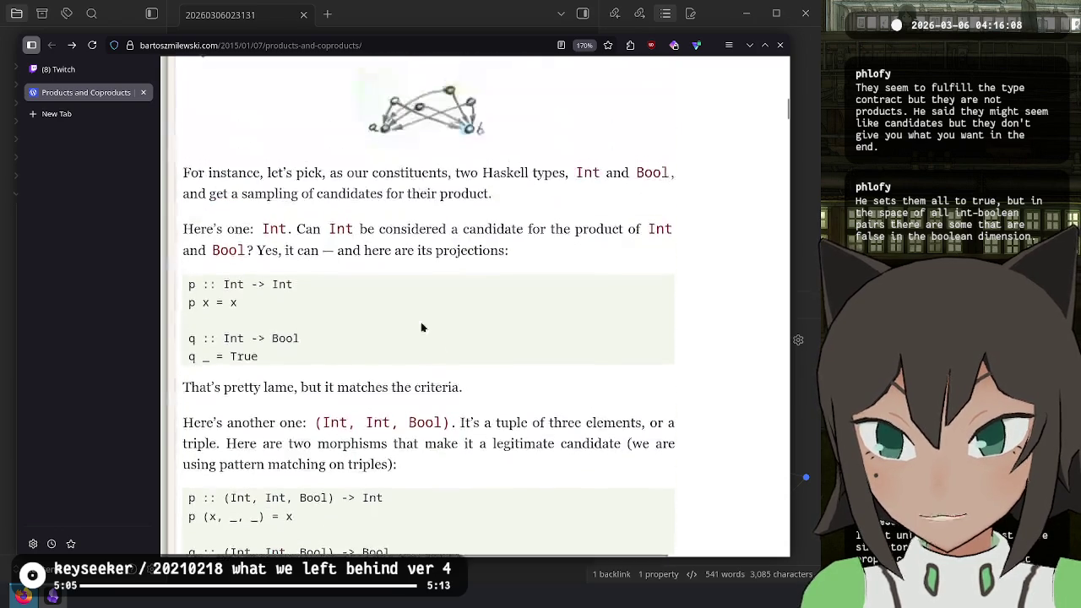
scroll(429, 319, "down", 15)
scroll(393, 309, "down", 3)
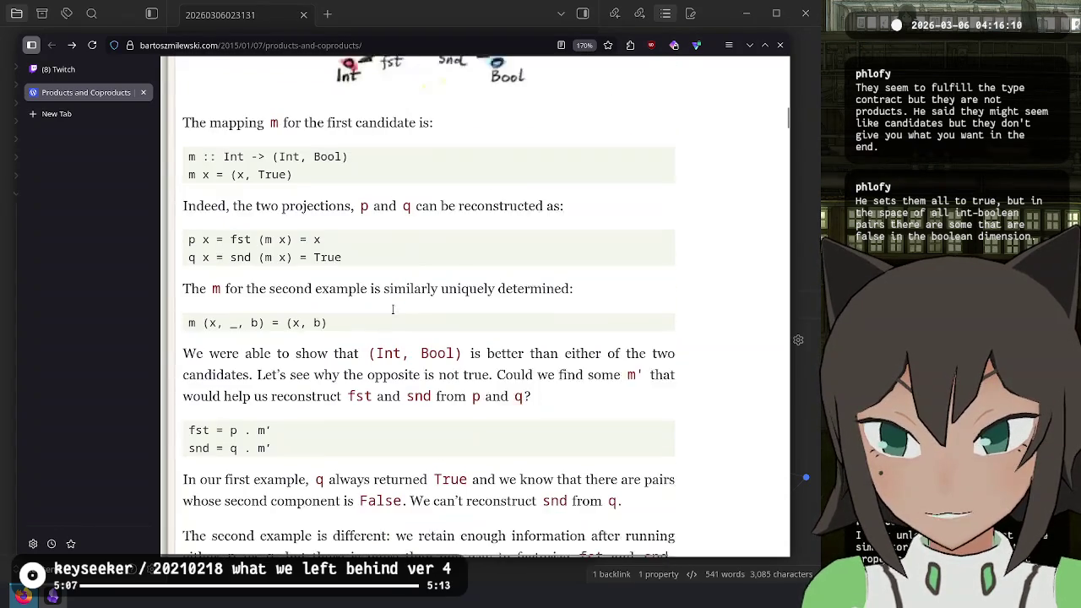
double_click(240, 237)
left_click(298, 285)
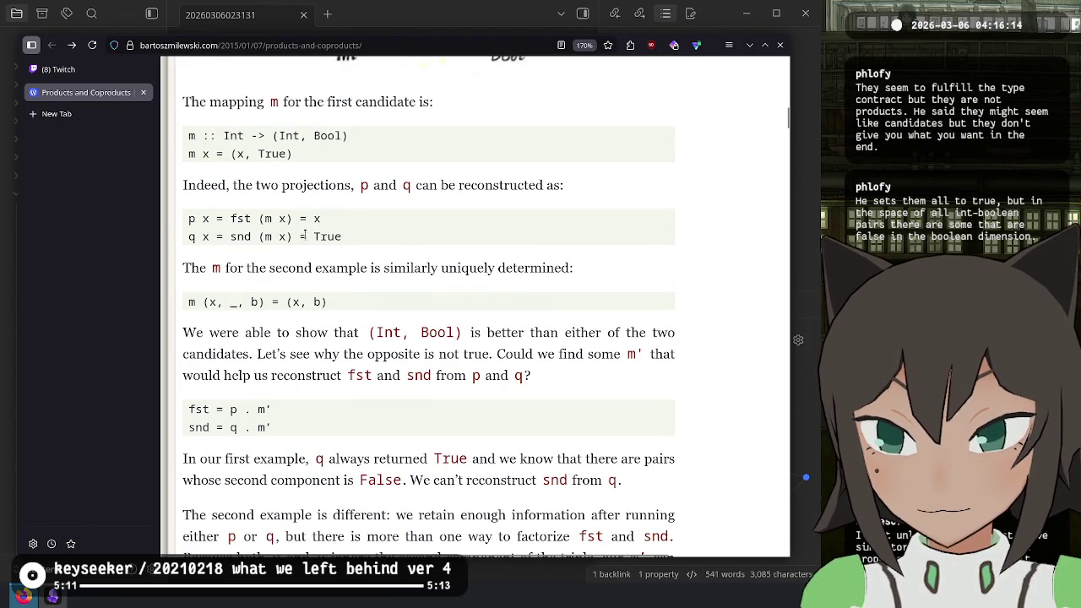
scroll(287, 325, "down", 4)
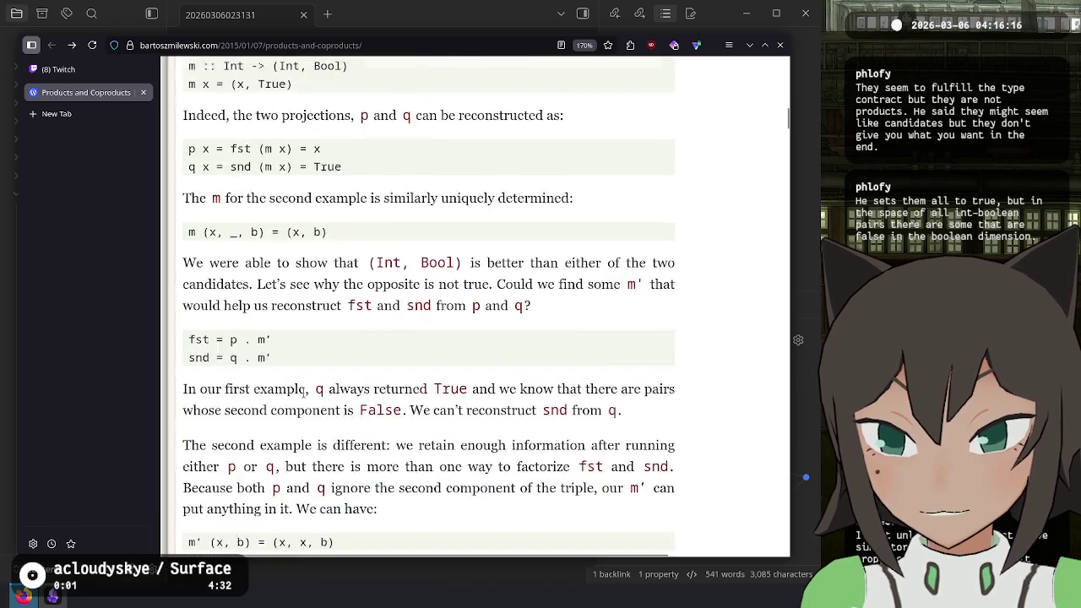
double_click(637, 309)
triple_click(494, 359)
scroll(239, 251, "up", 2)
double_click(252, 302)
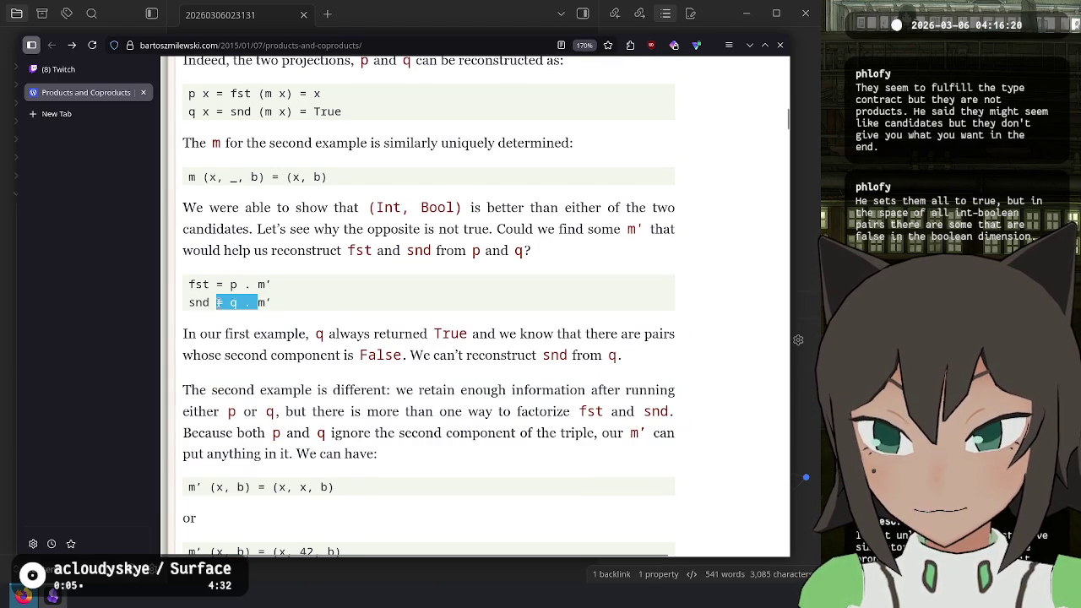
left_click(269, 306)
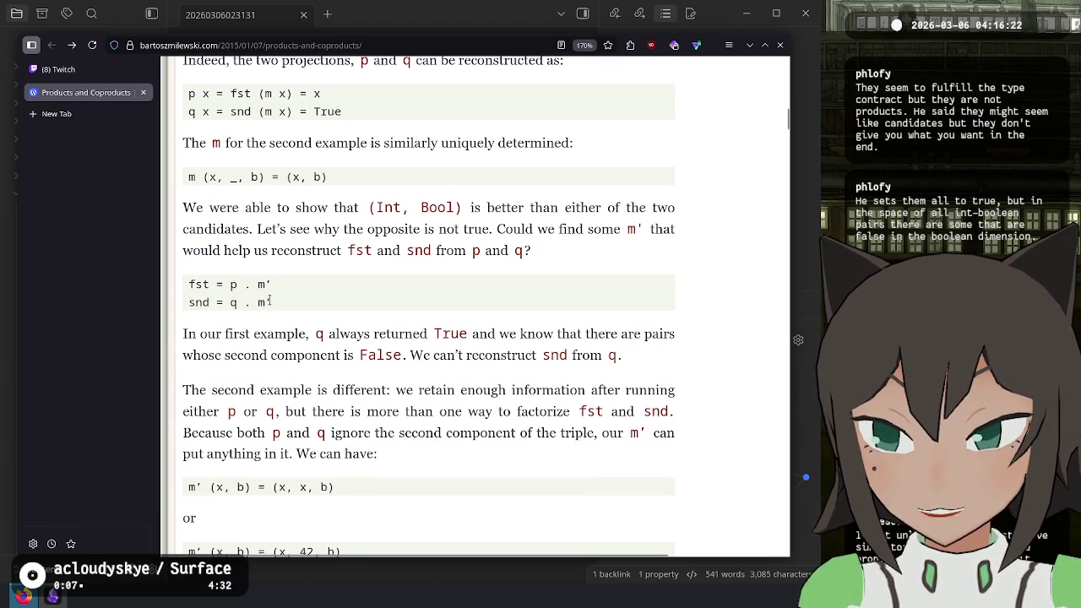
left_click_drag(272, 306, 192, 303)
double_click(265, 303)
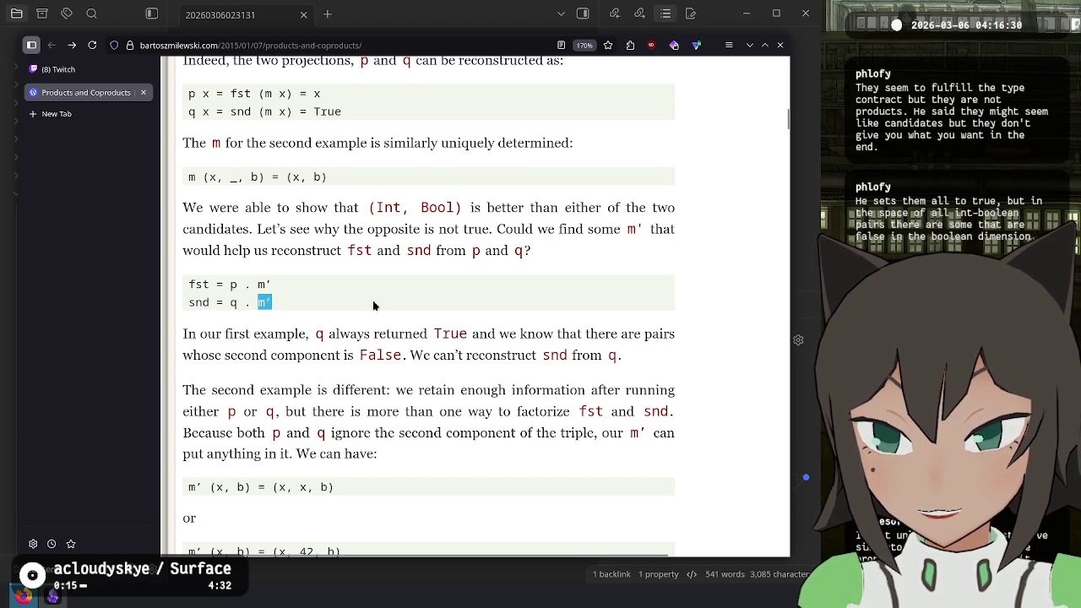
left_click_drag(419, 208, 457, 208)
left_click_drag(257, 302, 262, 303)
left_click(261, 303)
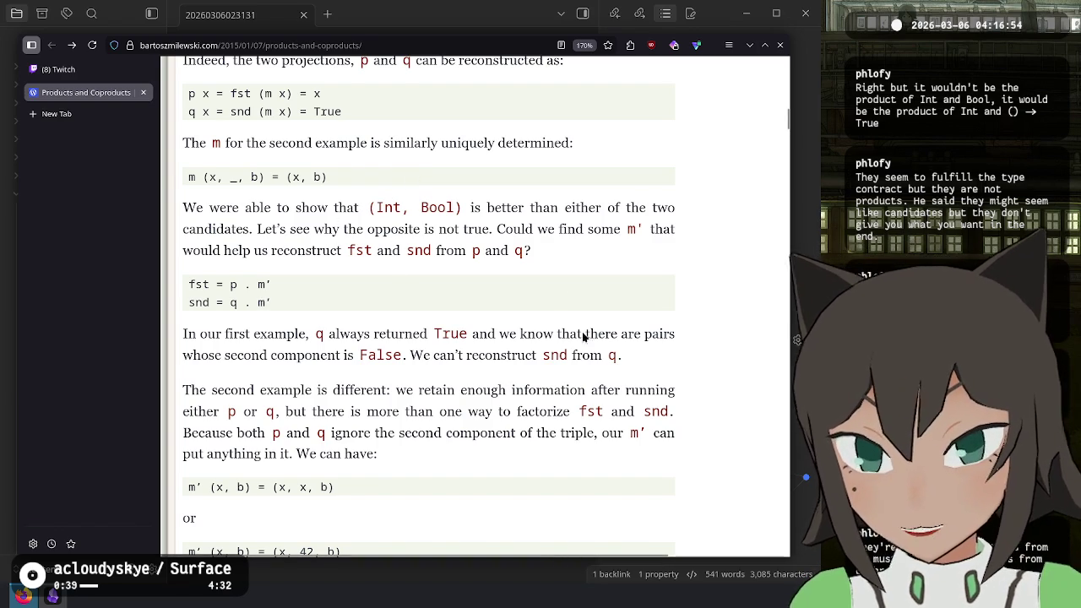
scroll(601, 356, "up", 5)
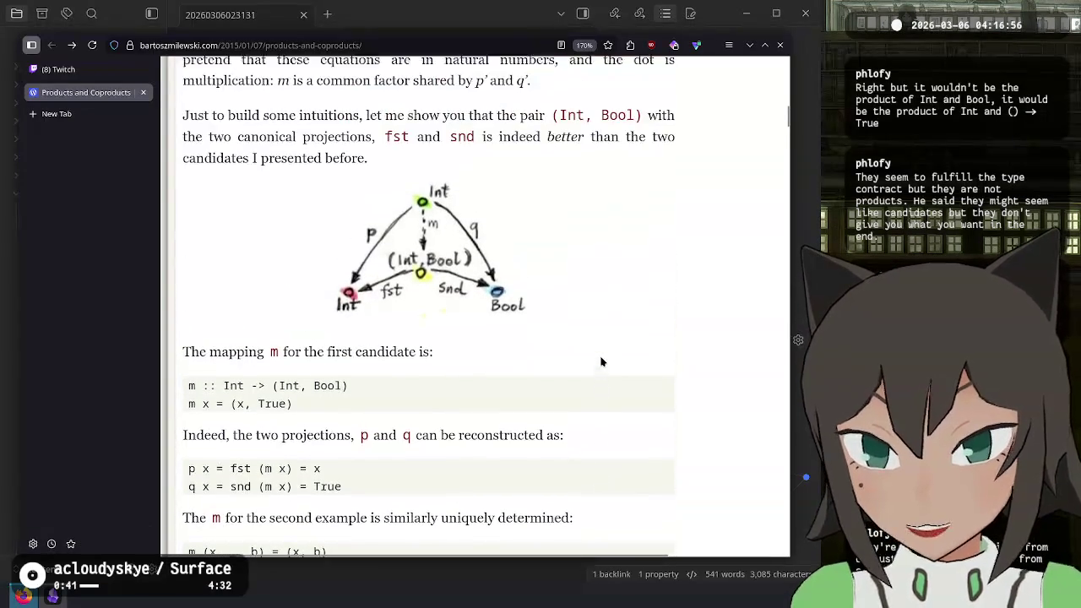
scroll(601, 362, "up", 4)
scroll(600, 362, "down", 4)
scroll(601, 362, "down", 4)
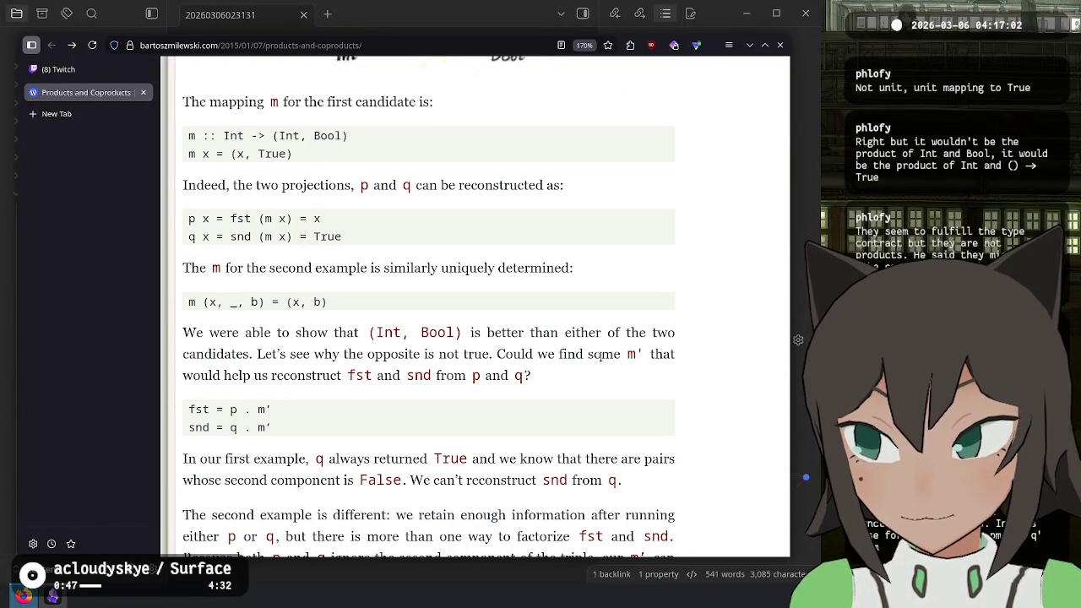
scroll(600, 357, "down", 2)
scroll(601, 355, "up", 2)
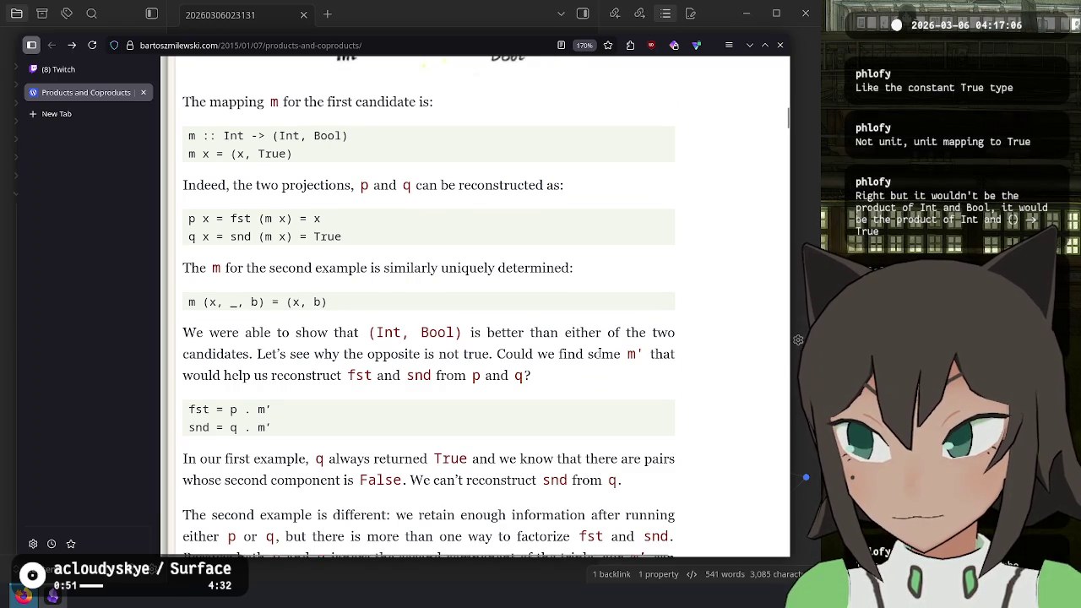
scroll(600, 355, "down", 2)
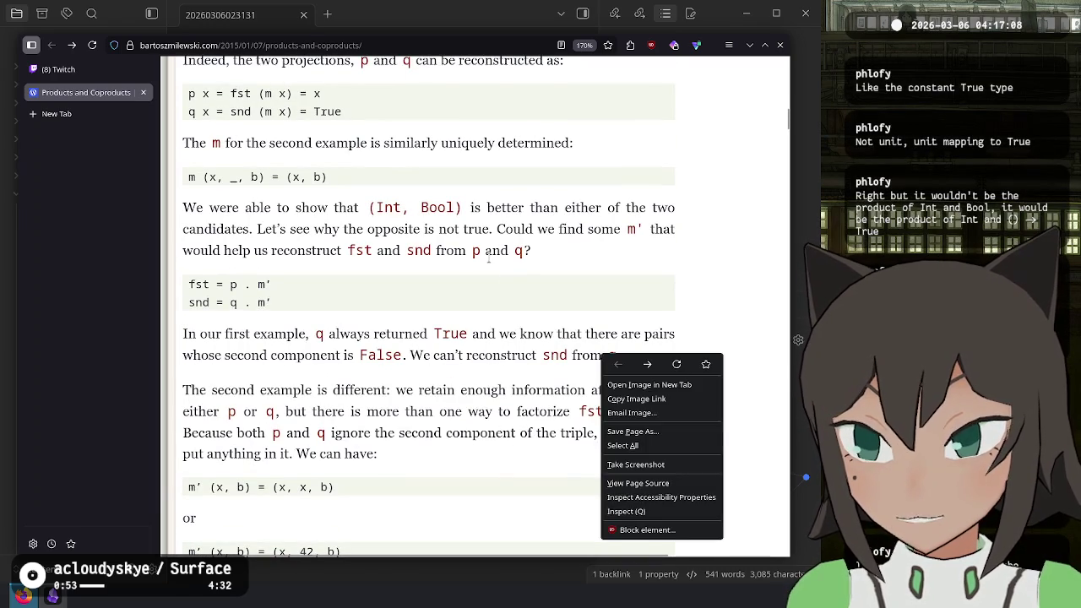
left_click(470, 284)
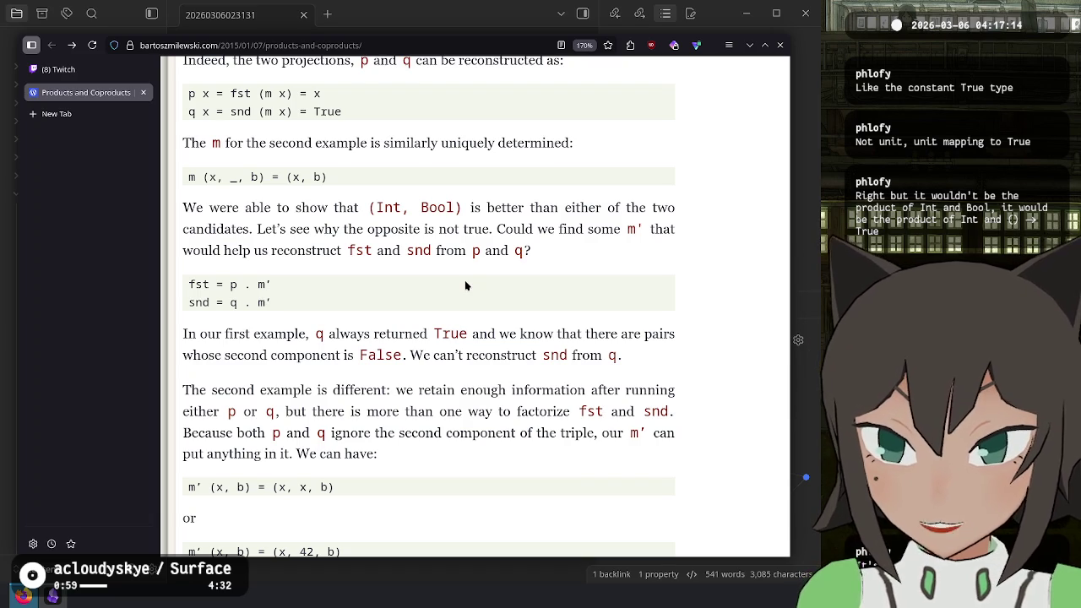
key("alt+space")
- Launch Code and write f :: Bool -> Bool returning True, with enlarged editor text and the file list hidden
type("code")
key("Return")
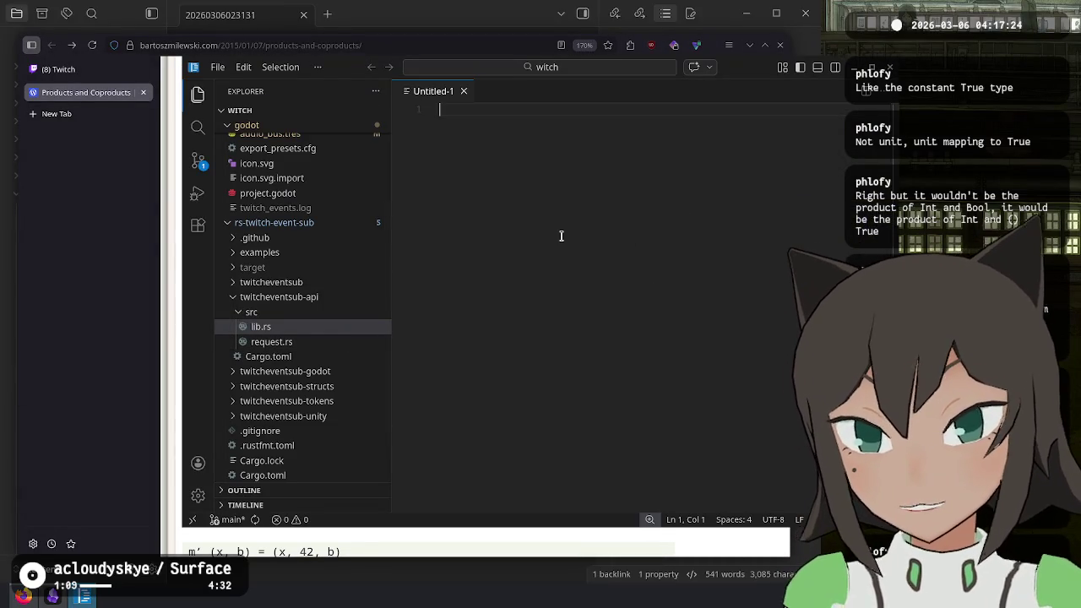
type("f :: Bool ->")
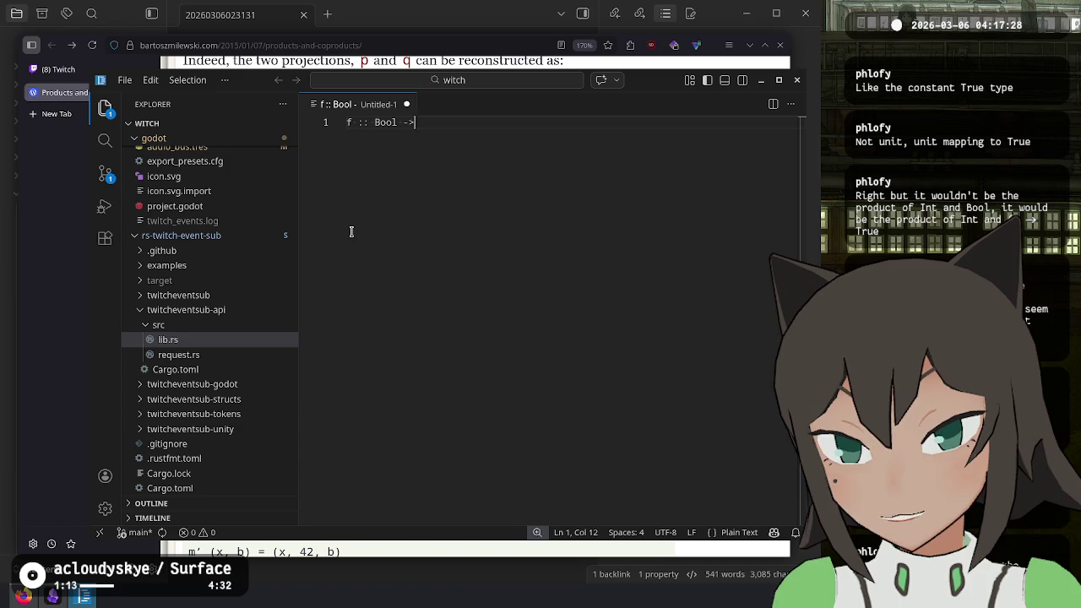
type(" Bool")
key("Return")
type("f")
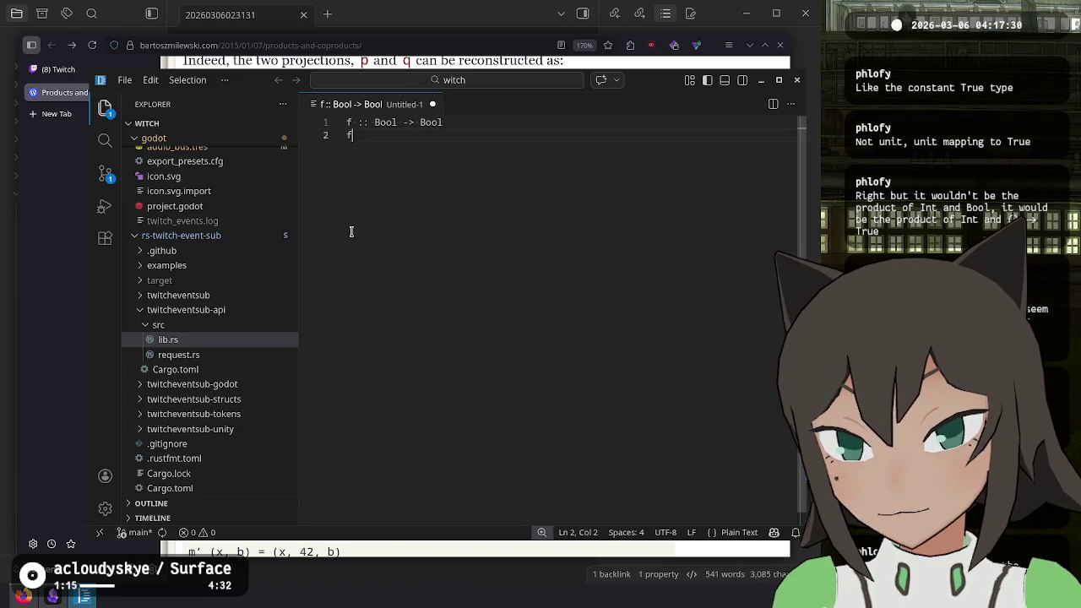
type(" _ = True")
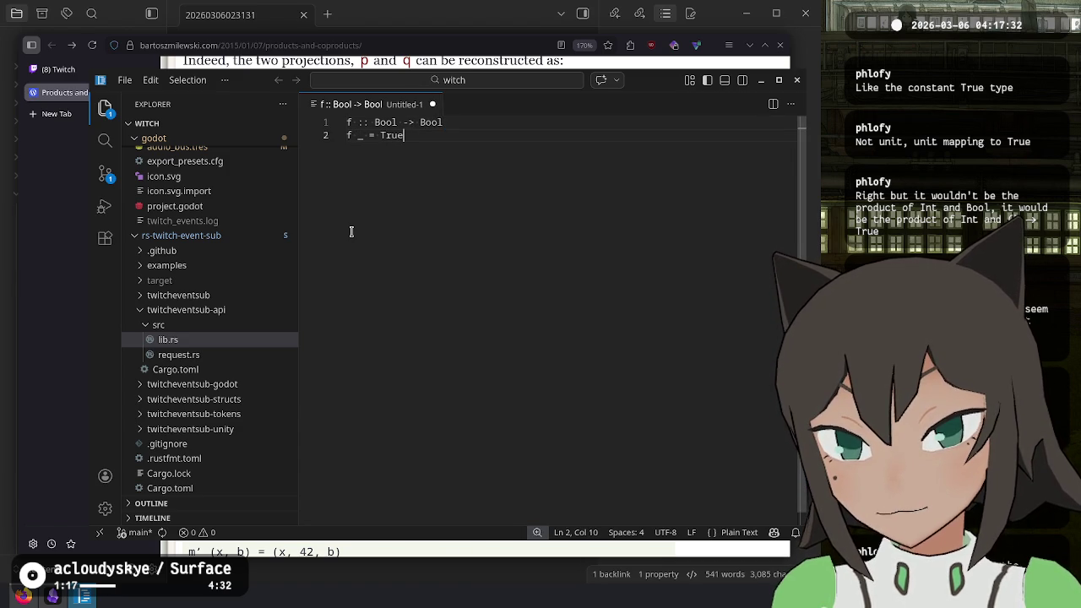
key("ctrl+Left")
key("ctrl+Left")
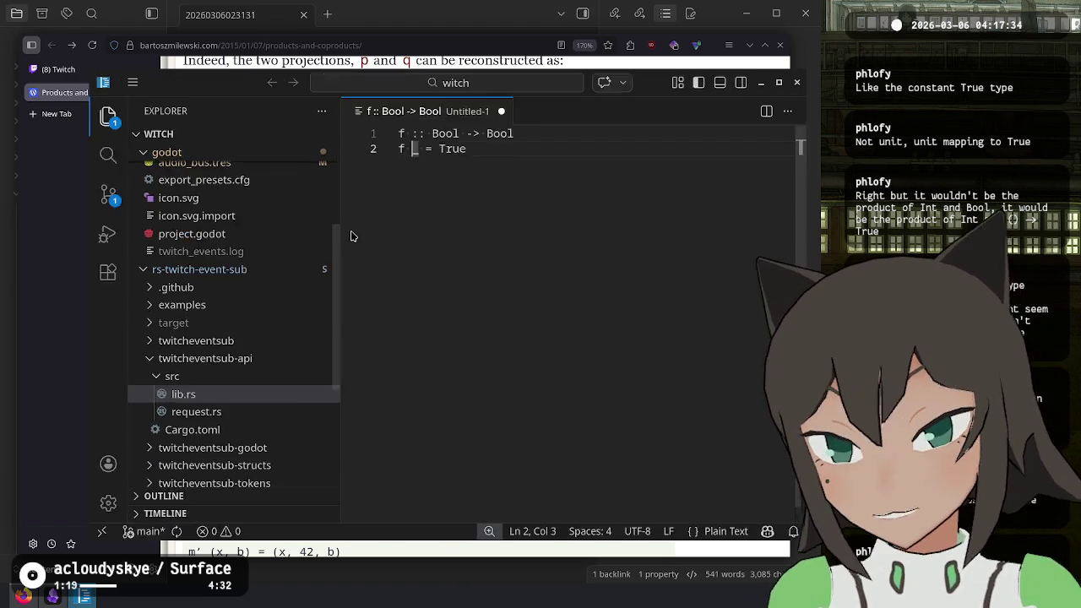
key("ctrl+equal")
key("ctrl+equal")
left_click(122, 131)
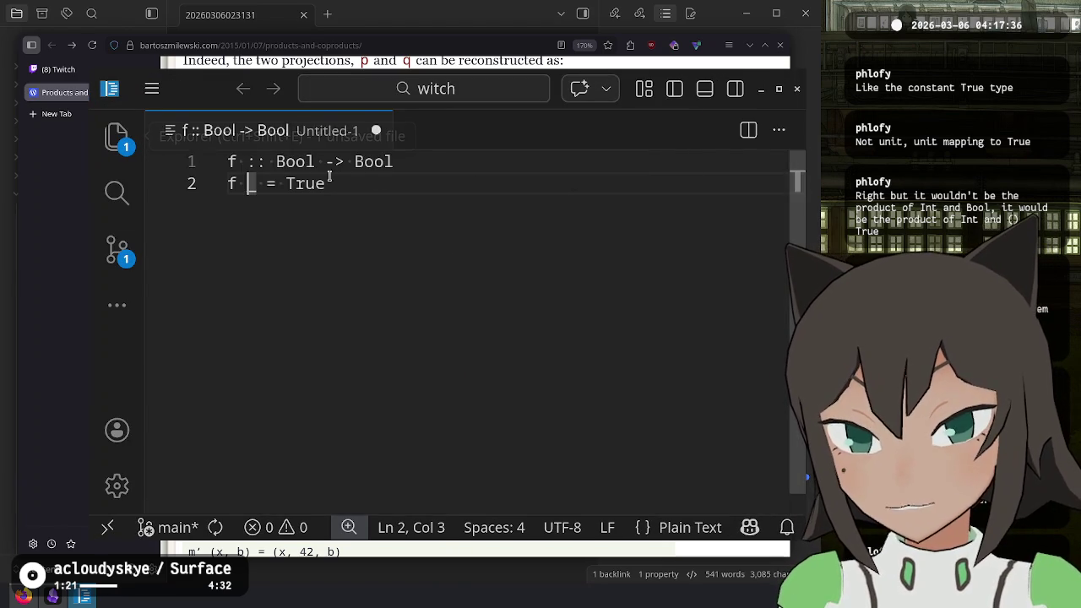
- Add the q . m' line on line 4, spacing it with blank lines
left_click(411, 458)
key("Return")
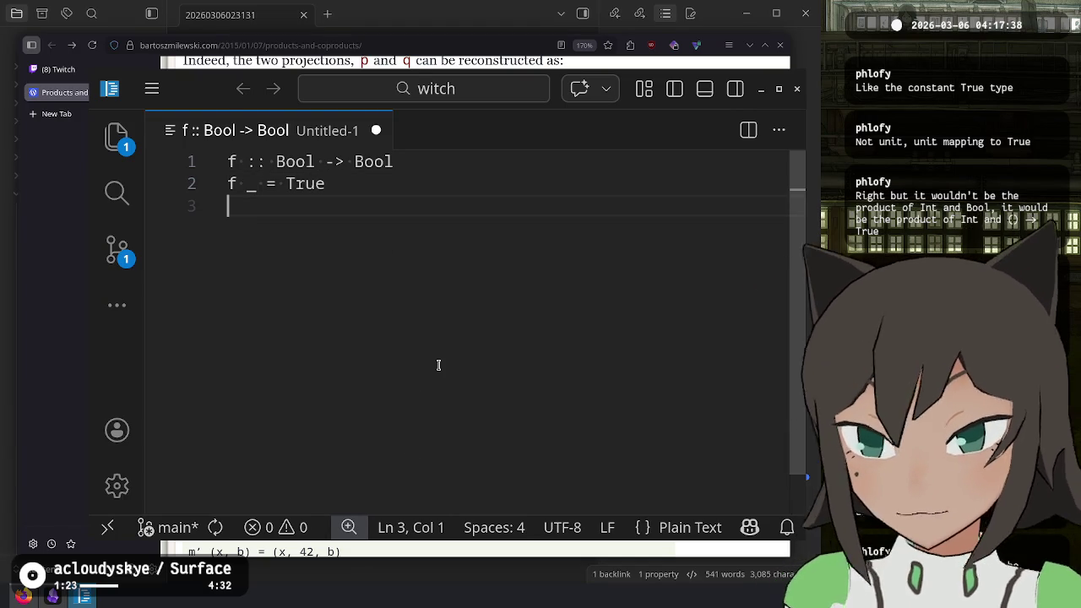
key("Return")
type("q m'")
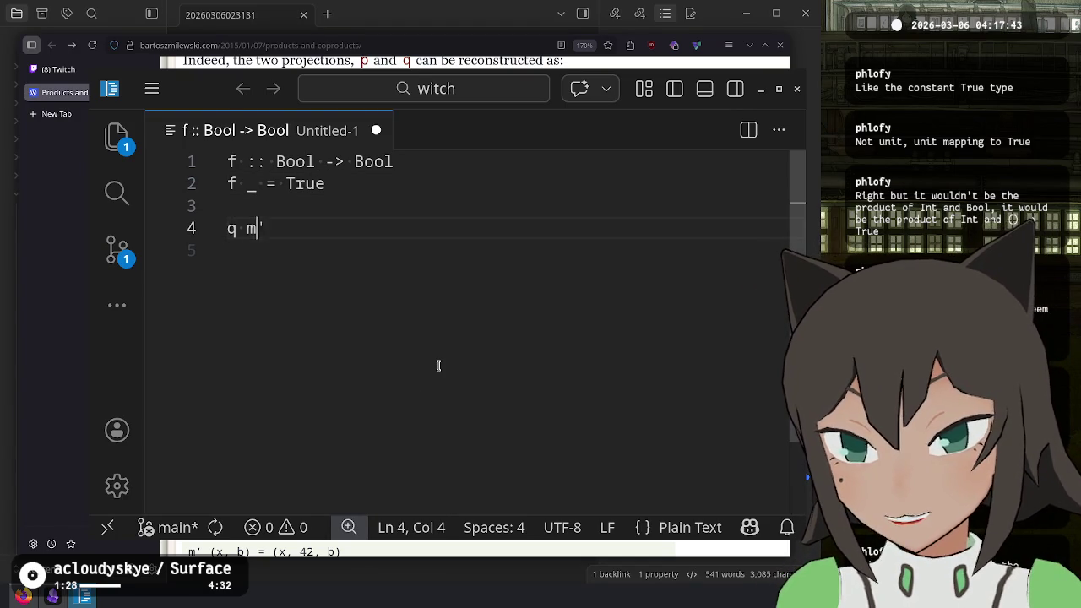
key("Left")
type(".")
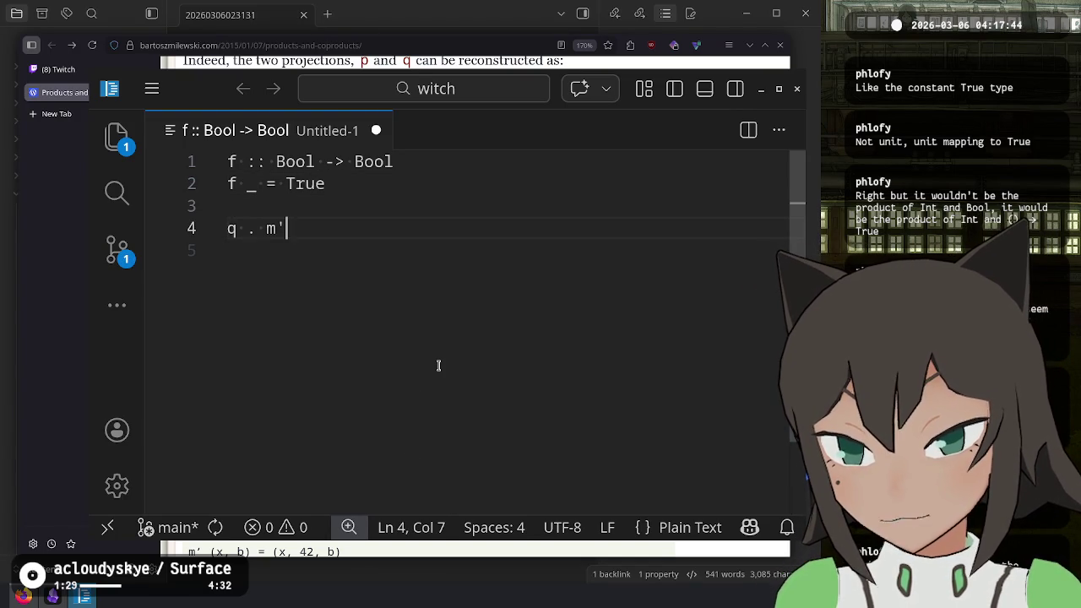
key("End")
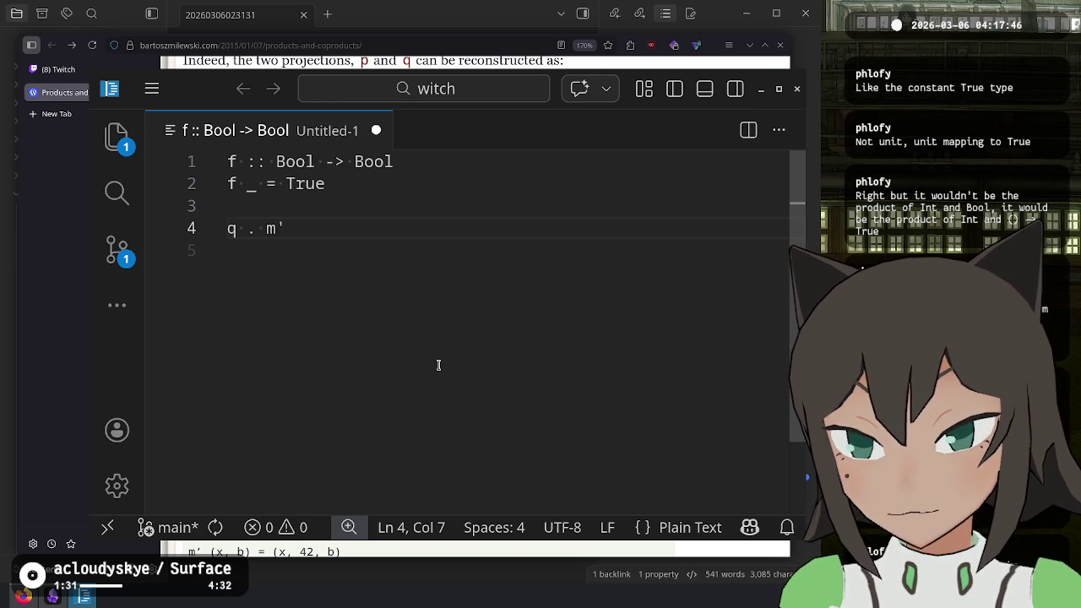
key("ctrl+Left")
key("ctrl+Left")
key("Right")
key("End")
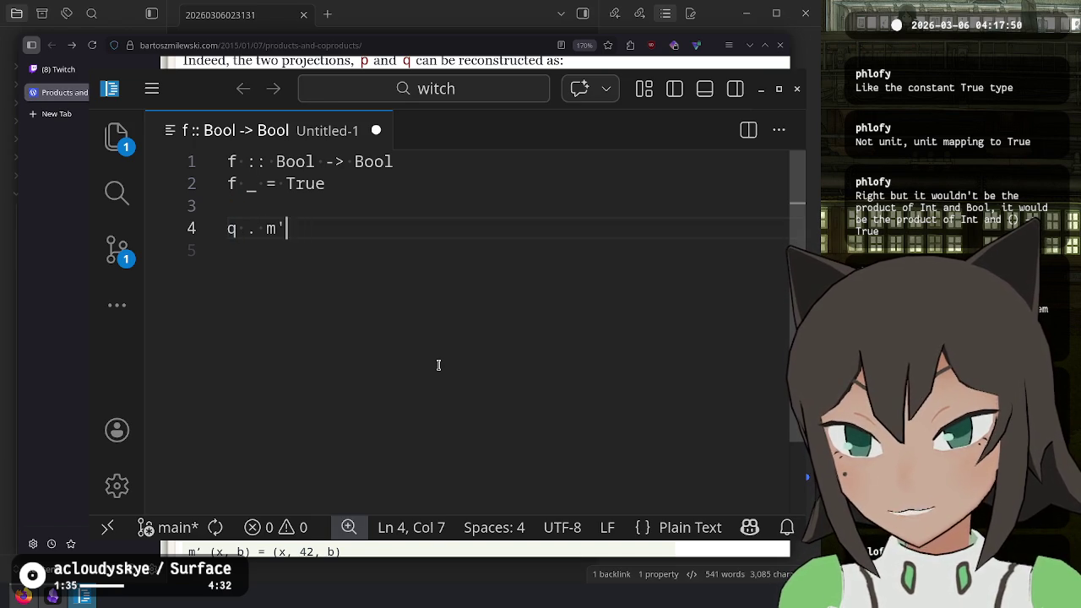
key("Home")
key("Return")
key("Up")
key("Return")
key("Up")
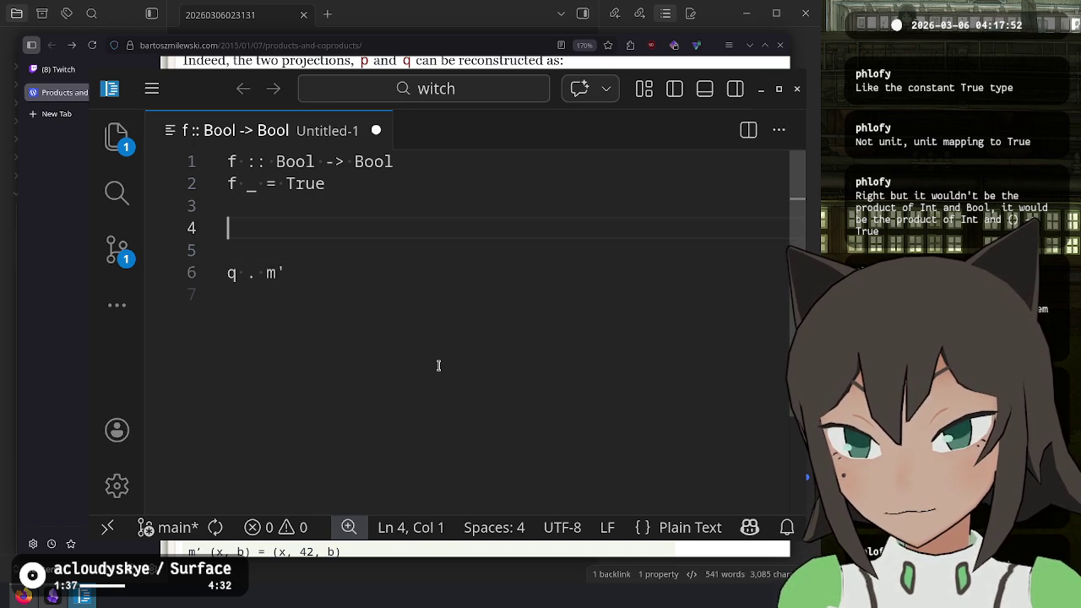
- Rename f to m' on both definition lines and remove the extra blank lines above q . m'
key("Up")
key("Up")
key("Delete")
type("m'")
key("Up")
key("Home")
key("Delete")
type("m'")
key("Down")
key("Down")
key("Down")
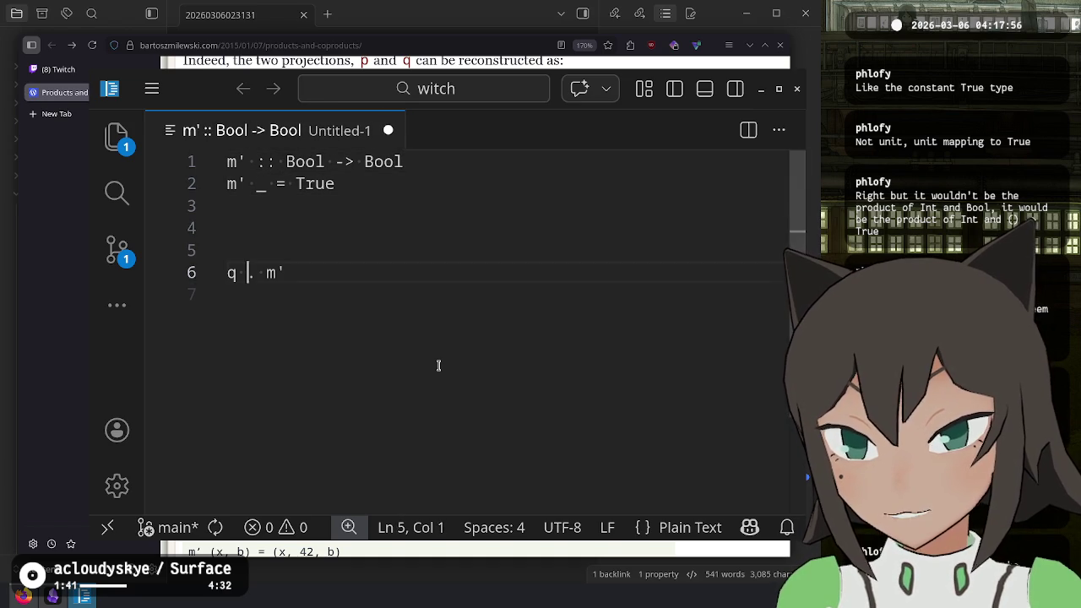
key("Up")
key("Up")
key("BackSpace")
key("Delete")
key("Down")
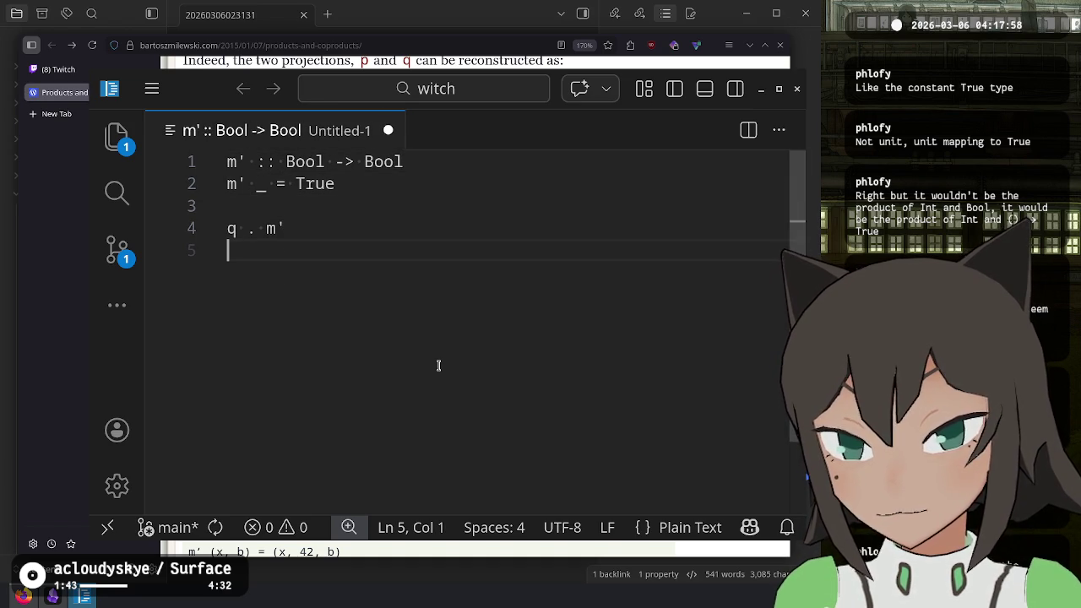
- Change the signature's first Bool to a, making m' :: a -> Bool
double_click(307, 162)
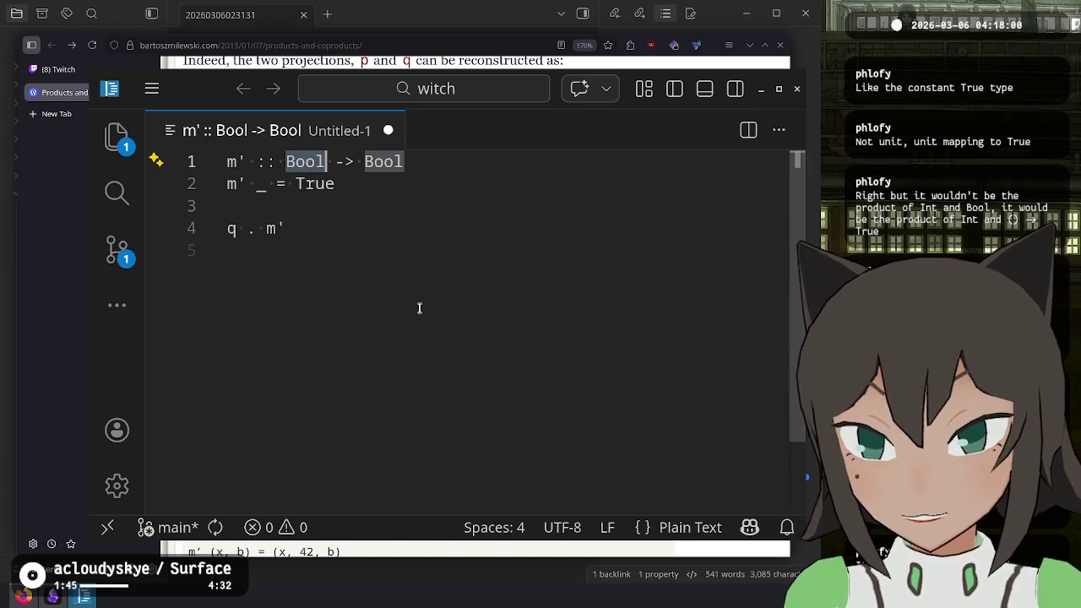
type("a")
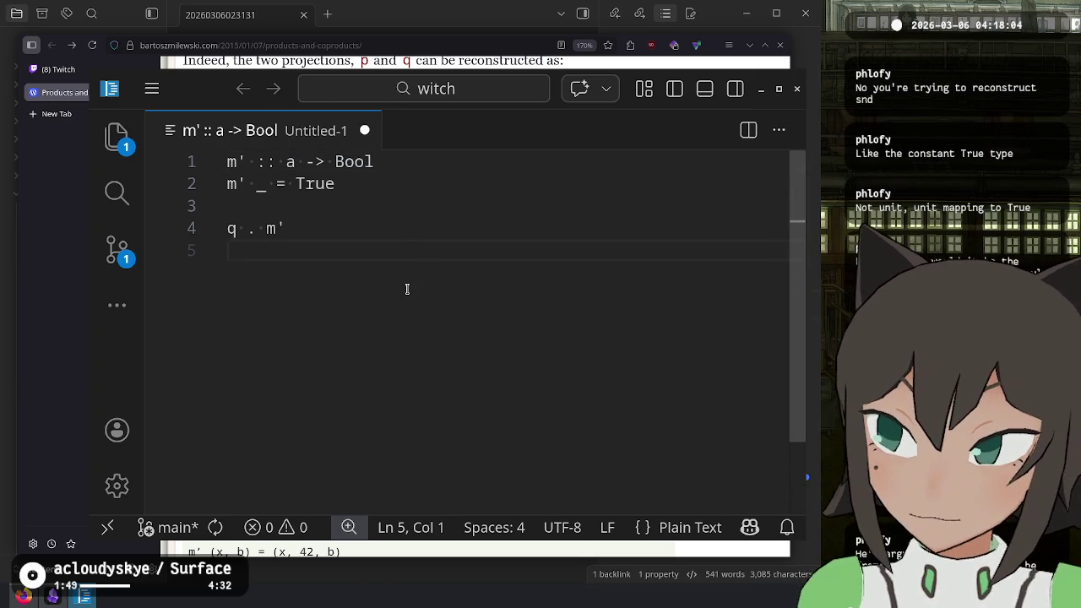
key("alt+Tab")
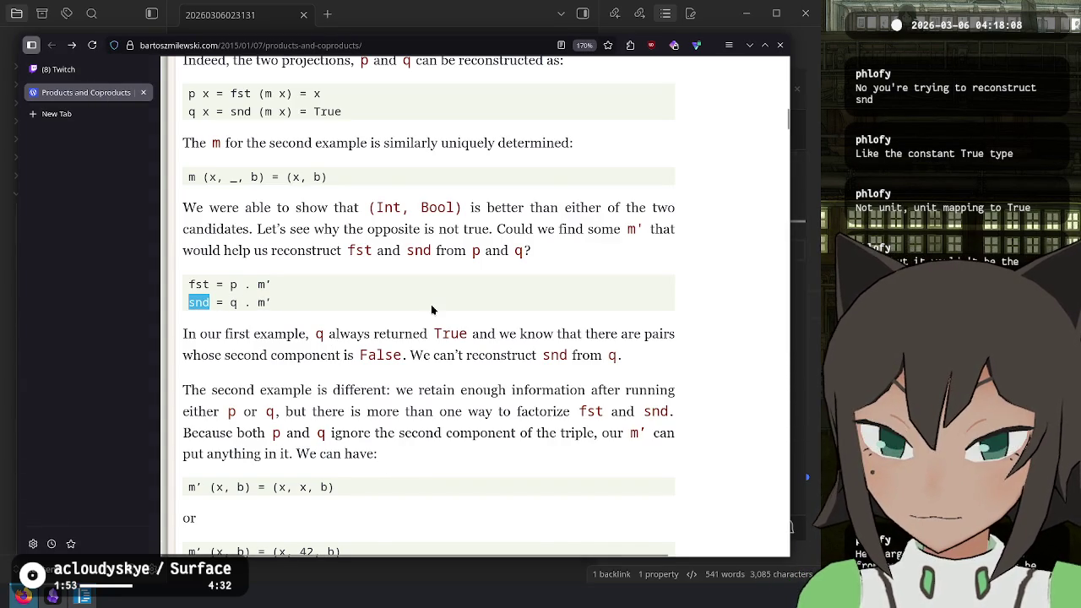
- Check the post's q, then add a new line with True below q . m'
scroll(432, 310, "up", 3)
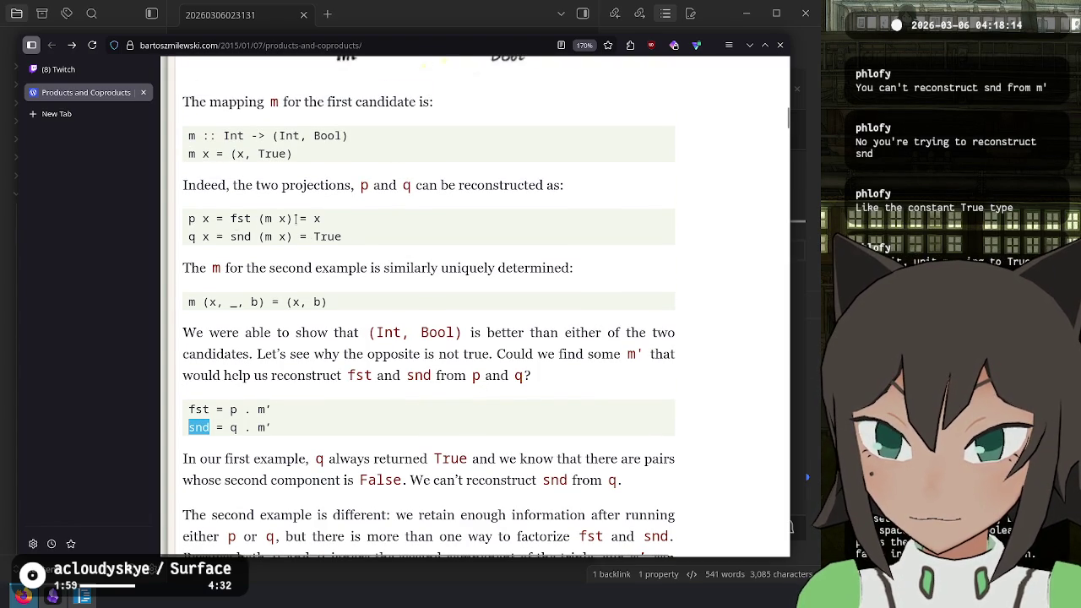
left_click_drag(528, 375, 510, 375)
key("alt+Tab")
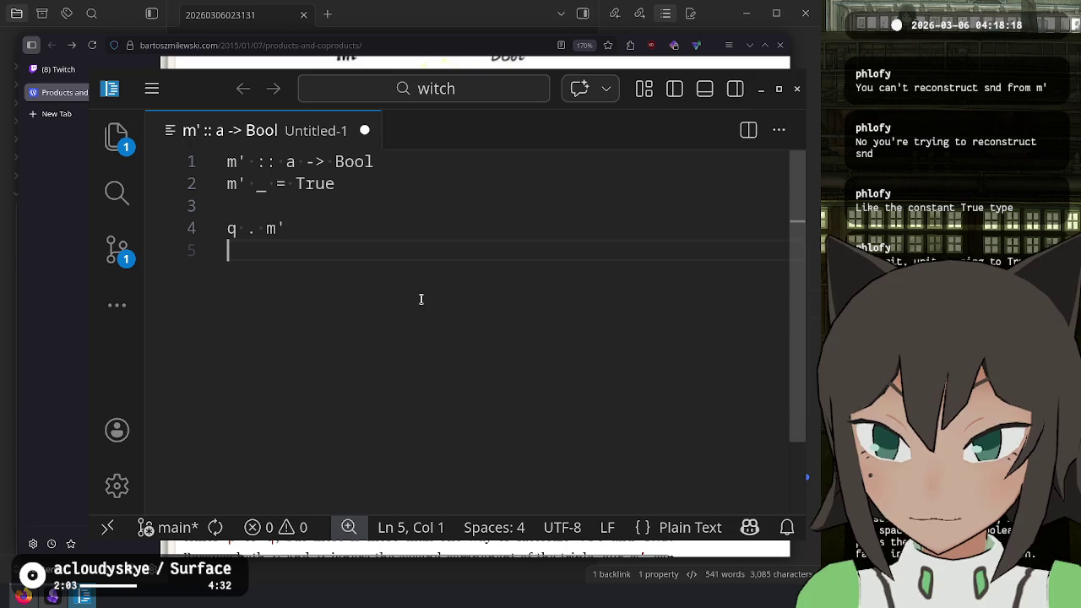
key("Return")
key("Return")
type("True")
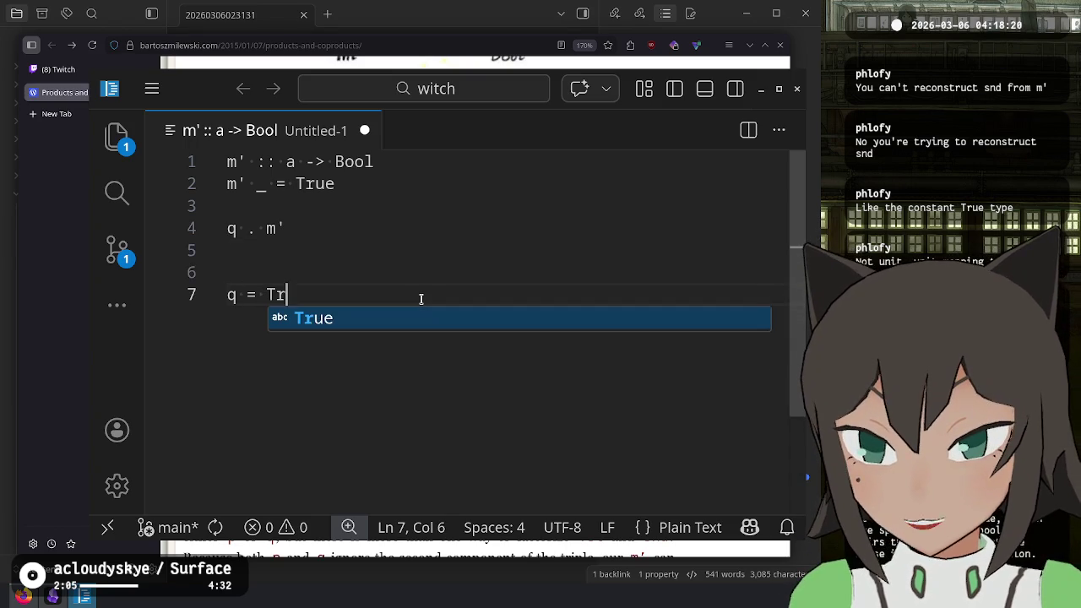
key("alt+Tab")
key("alt+Tab")
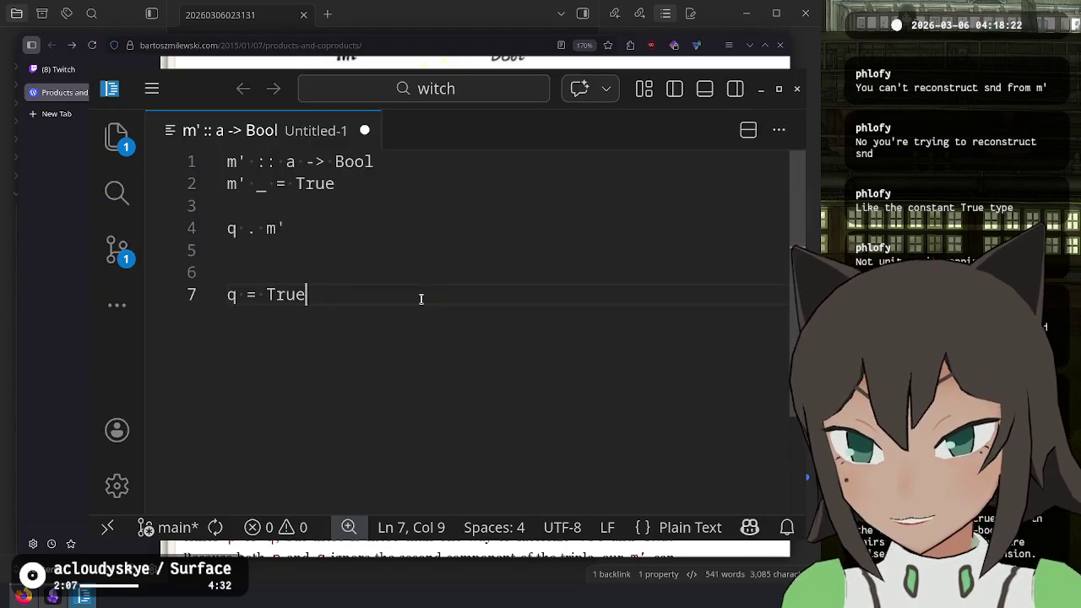
key("alt+Tab")
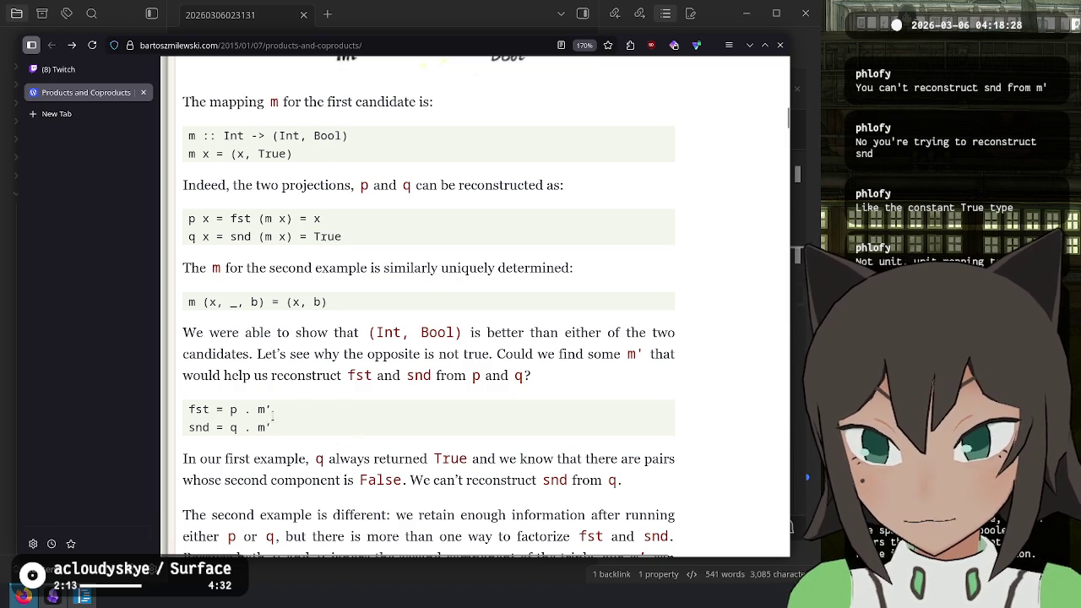
key("alt+Tab")
key("alt+Tab")
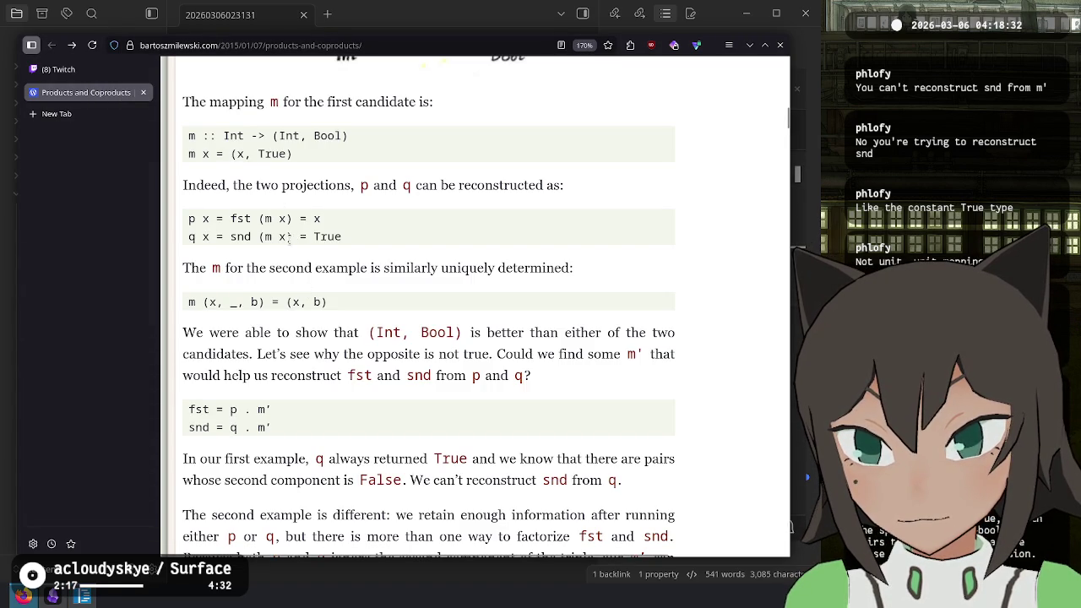
key("alt+Tab")
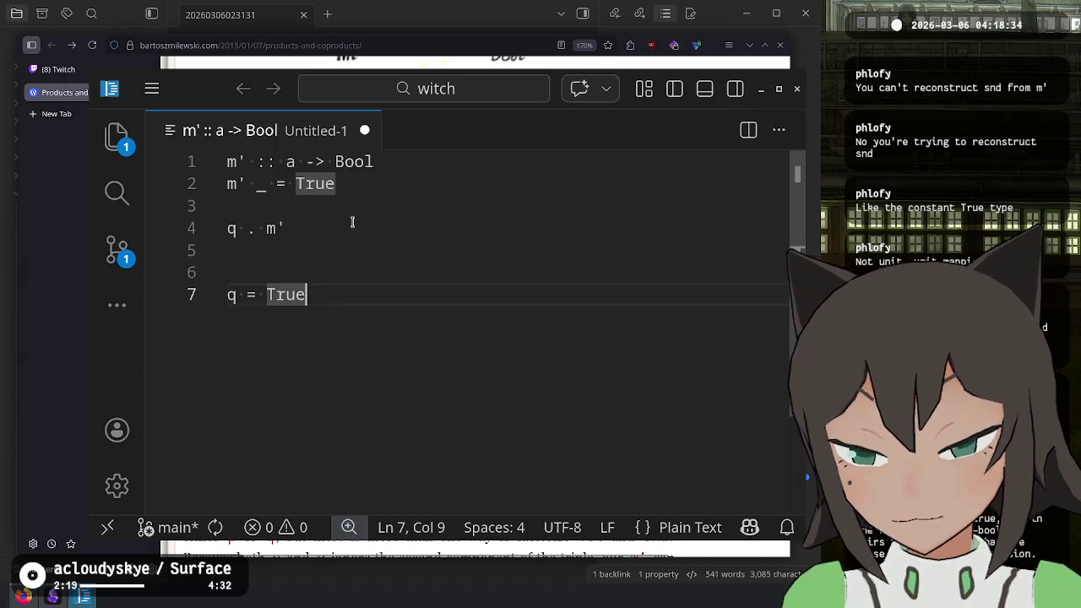
key("alt+Tab")
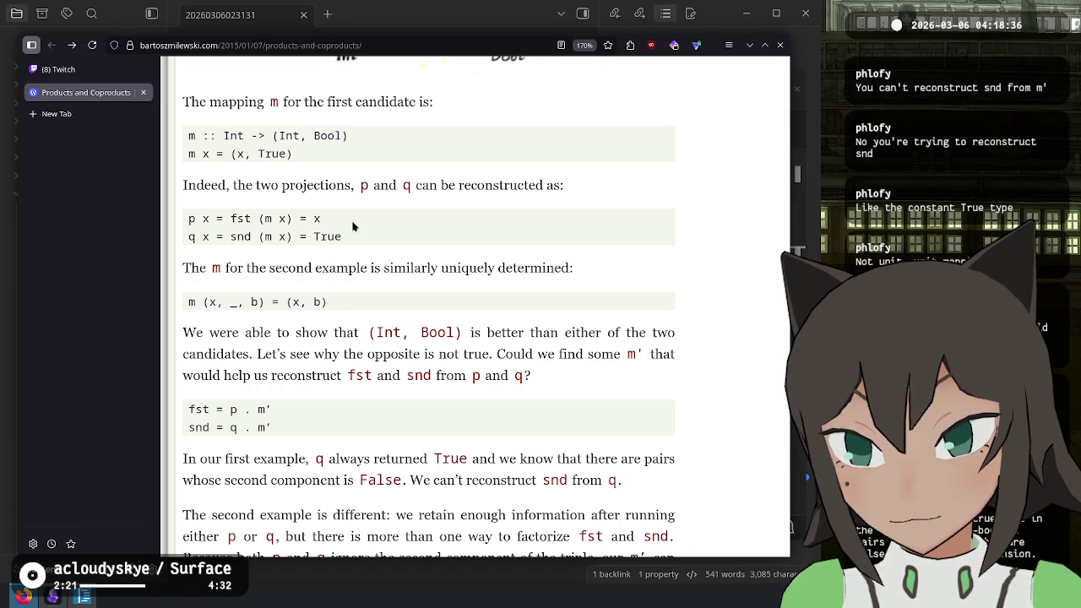
key("alt+Tab")
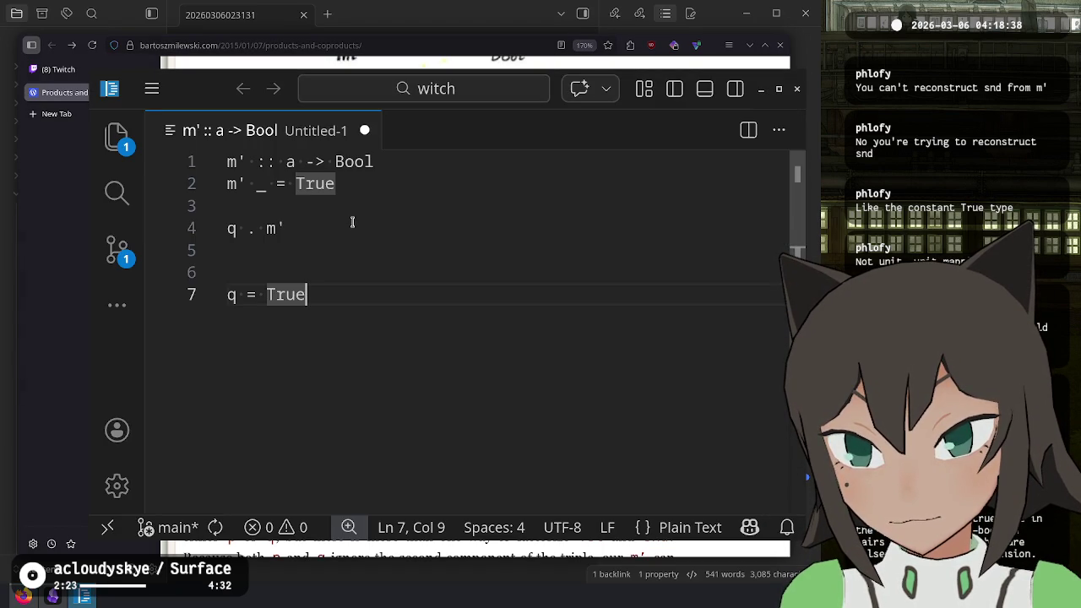
- Replace True with snd so the line reads q = snd
type("snd")
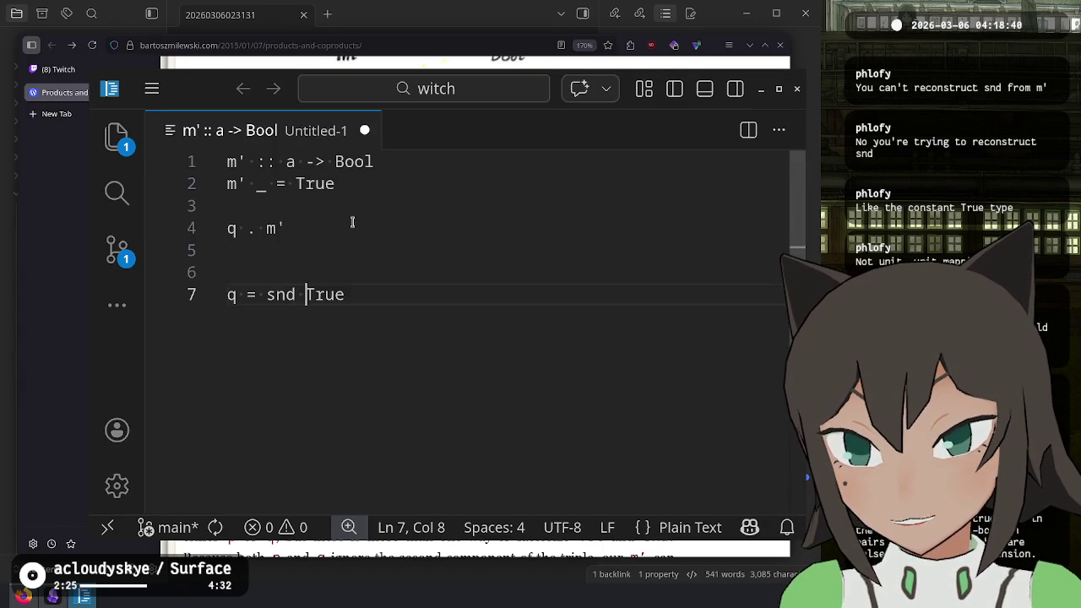
key("ctrl+shift+Right")
key("BackSpace")
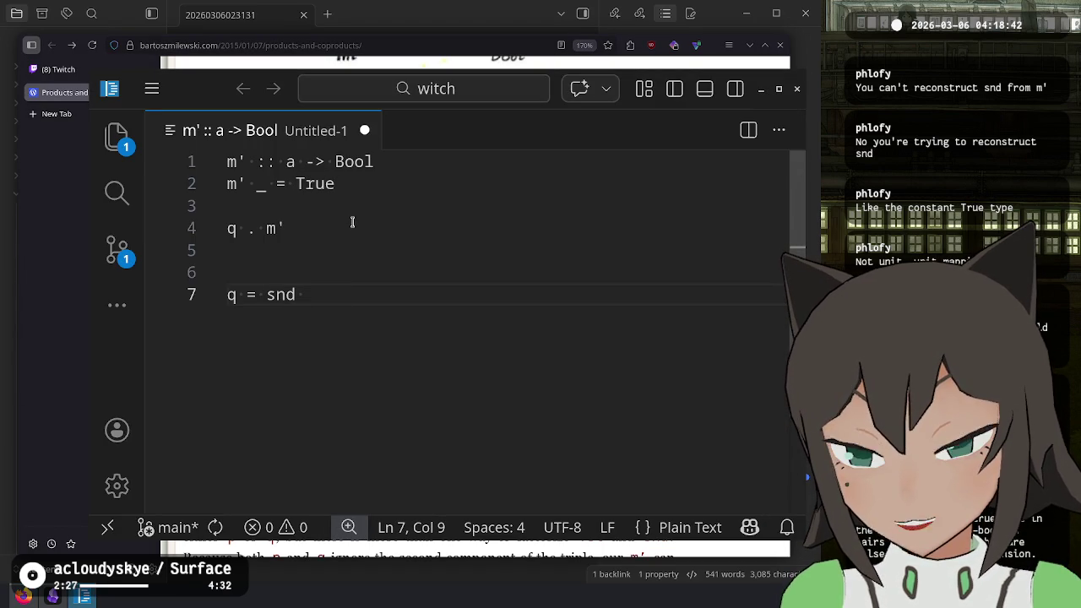
key("ctrl+shift+Left")
key("alt+Tab")
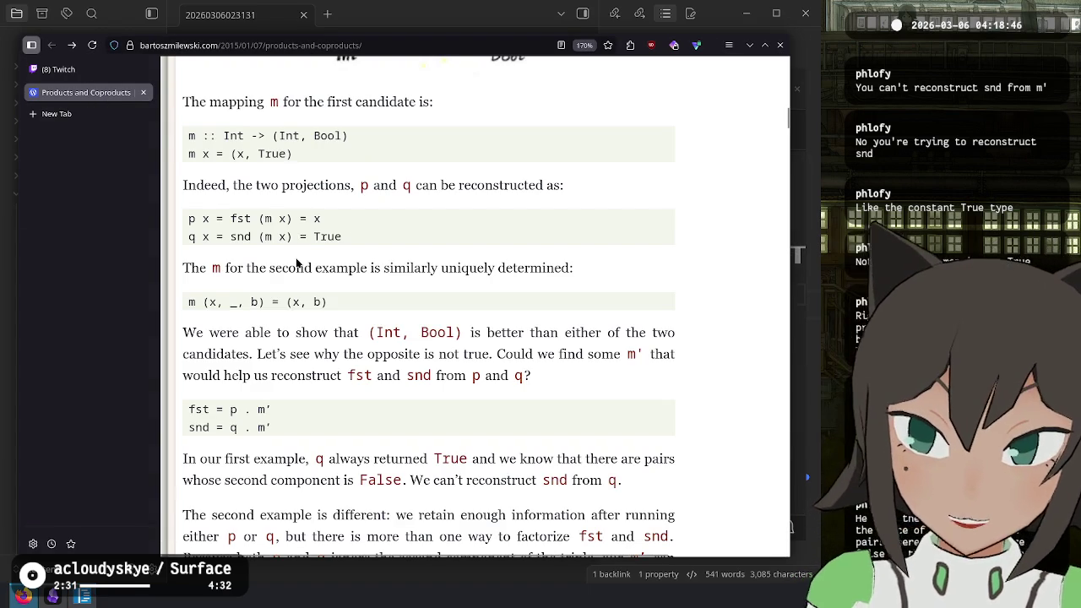
- Highlight q x = snd (m x) = True, then copy the m :: Int -> (Int, Bool) and m x = (x, True) lines
scroll(310, 248, "up", 2)
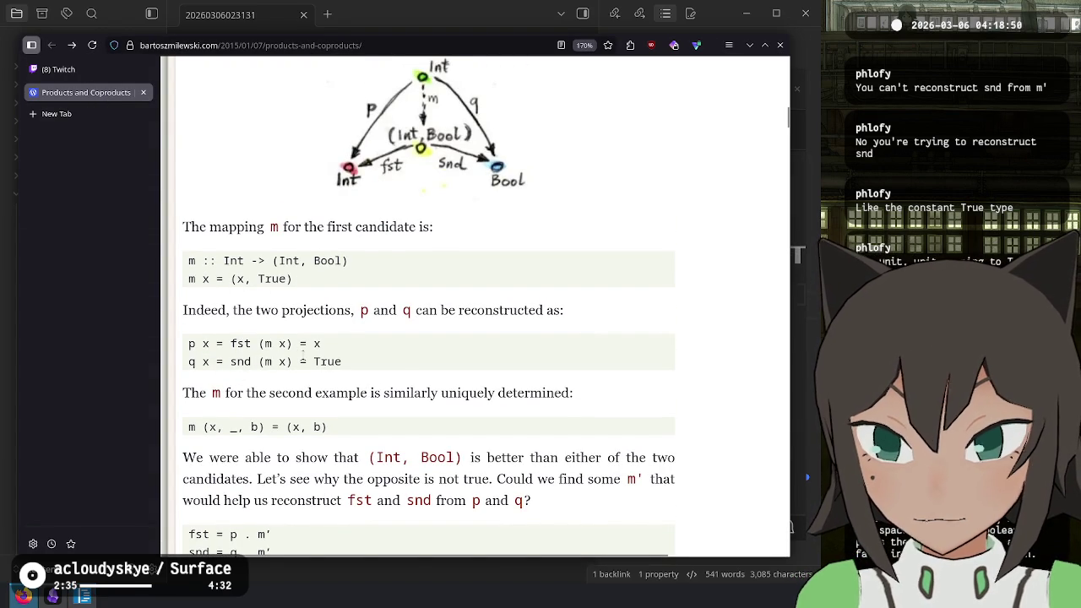
mouse_move(343, 362)
left_mouse_down()
mouse_move(253, 536)
mouse_move(192, 361)
left_mouse_up()
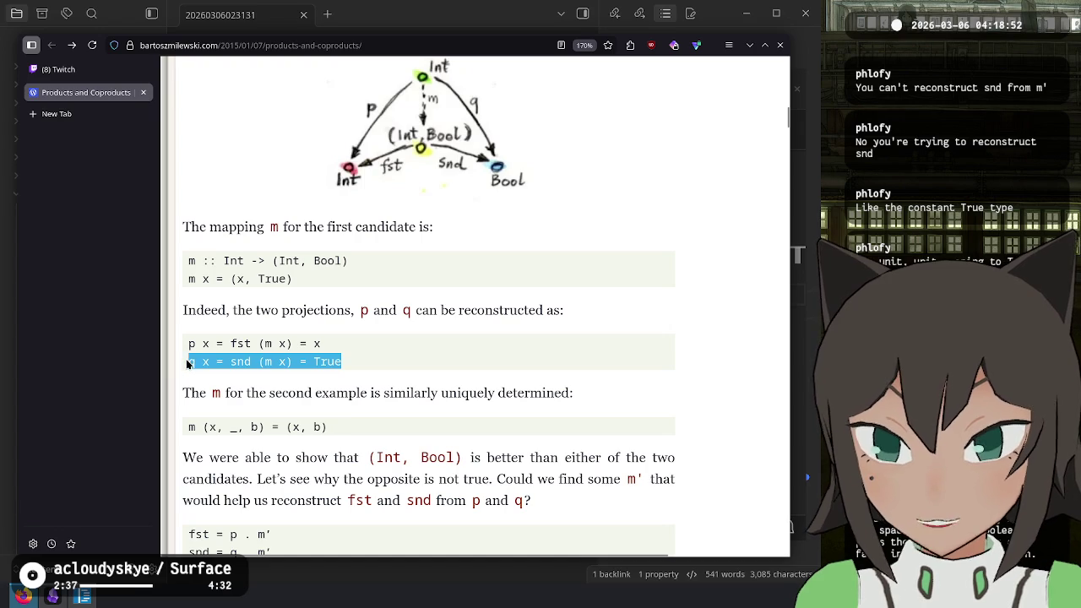
scroll(325, 388, "down", 3)
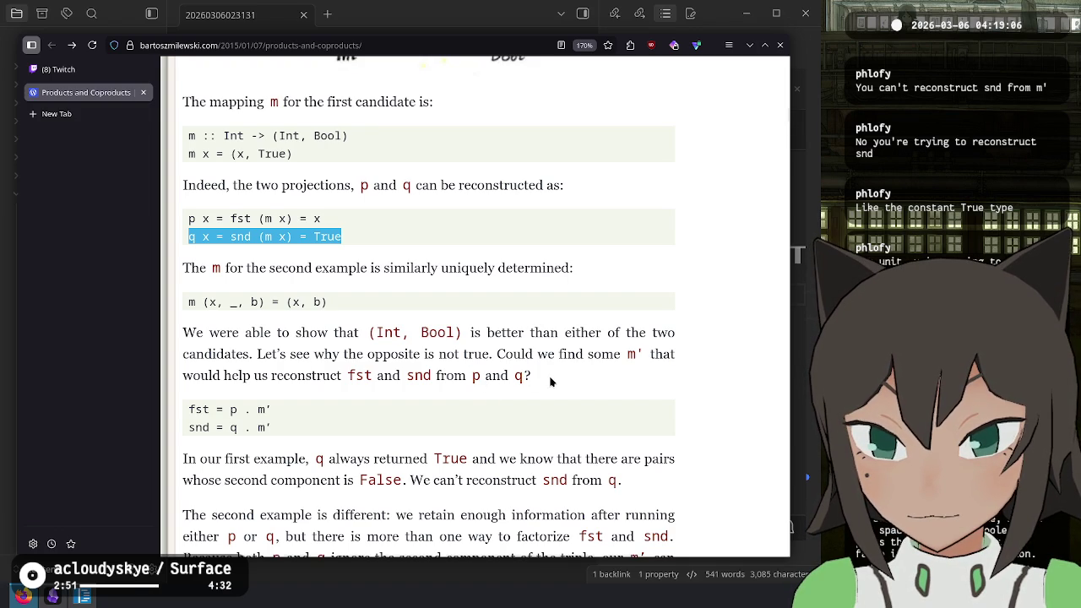
key("alt+Tab")
key("alt+Tab")
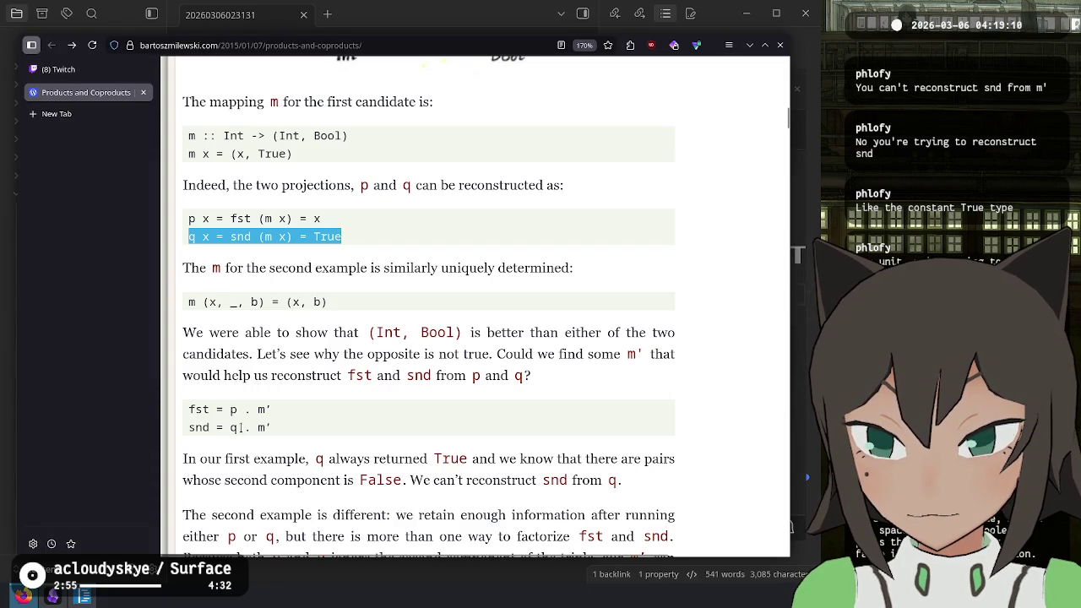
key("alt+Tab")
key("alt+Tab")
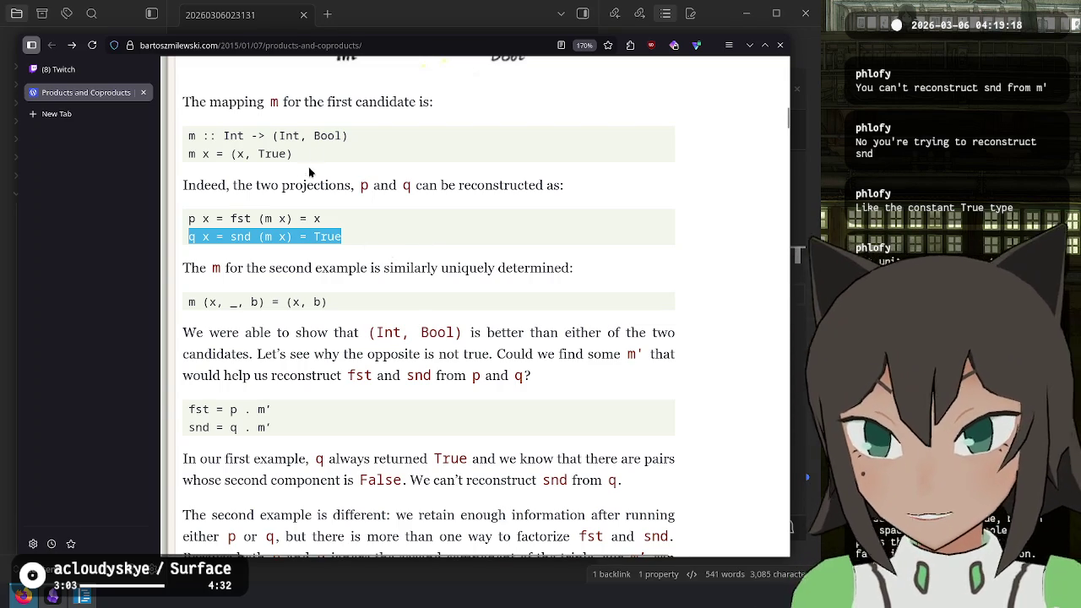
left_click_drag(306, 162, 182, 129)
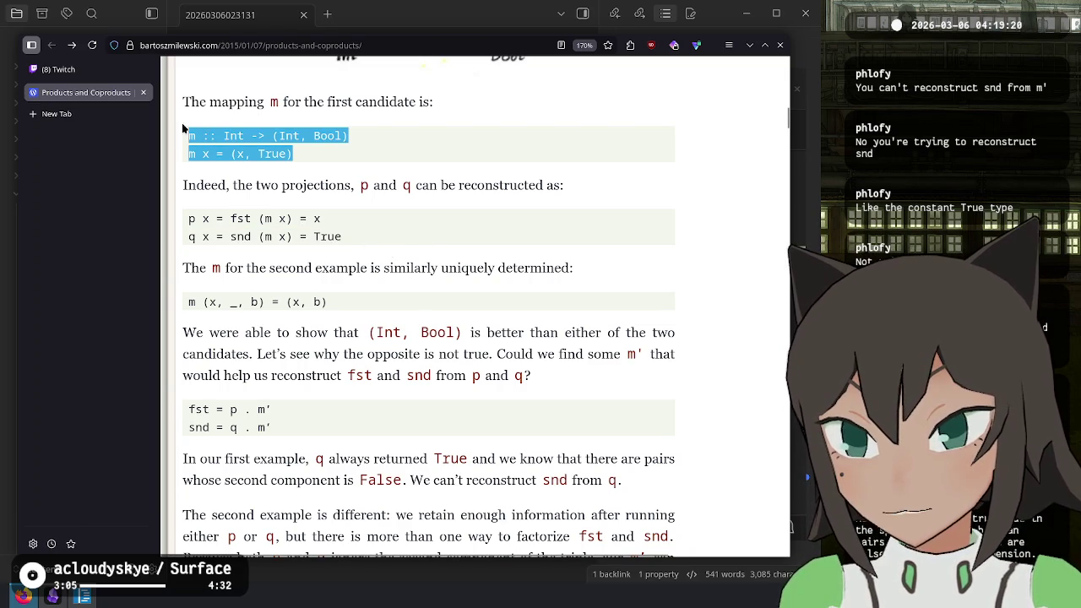
key("ctrl+c")
key("alt+Tab")
- Replace the file's contents with the pasted m definition and add blank lines above it
key("ctrl+a")
key("BackSpace")
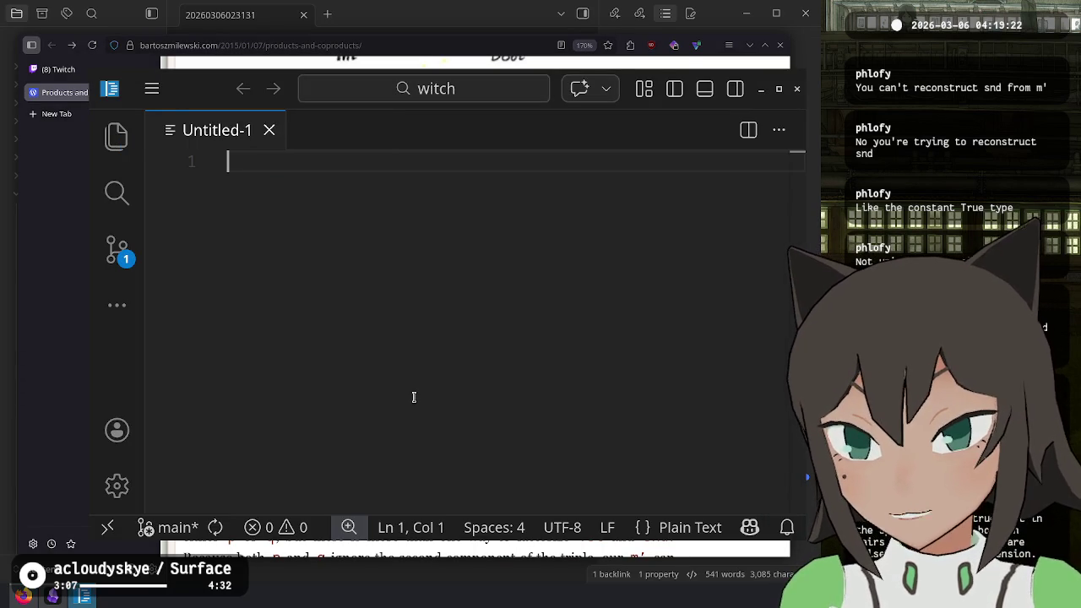
key("ctrl+v")
key("Return")
key("Return")
left_click(267, 183)
left_click(302, 242)
key("BackSpace")
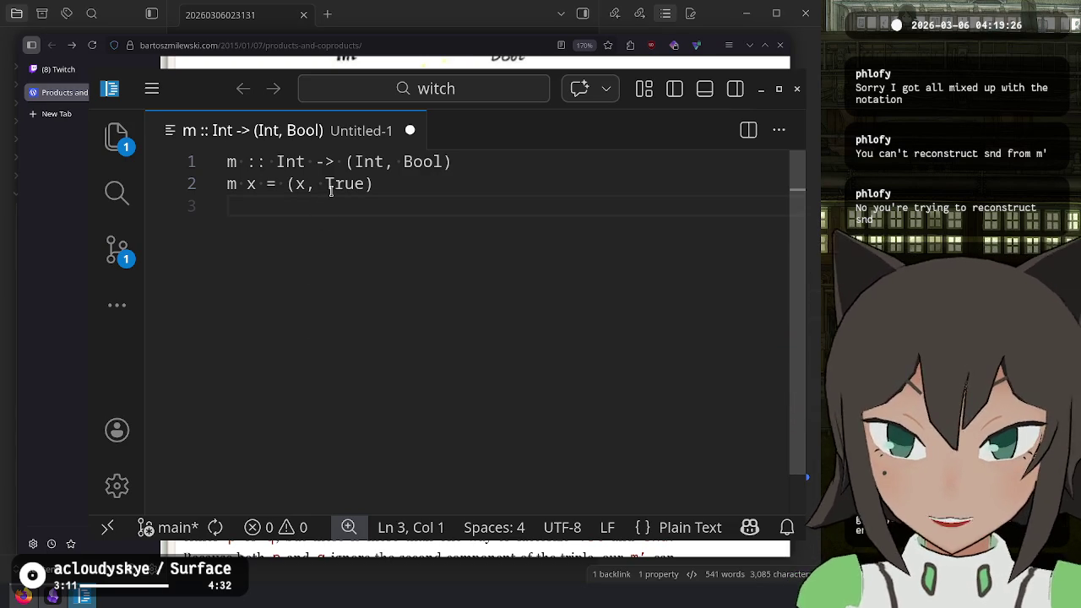
key("ctrl+Home")
key("Return")
key("Return")
key("Return")
left_click(381, 177)
type("Int")
key("Home")
- Add the comment lines -- c Int, -- a Int and -- b Bool above the code
key("alt+Tab")
key("alt+Tab")
type("c")
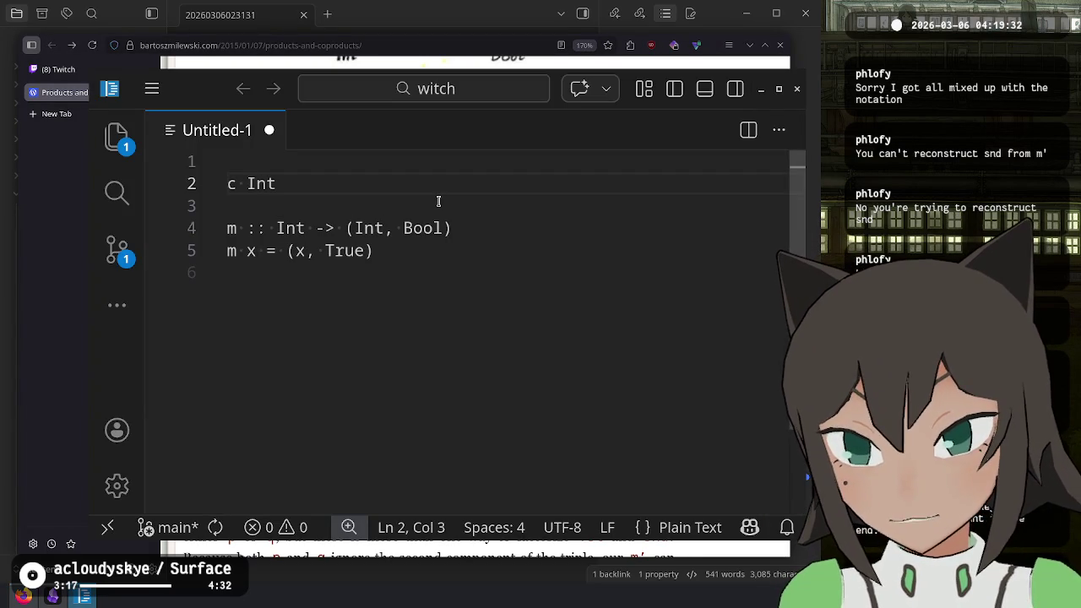
key("Home")
type("--")
key("End")
key("Left")
key("Left")
key("Left")
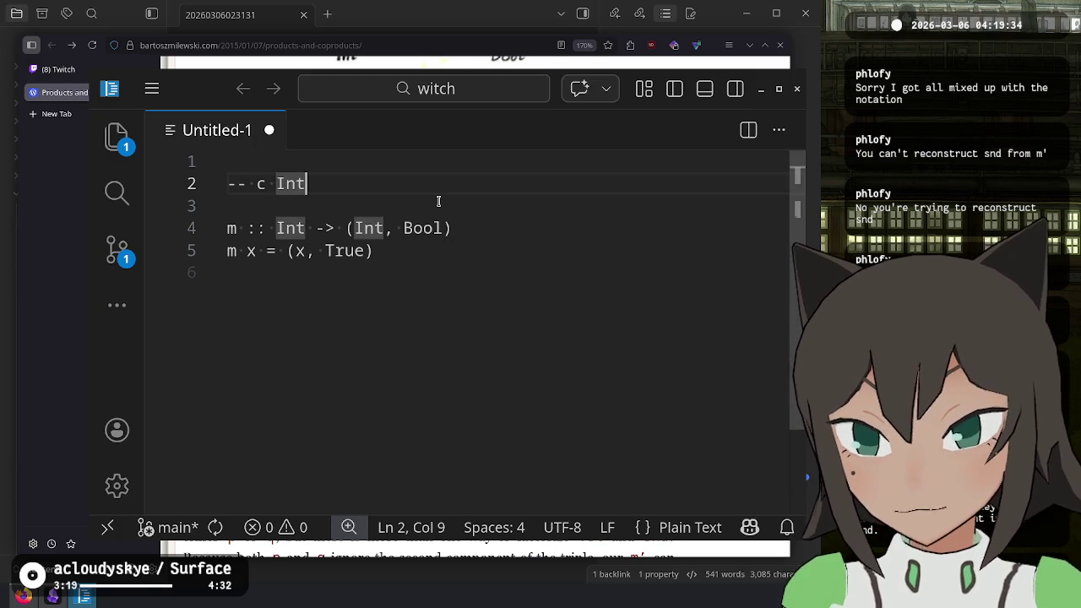
key("Right")
key("Right")
key("Right")
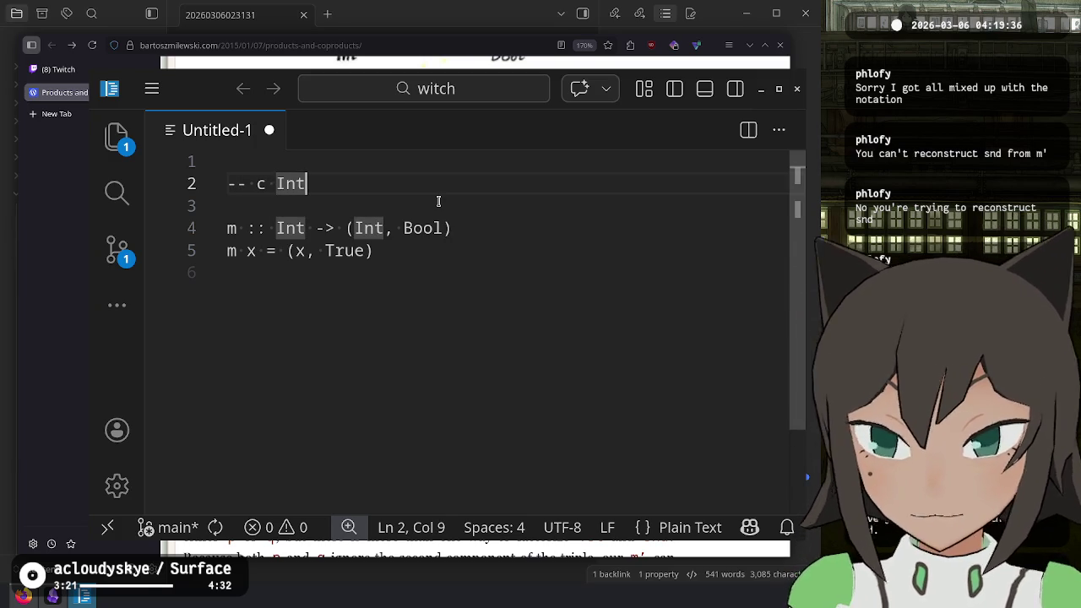
key("Return")
type("-- a I")
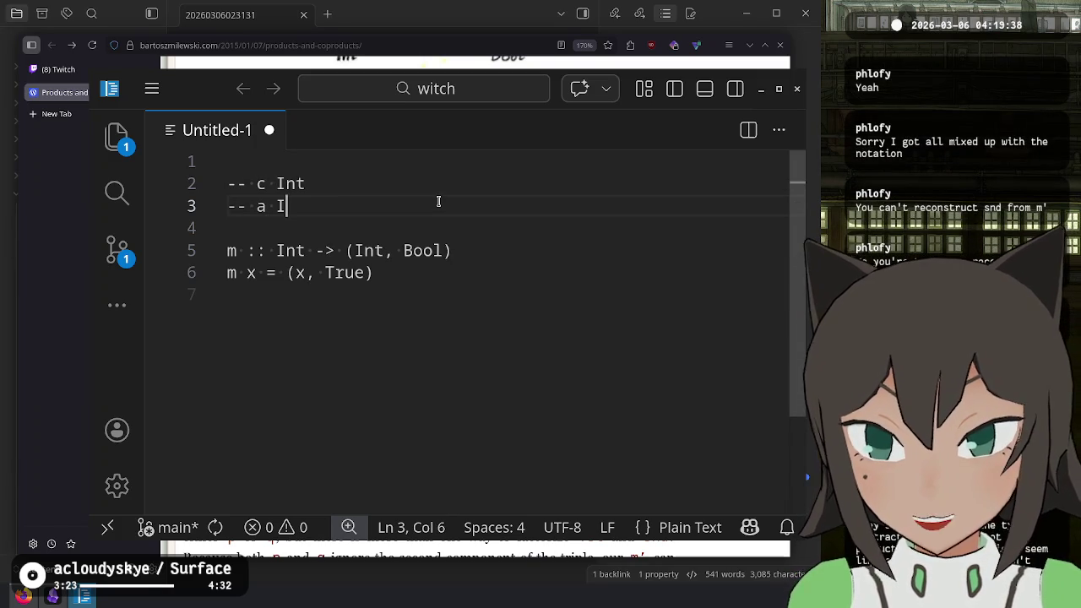
type("nt")
key("Return")
type("-- b")
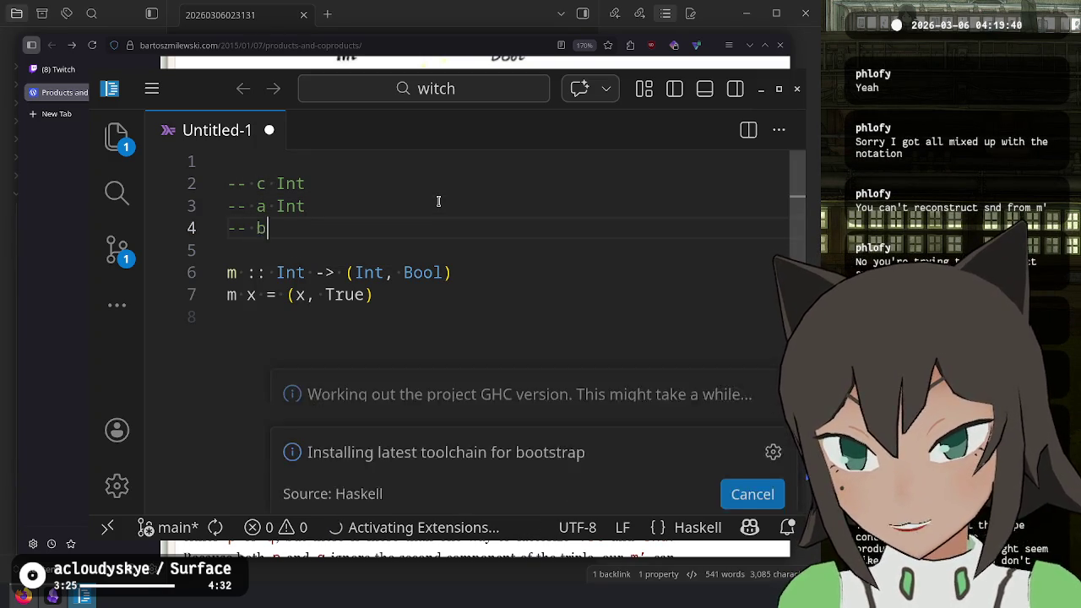
type(" Bool")
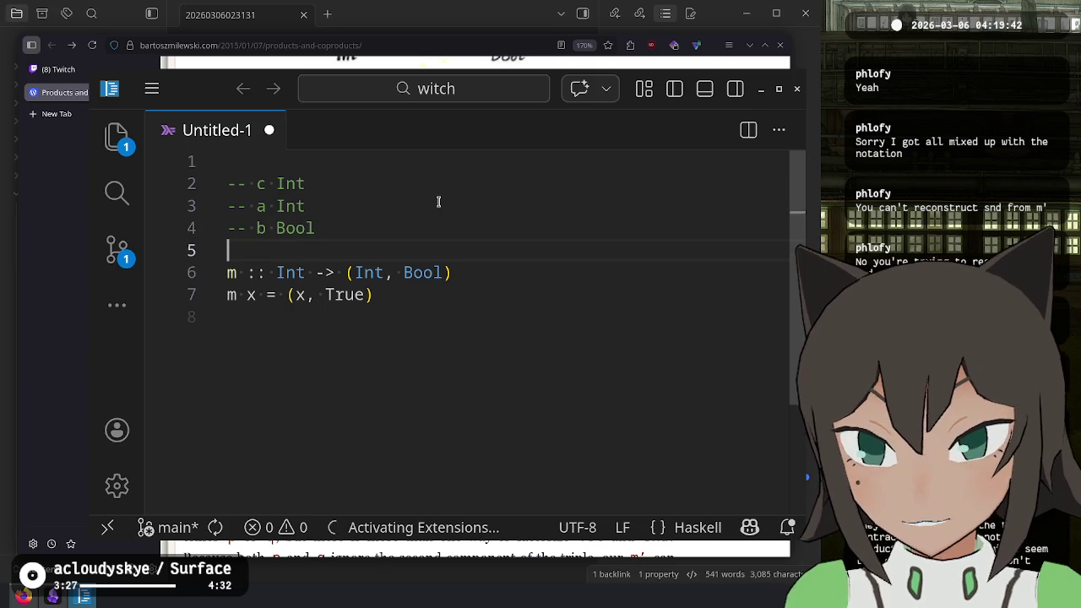
- Sketch the c / \ a b diagram beside the three comment lines
key("Down")
key("Down")
key("Down")
key("Up")
key("Up")
key("Up")
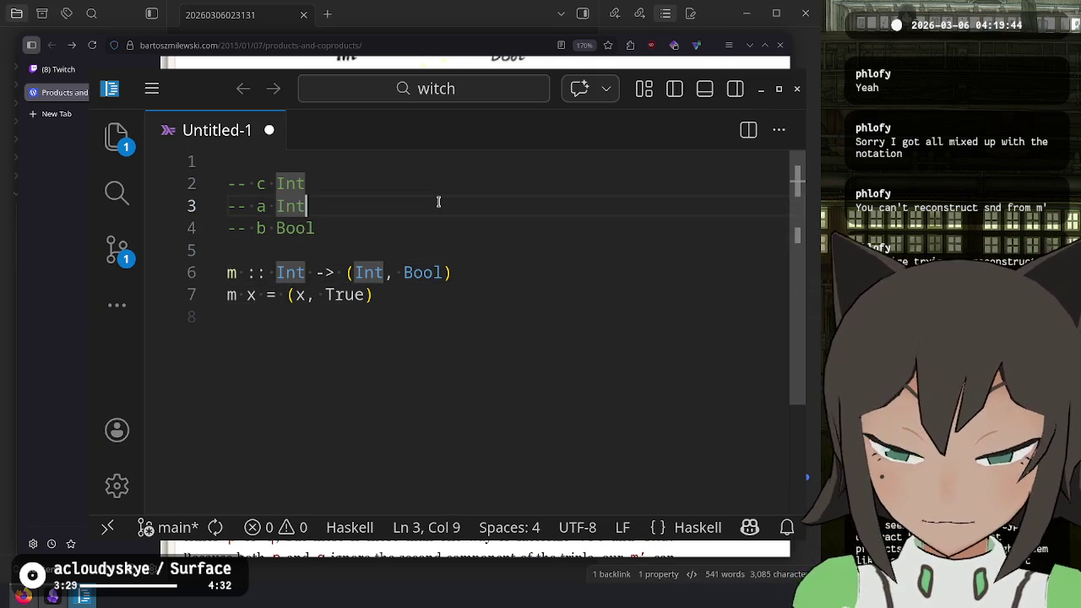
key("Down")
key("Up")
key("Up")
type("[")
key("Down")
key("Up")
key("Right")
key("BackSpace")
type("c")
key("Down")
type("/")
key("Down")
type("a")
key("Up")
key("Down")
key("Up")
key("Up")
key("Right")
key("Delete")
key("Down")
- Align the diagram by shifting it right across the c, a and b lines
key("Down")
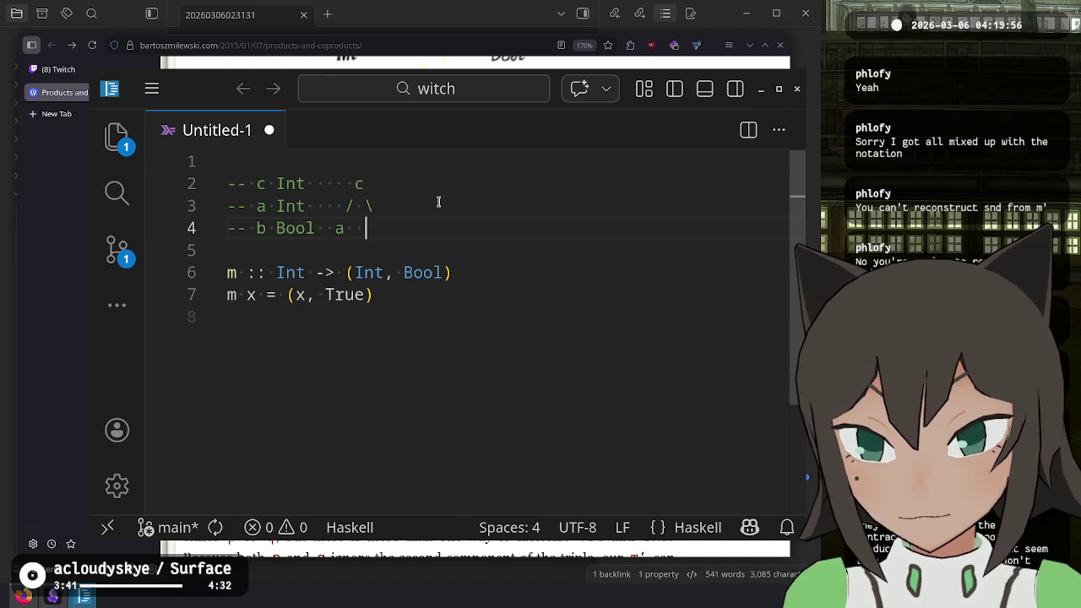
key("Up")
key("Up")
key("Up")
key("Down")
key("Down")
key("Down")
key("Down")
key("Up")
key("Up")
key("Up")
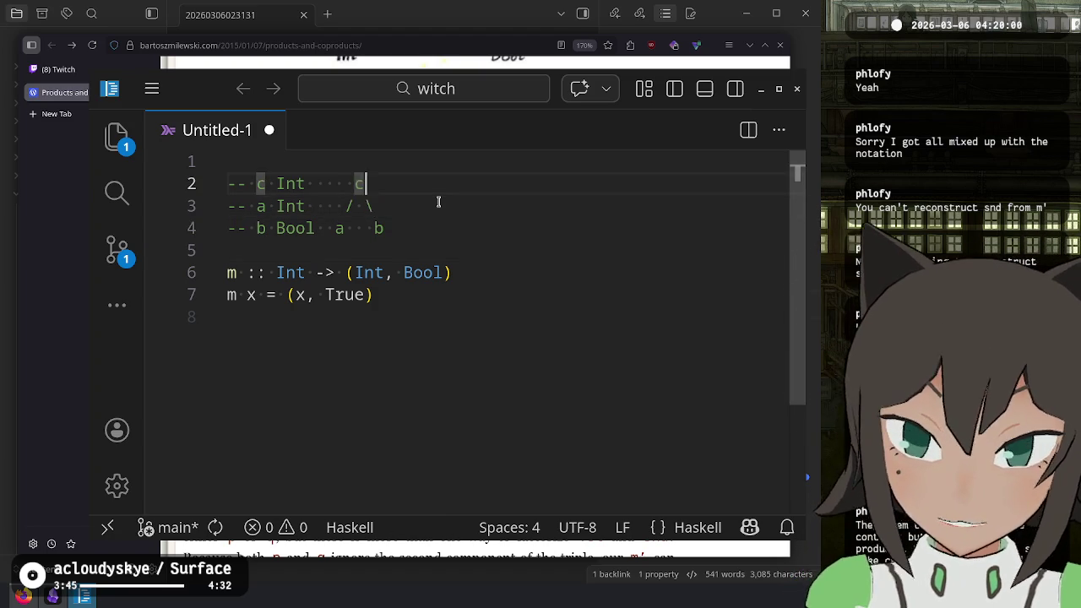
key("Left")
key("Left")
key("Left")
key("ctrl+alt+Down")
key("ctrl+alt+Down")
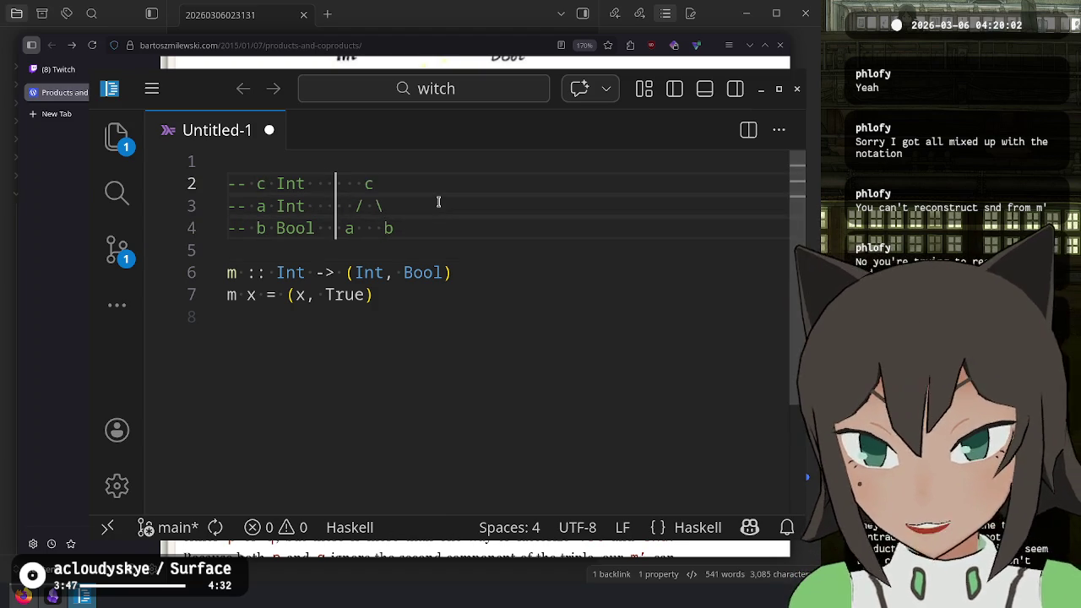
key("Escape")
key("Down")
key("Up")
key("Left")
key("Down")
key("Down")
key("Down")
key("Down")
key("Down")
key("Up")
key("Up")
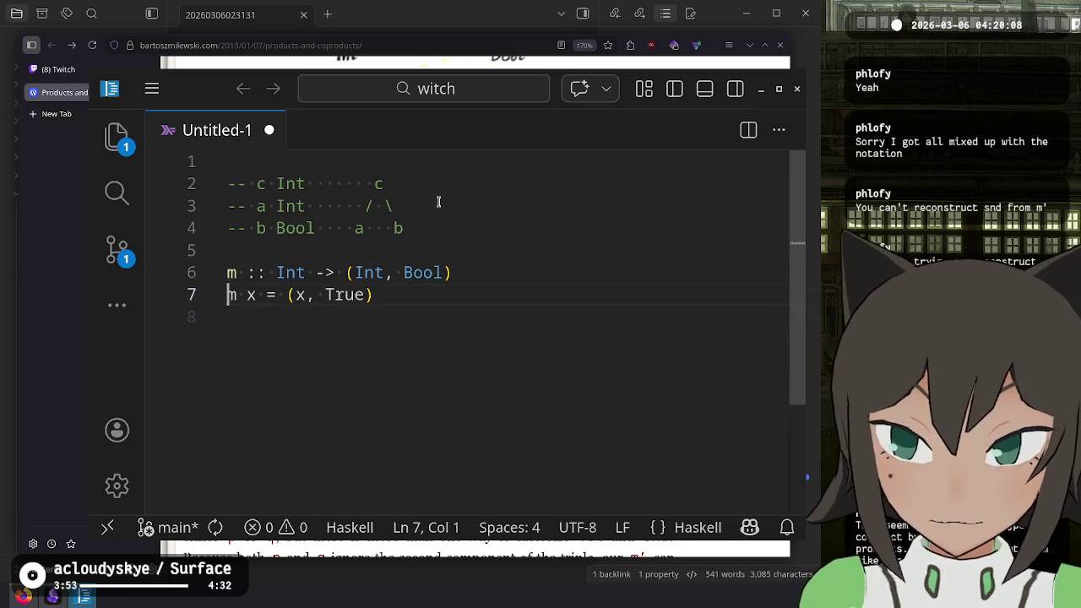
key("alt+Tab")
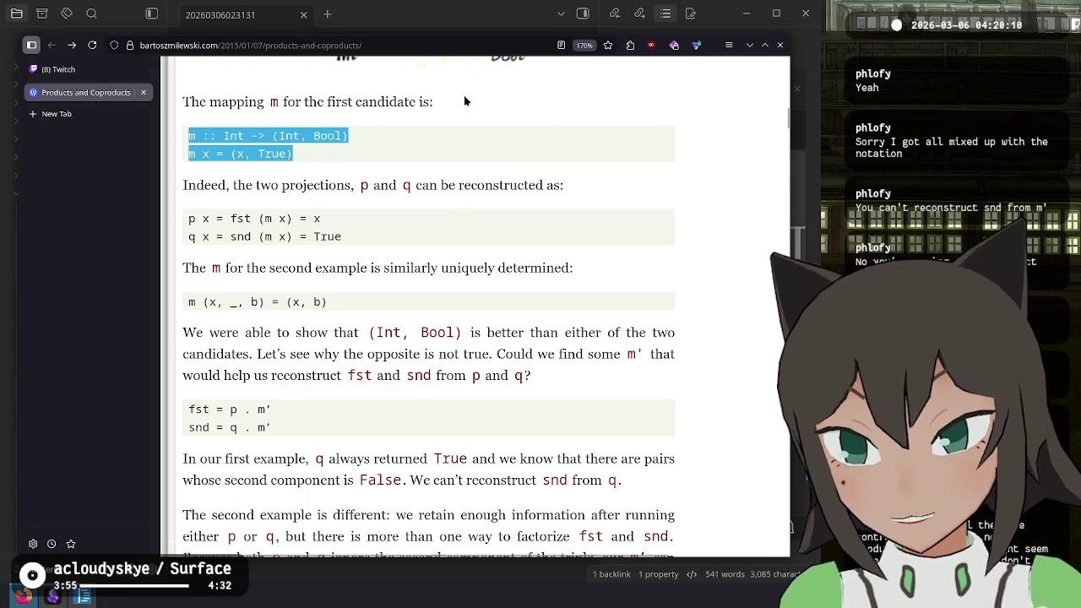
- Revisit the (Int, Bool) product diagram and select the first candidate's m :: Int -> (Int, Bool) definition
scroll(558, 125, "up", 4)
scroll(360, 339, "down", 2)
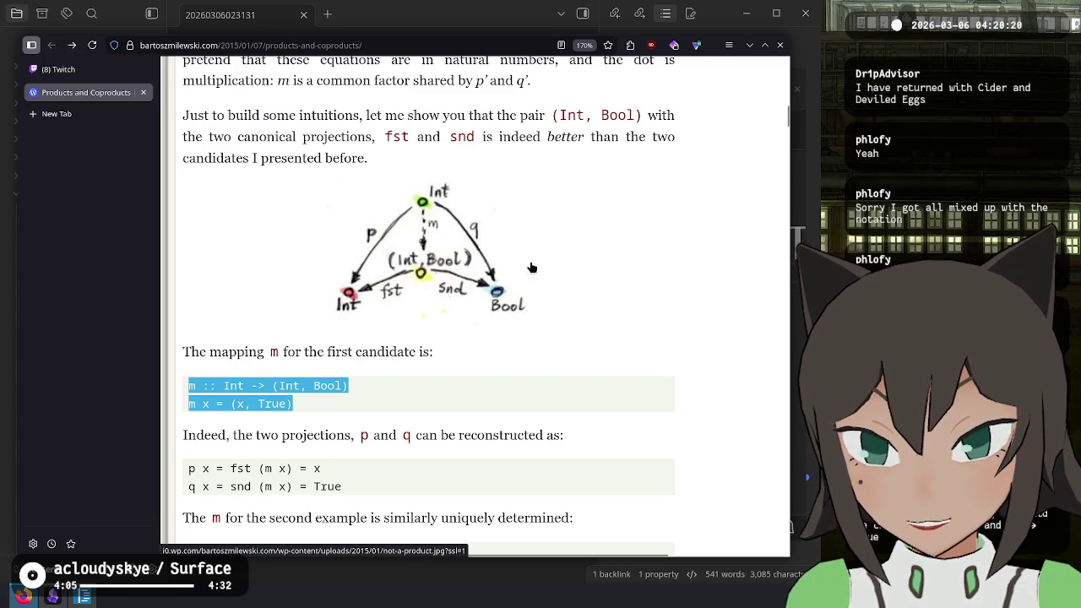
scroll(603, 323, "down", 5)
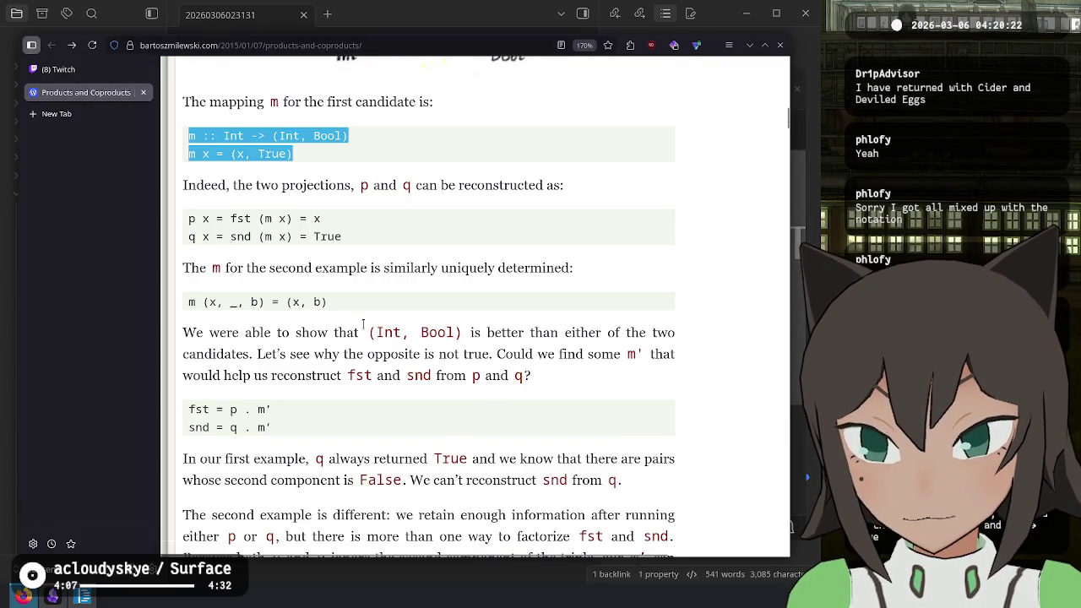
mouse_move(330, 302)
left_mouse_down()
mouse_move(592, 519)
mouse_move(187, 301)
left_mouse_up()
left_click_drag(287, 218, 287, 236)
mouse_move(293, 154)
left_mouse_down()
mouse_move(203, 152)
mouse_move(184, 135)
left_mouse_up()
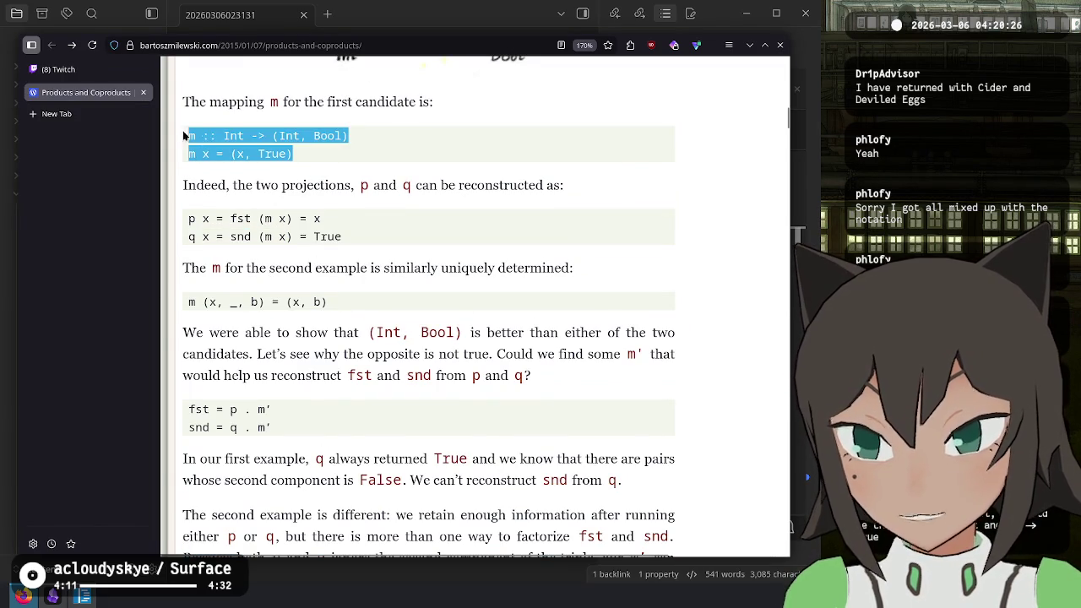
key("alt+Tab")
mouse_move(373, 295)
left_mouse_down()
mouse_move(228, 248)
mouse_move(212, 273)
left_mouse_up()
left_click(354, 272)
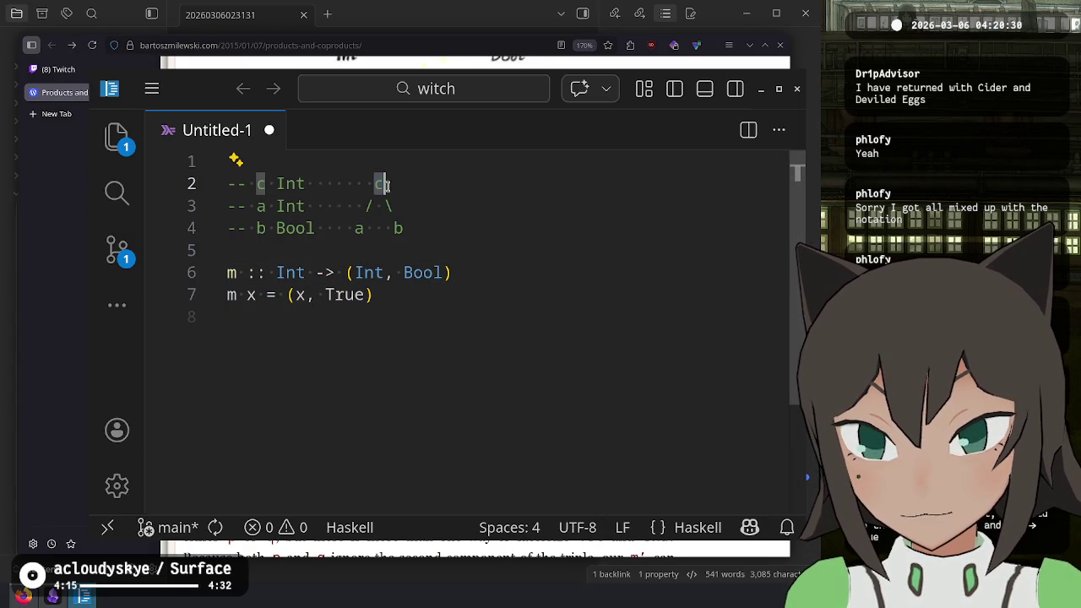
- Duplicate the commented diagram on the empty line below the m definition
left_click_drag(285, 183, 306, 206)
left_click(437, 250)
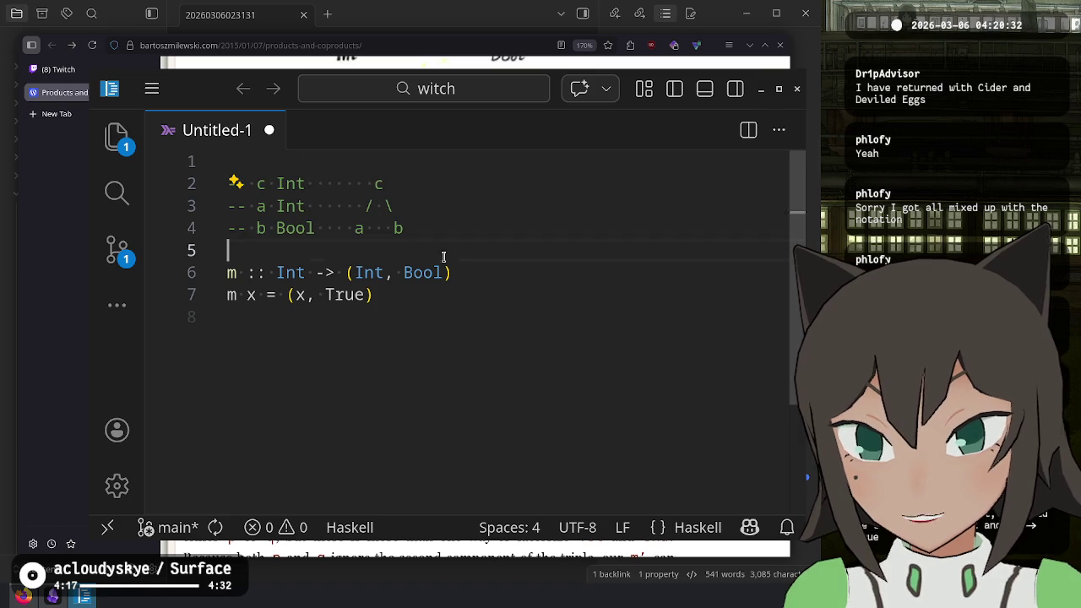
left_click(468, 330)
type("-- c Int       c -- a Int      / \\ -- b Bool    a   b")
- Prime the pasted diagram labels as c', a' and b'
left_click(415, 344)
type("'")
key("Down")
key("Left")
key("Left")
key("Left")
key("Down")
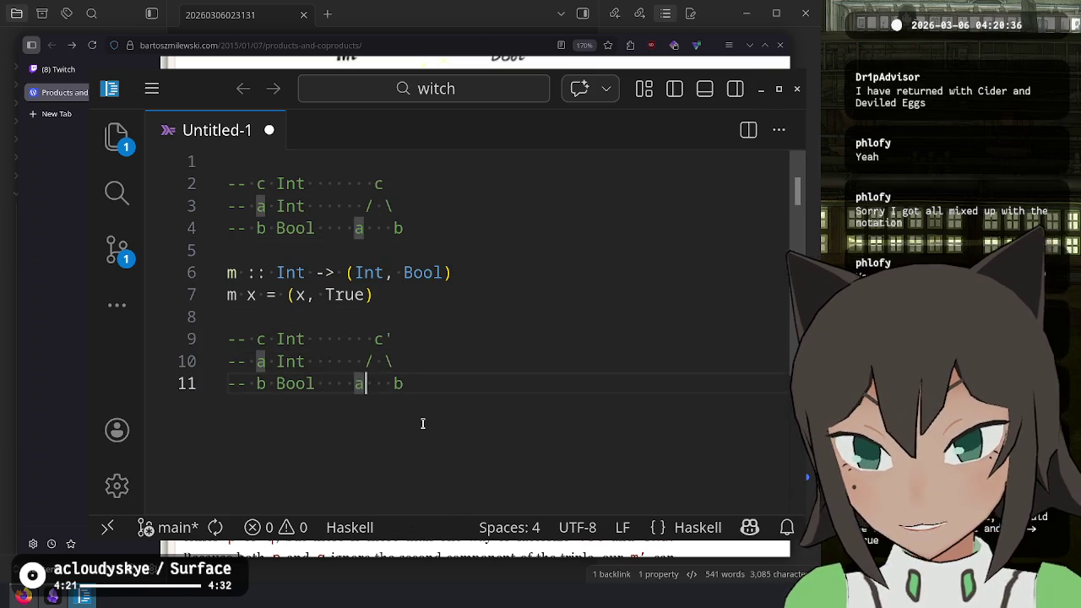
key("Right")
type("'")
key("Right")
key("Right")
type("'")
- Change Int to (Int, Bool) on the pasted c line
key("Up")
key("Up")
key("Left")
key("ctrl+Left")
key("ctrl+Left")
key("ctrl+Left")
key("Right")
key("Right")
type("(")
key("ctrl+Right")
type(", Bool)")
- Realign the second diagram's lines and add two blank lines below it
key("Down")
key("Left")
key("Left")
key("Left")
key("Left")
key("Left")
key("ctrl+alt+Down")
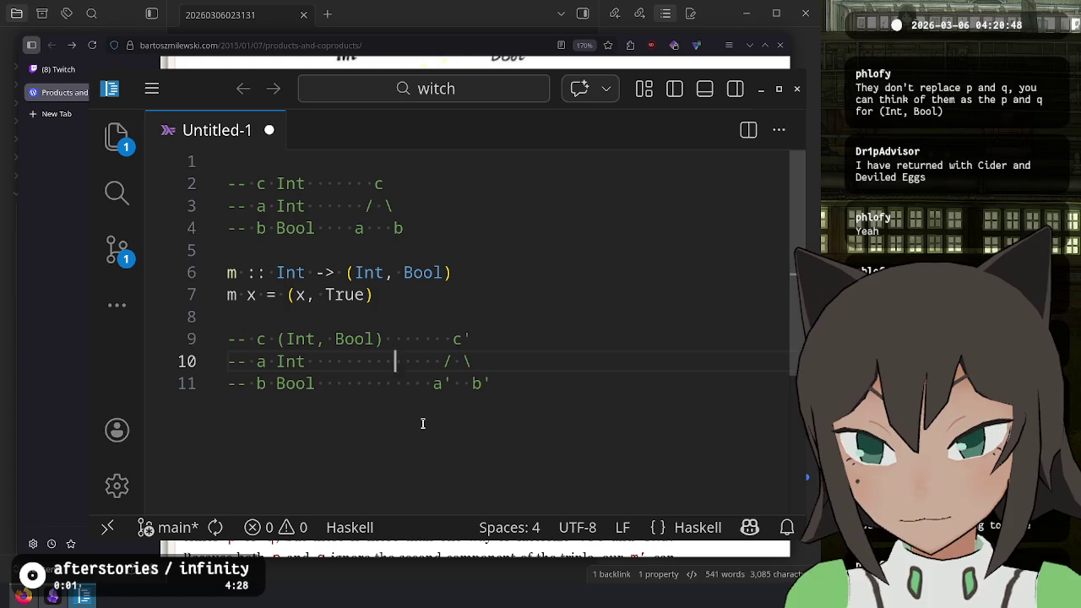
key("ctrl+Left")
key("ctrl+End")
key("Return")
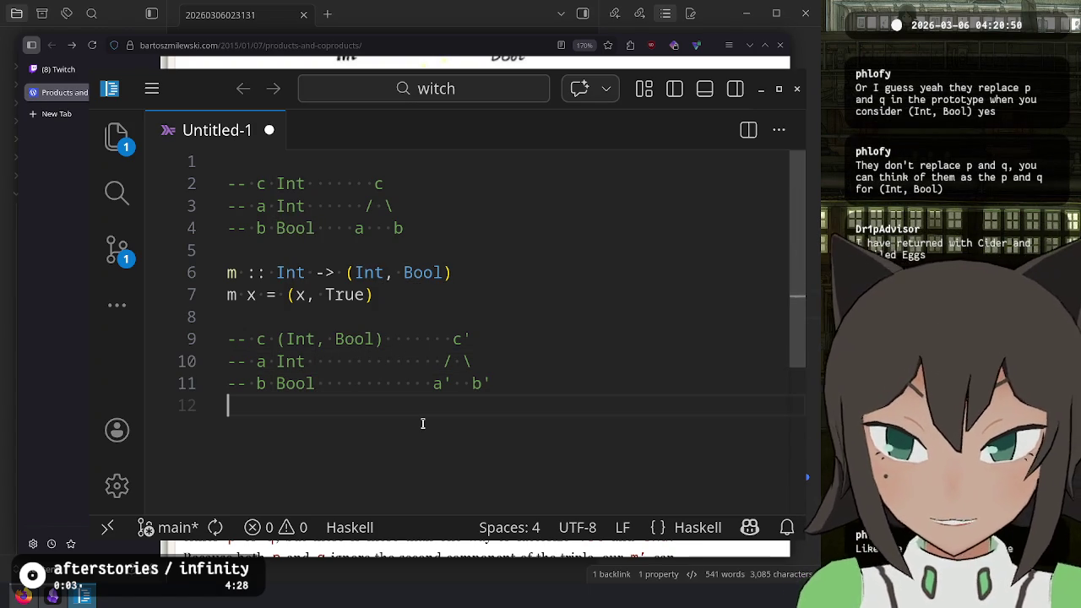
key("Return")
key("alt+Tab")
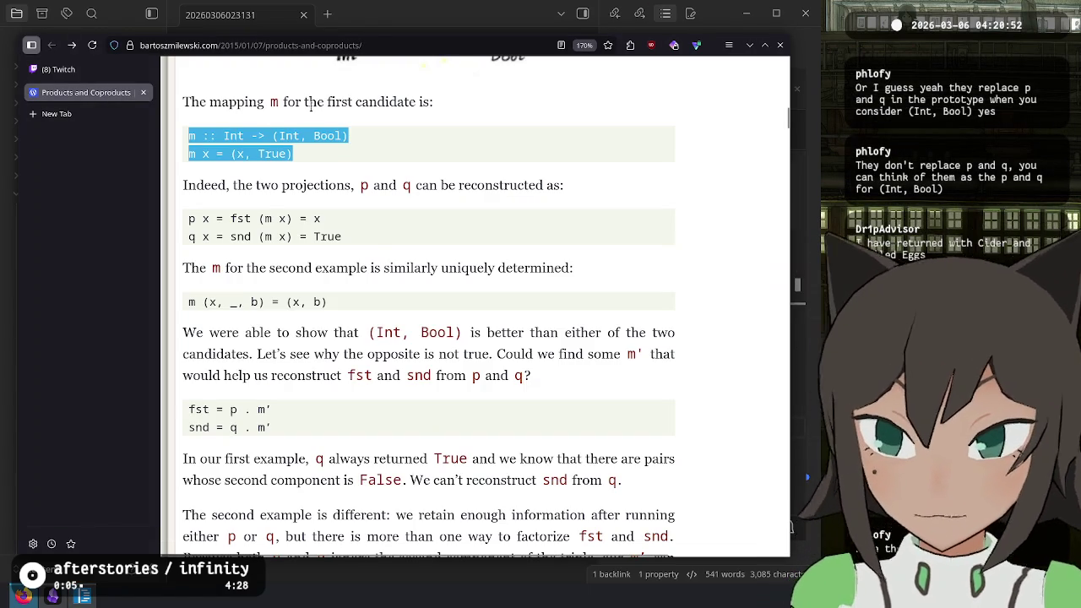
- Copy the article's p and q reconstruction lines into the VS Code file
left_click_drag(369, 248, 185, 211)
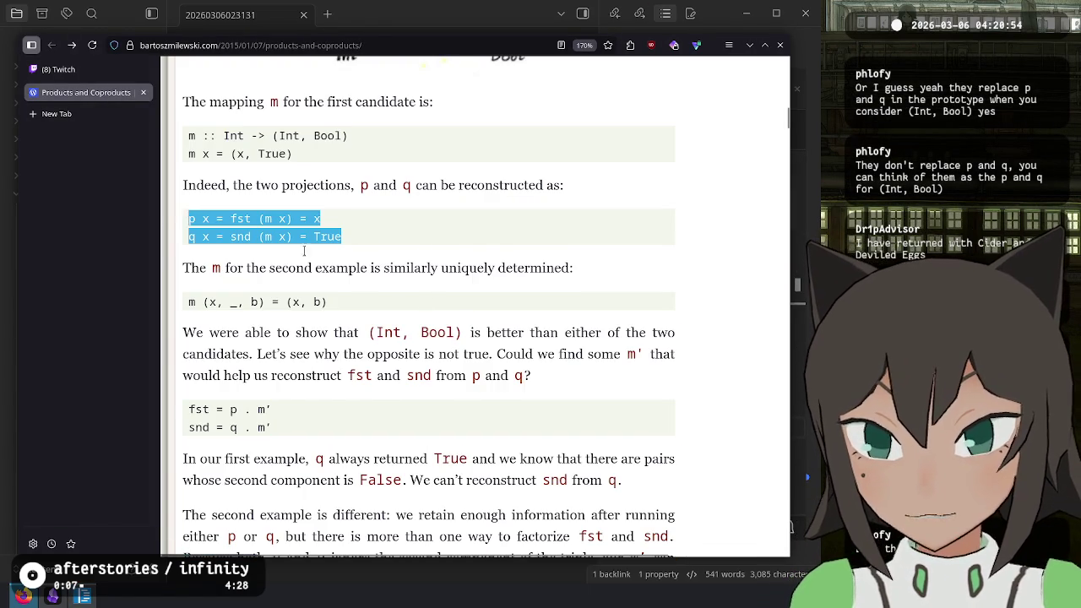
key("ctrl+c")
key("alt+Tab")
key("ctrl+v")
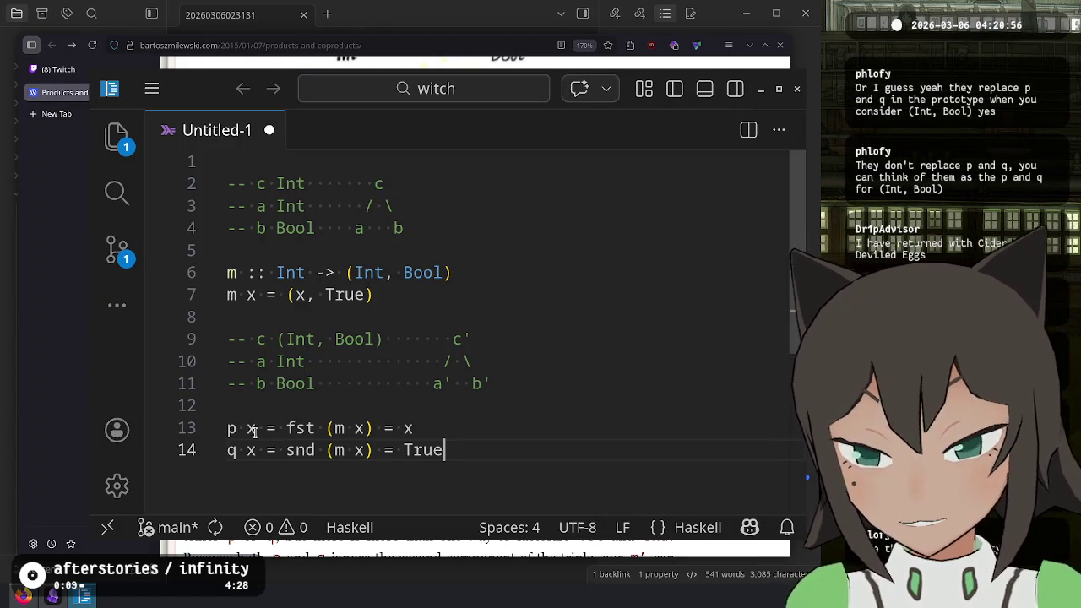
key("Return")
- Define p x = x and q x = True below the m definition
left_click(230, 428)
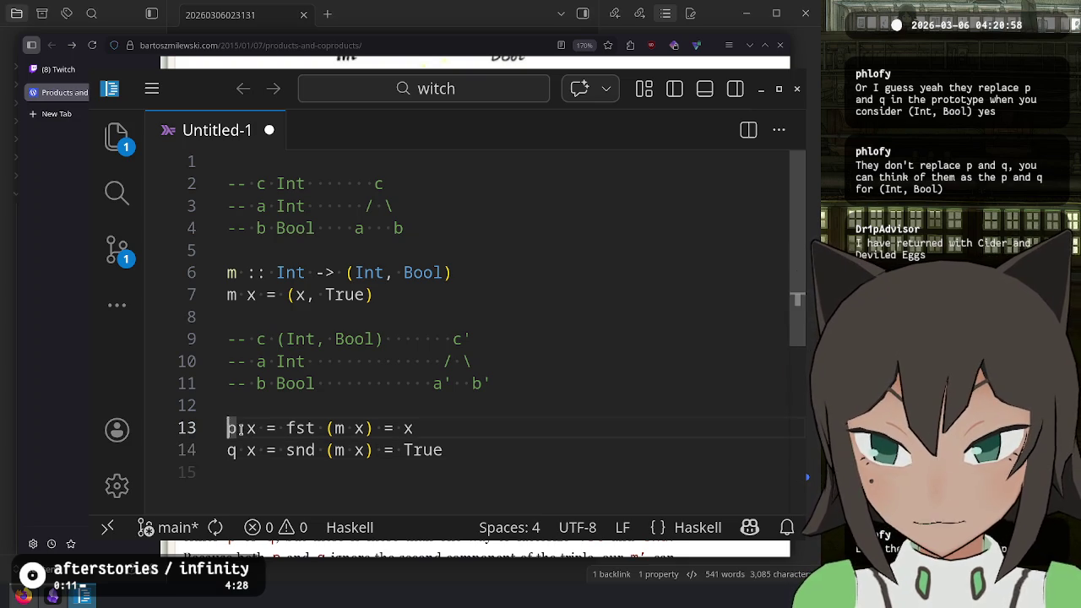
key("End")
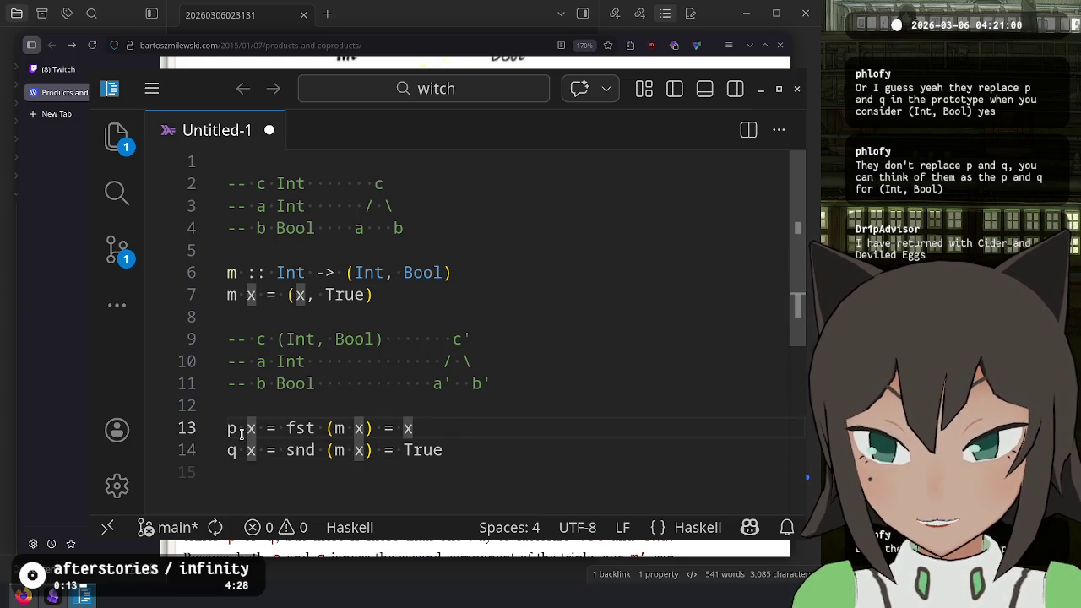
left_click(411, 317)
key("Return")
key("Return")
key("Up")
type("p ")
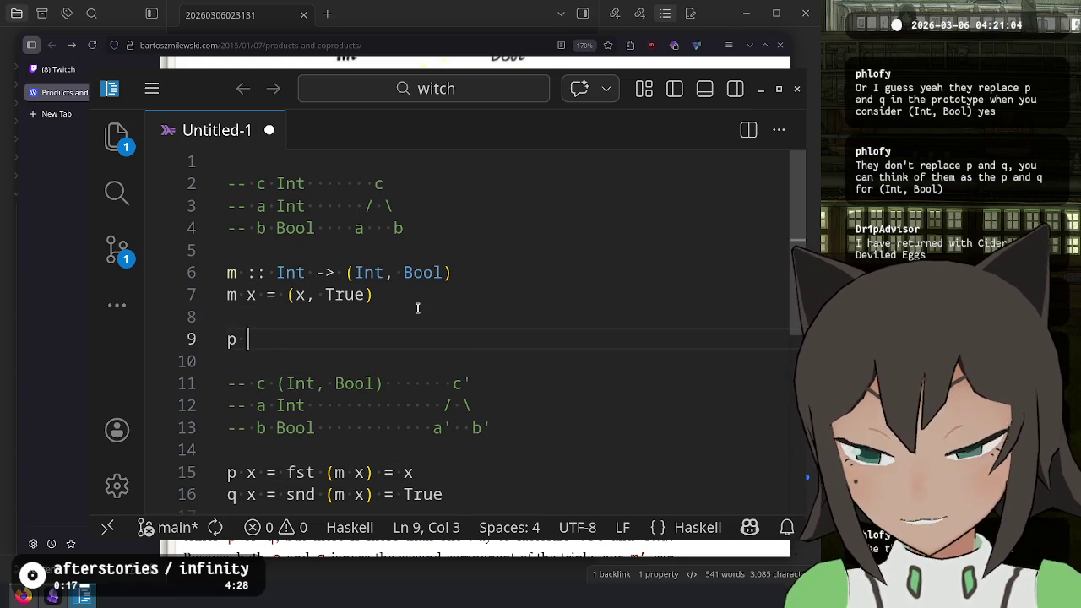
type("x = x")
key("Return")
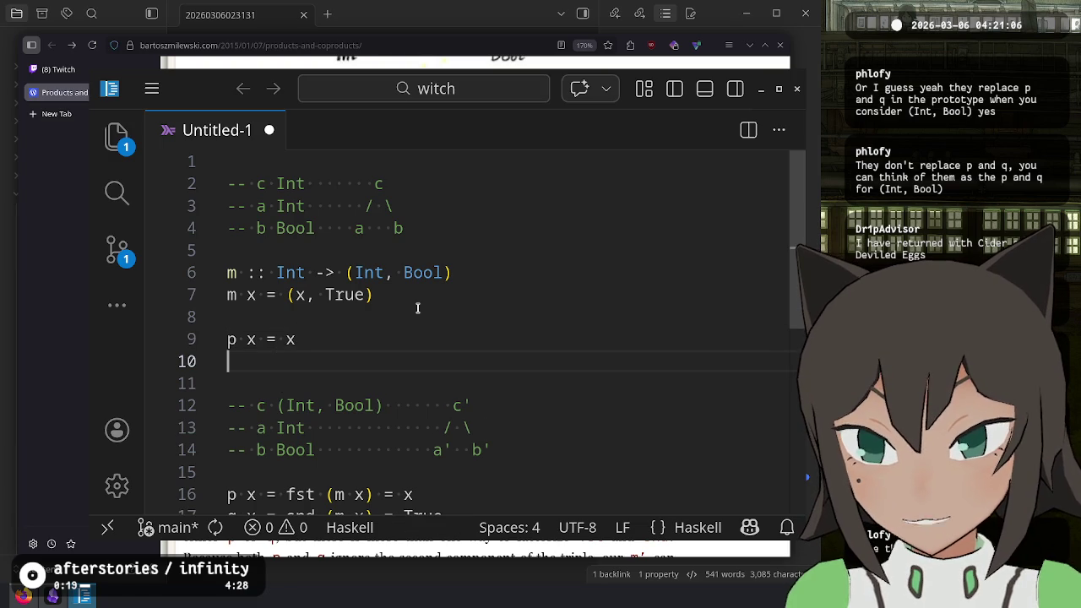
type("q x = Tu")
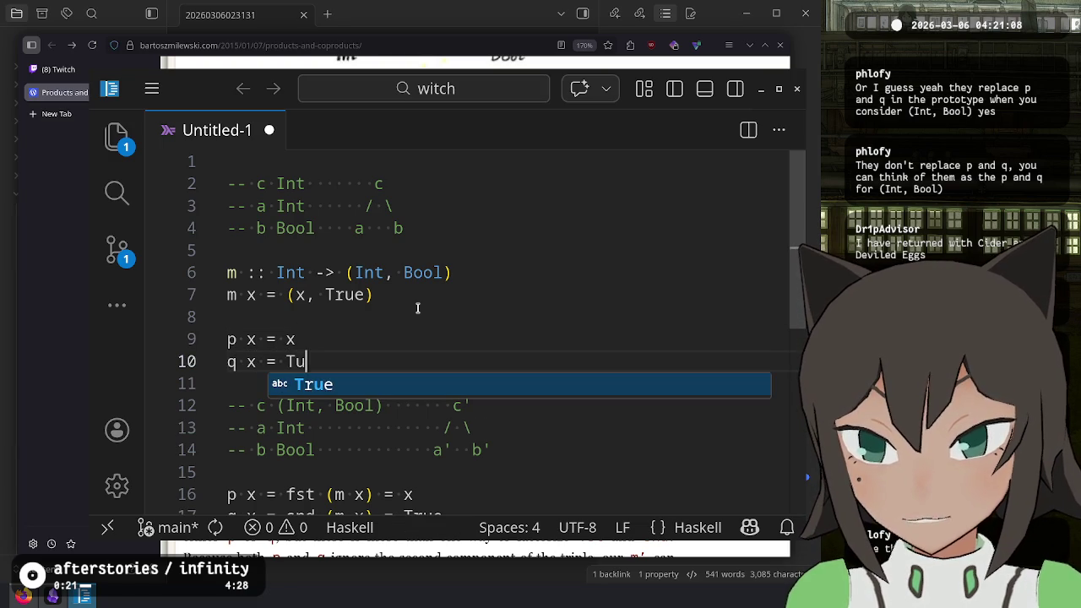
key("Tab")
- Select fst (m x) and snd (m x) on lines 16 and 17 to inspect them
scroll(418, 308, "down", 1)
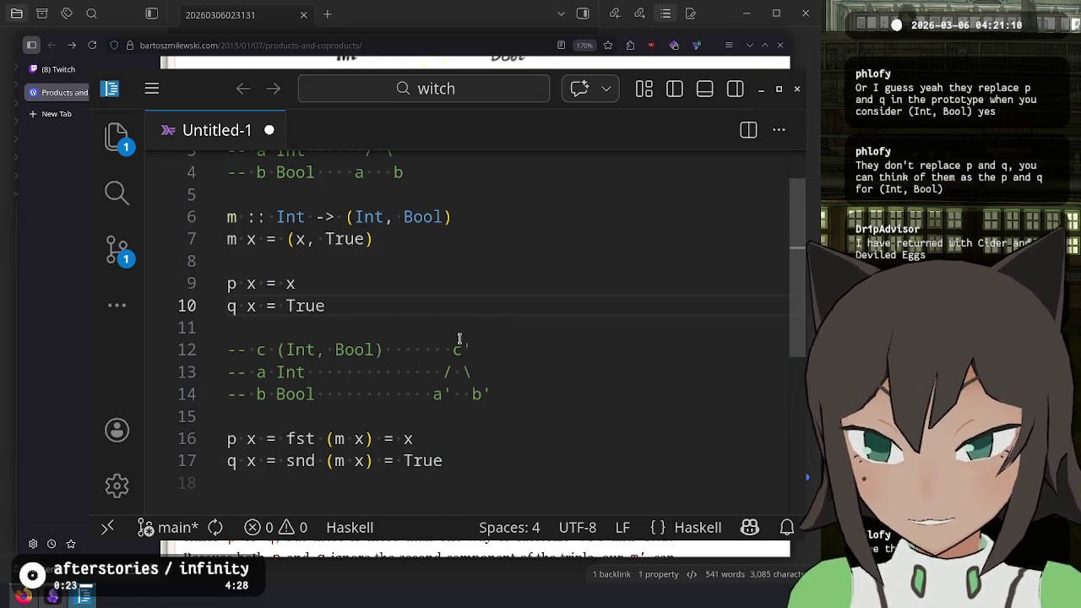
left_click(254, 283)
left_click_drag(257, 283, 227, 283)
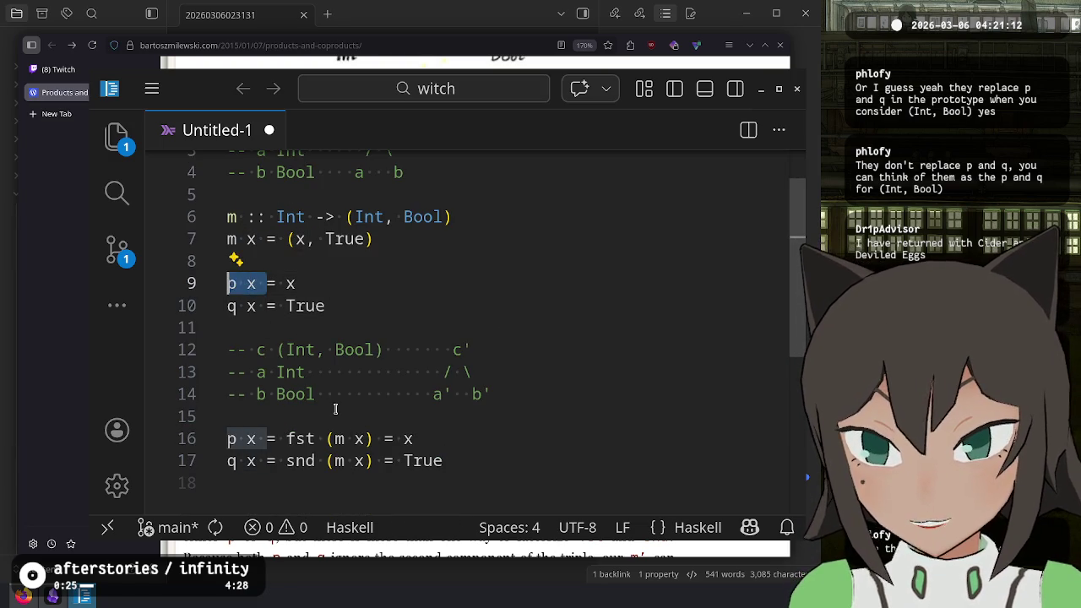
left_click(267, 414)
left_click(281, 284)
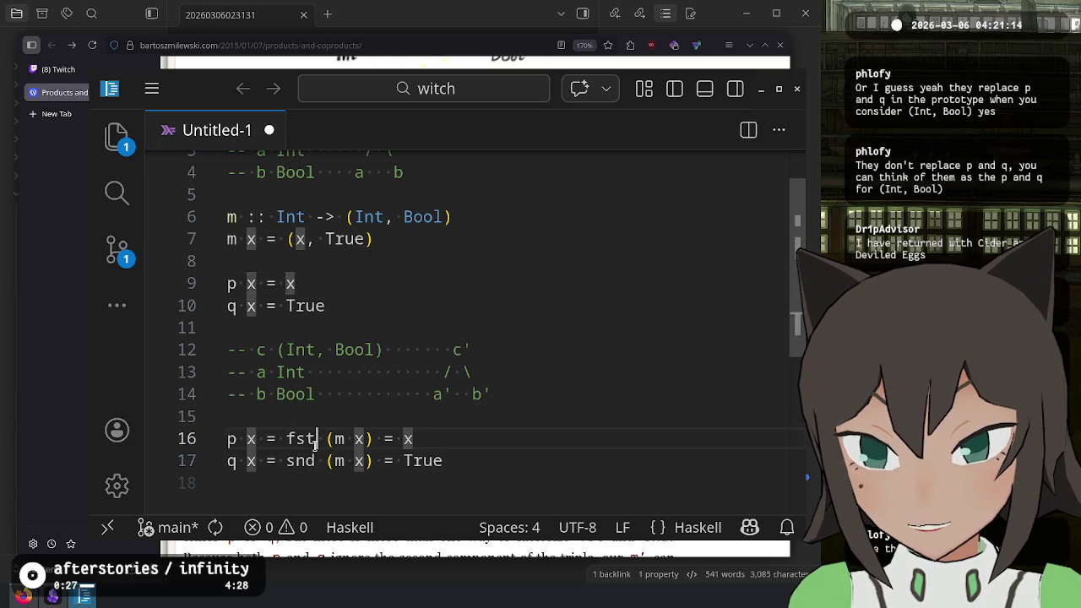
double_click(315, 439)
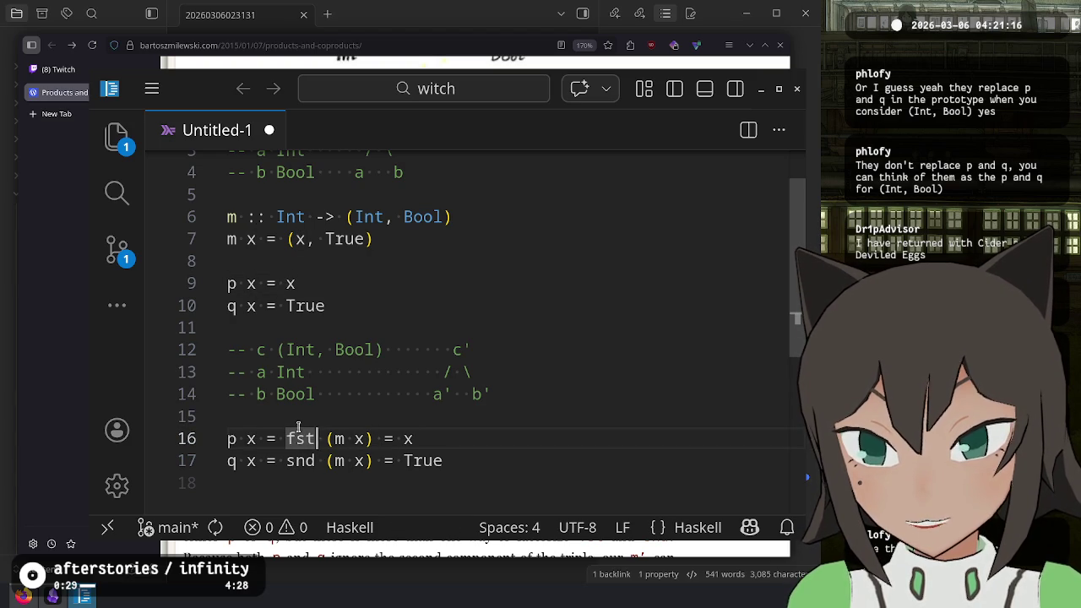
left_click_drag(286, 439, 371, 433)
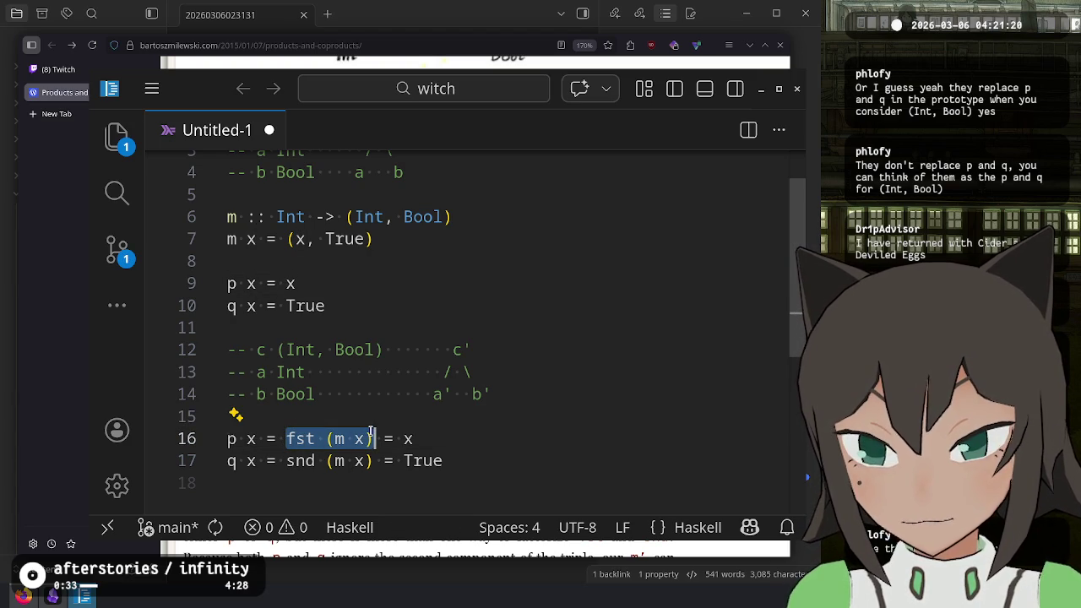
key("End")
left_click_drag(285, 461, 373, 461)
left_click(473, 466)
- Add a blank line 19 and bring the article back in front
left_click(506, 496)
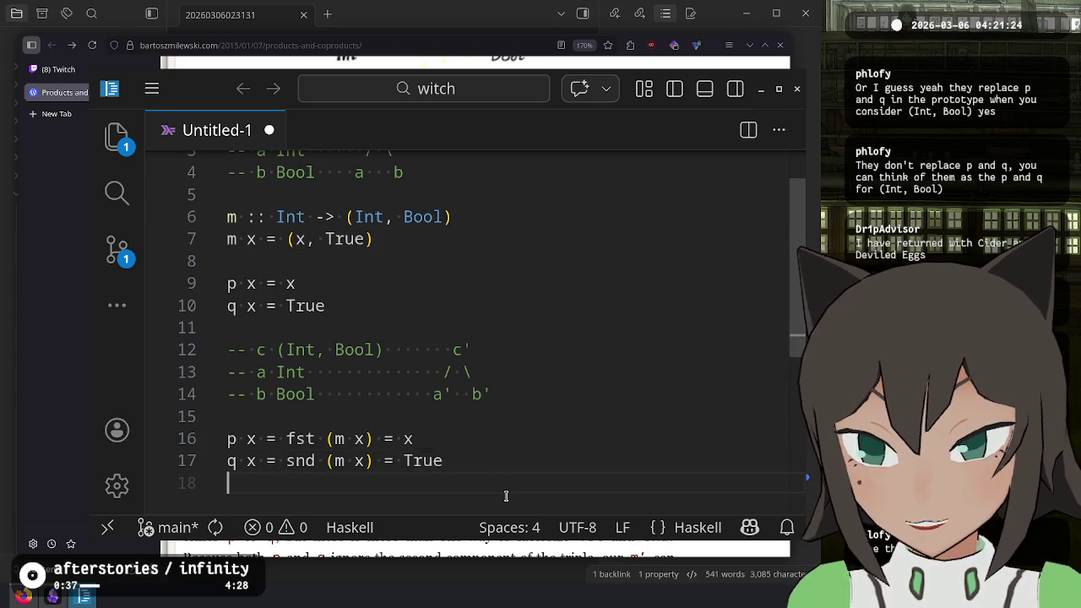
key("Return")
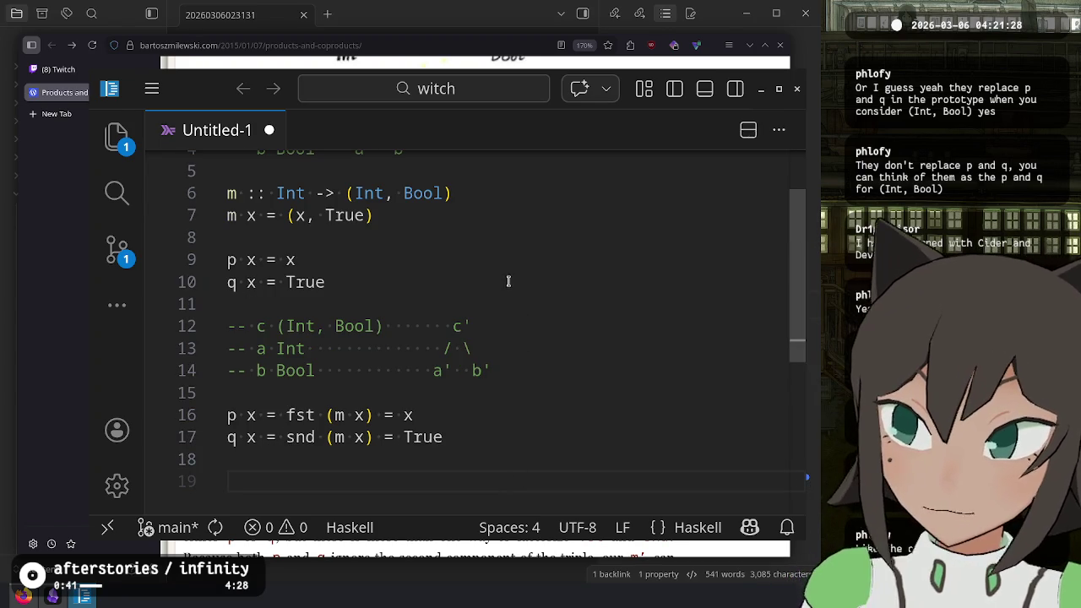
key("alt+Tab")
left_click(321, 275)
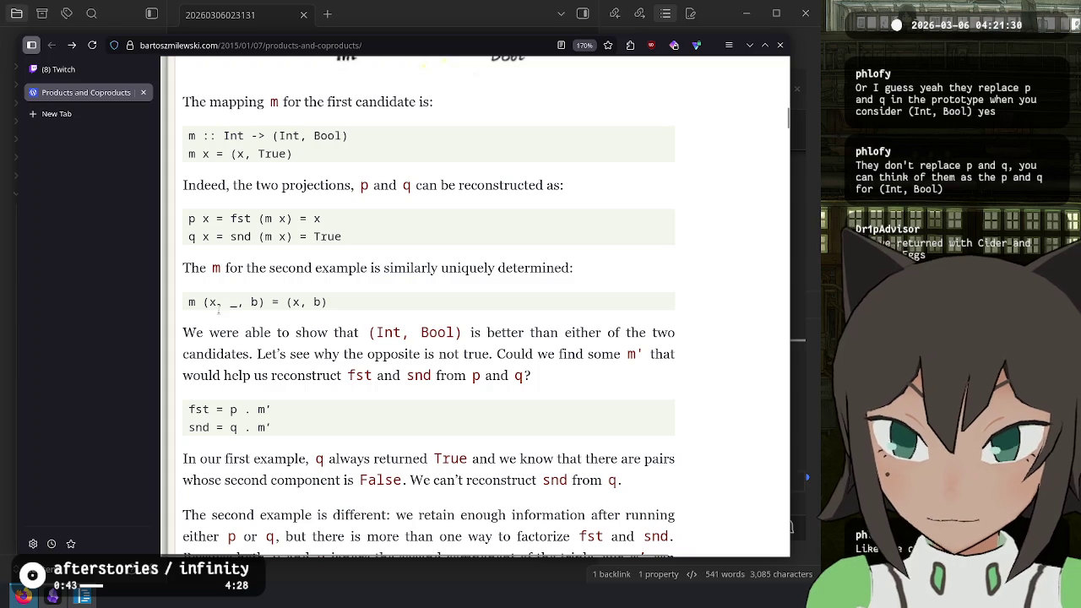
- Scroll the article up and down to reread the reconstruction passage
scroll(250, 300, "down", 3)
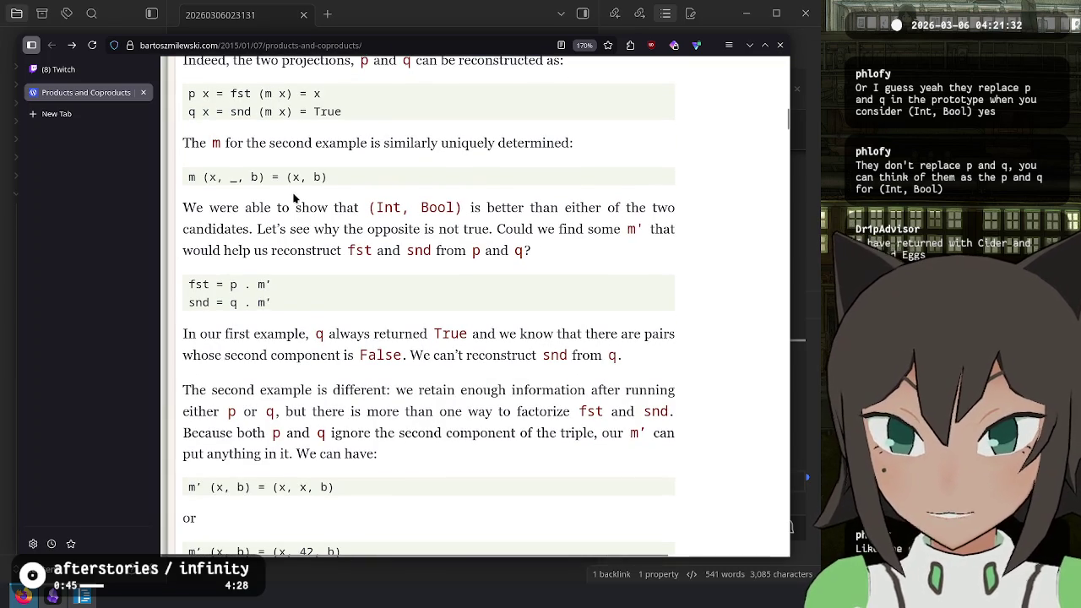
scroll(282, 372, "down", 3)
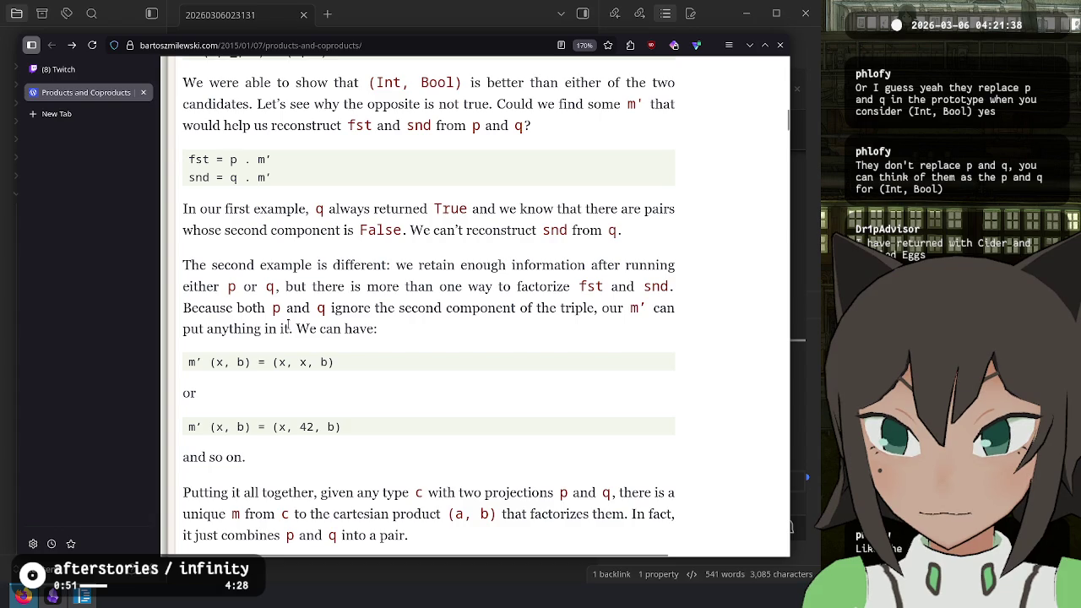
scroll(305, 308, "up", 6)
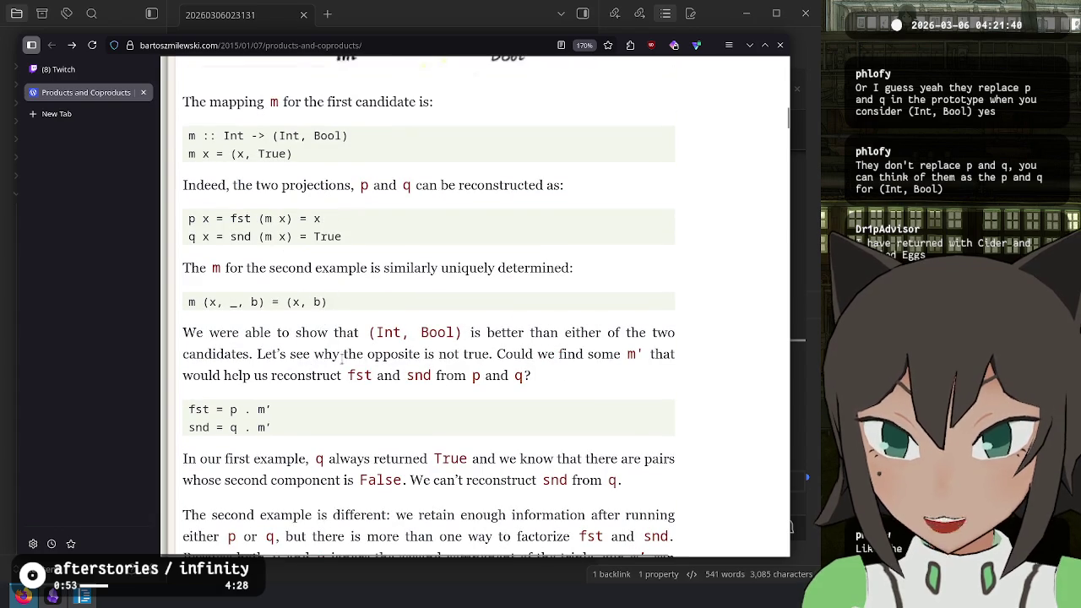
scroll(342, 354, "up", 3)
scroll(354, 322, "down", 18)
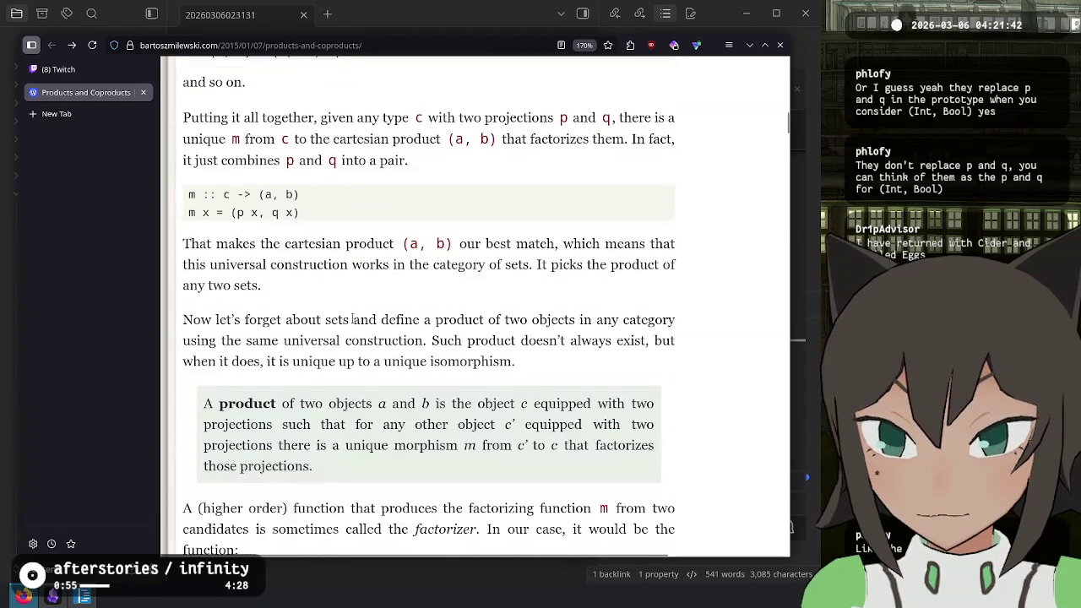
scroll(354, 322, "up", 20)
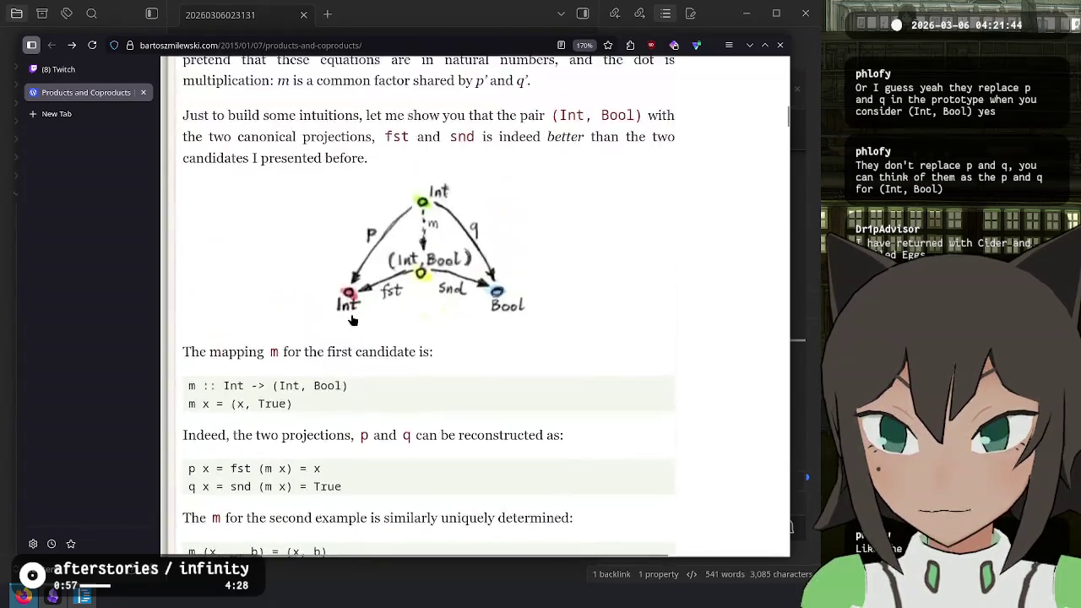
scroll(353, 317, "up", 3)
scroll(353, 320, "down", 12)
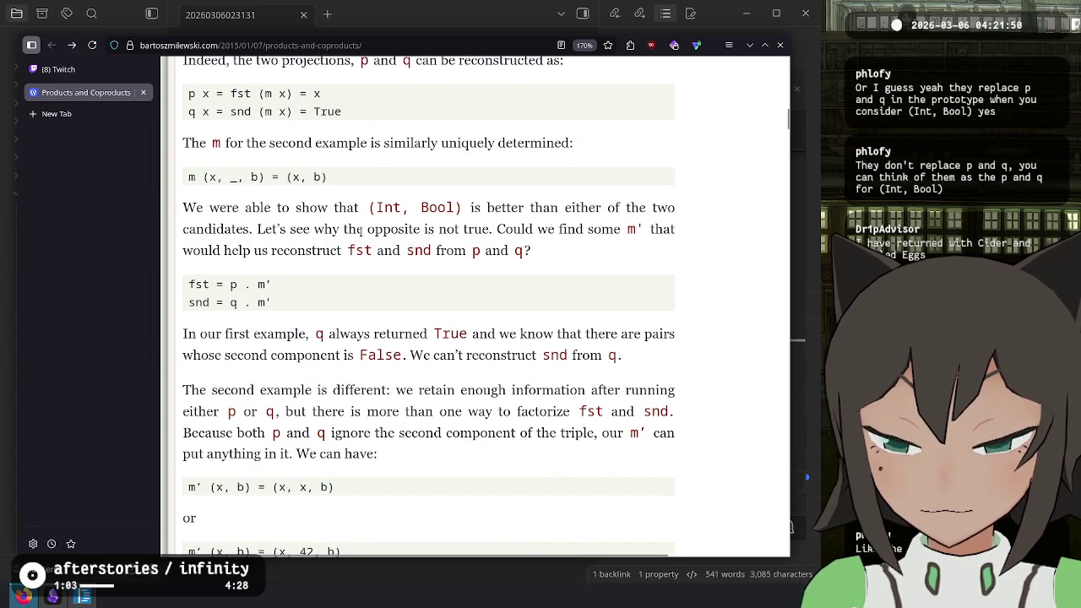
- Highlight the sentence asking for m', then return to the code
mouse_move(266, 234)
left_mouse_down()
mouse_move(621, 237)
mouse_move(644, 227)
mouse_move(326, 257)
mouse_move(556, 250)
left_mouse_up()
left_click(622, 237)
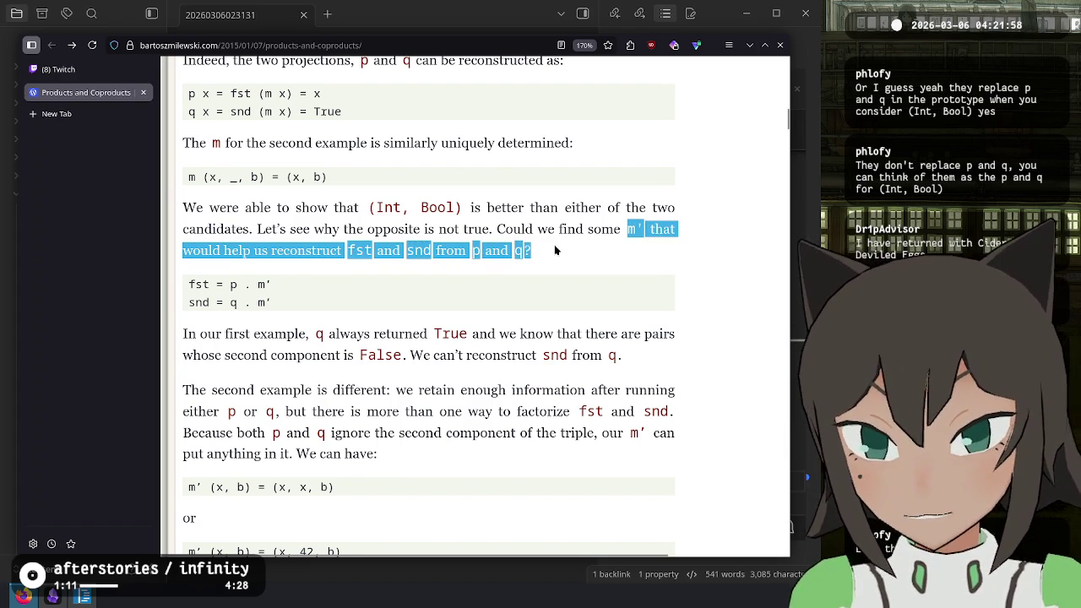
left_click(556, 250)
scroll(579, 398, "up", 3)
key("alt+Tab")
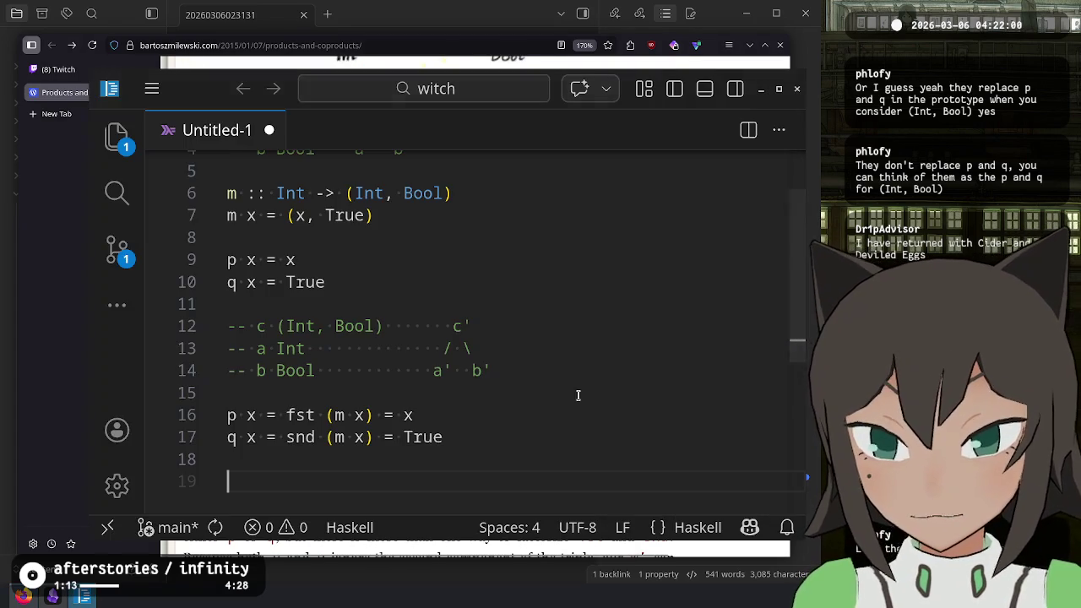
- Start line 19 with m', checking the notation in the article
type("m")
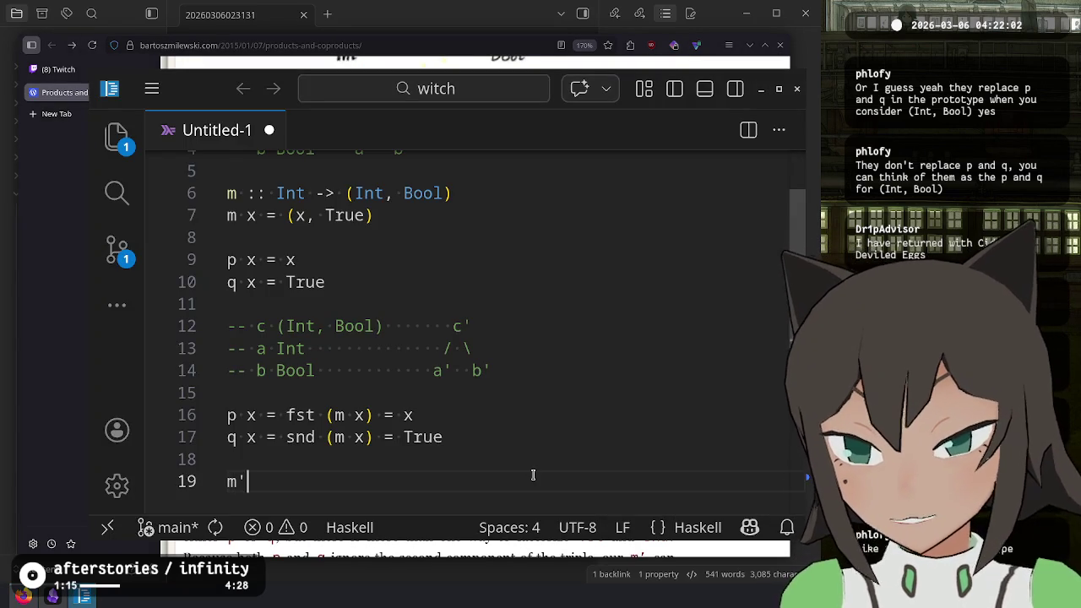
key("alt+Tab")
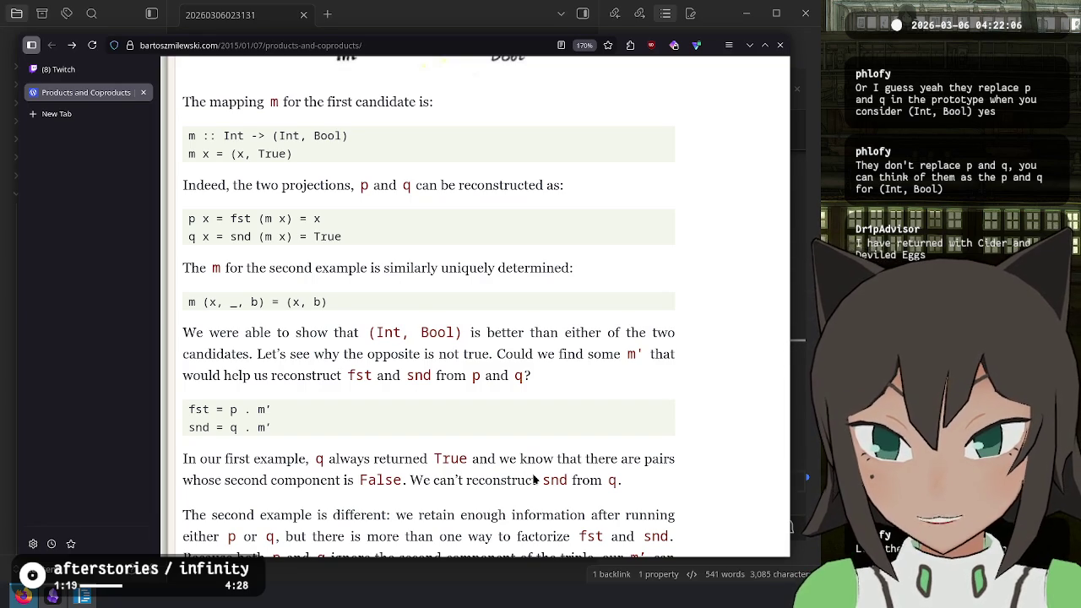
key("alt+Tab")
type("'")
key("Return")
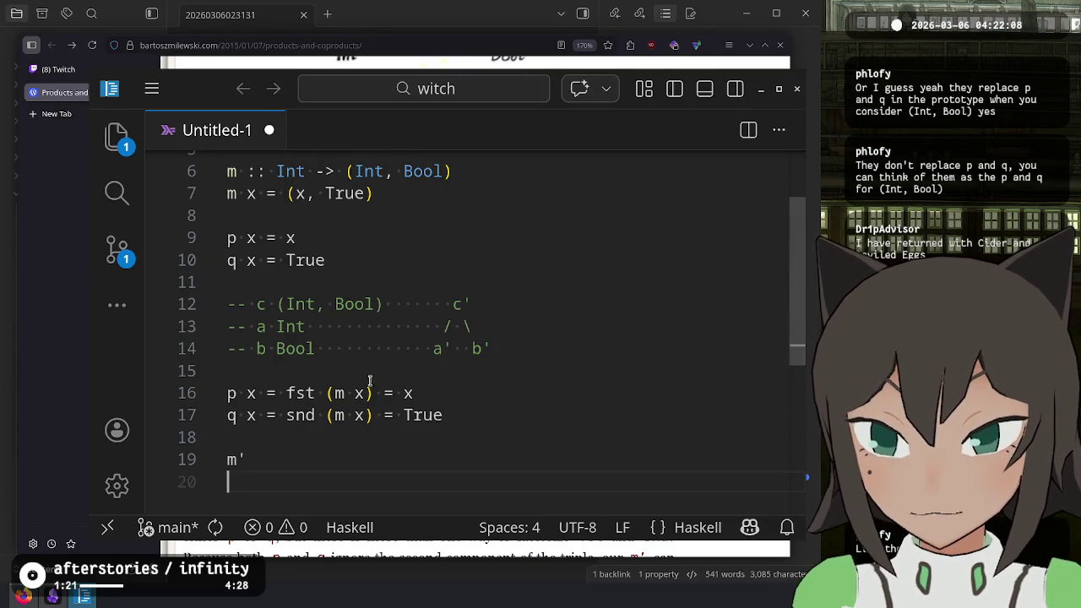
- Rename p and q to p' and q' on lines 16 and 17
left_click(234, 239)
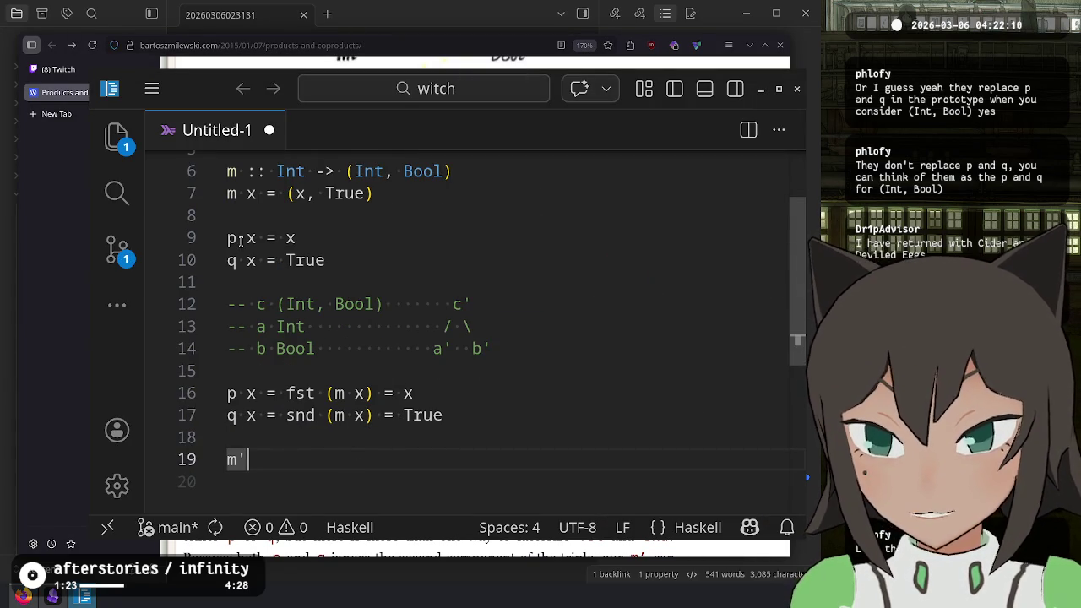
double_click(301, 394)
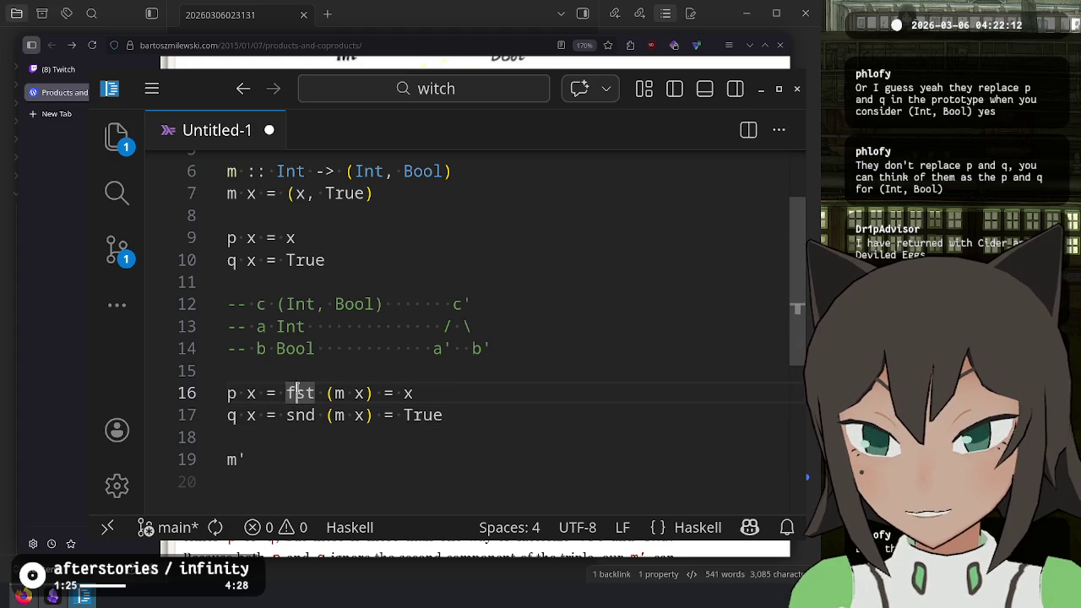
left_click_drag(238, 394, 415, 414)
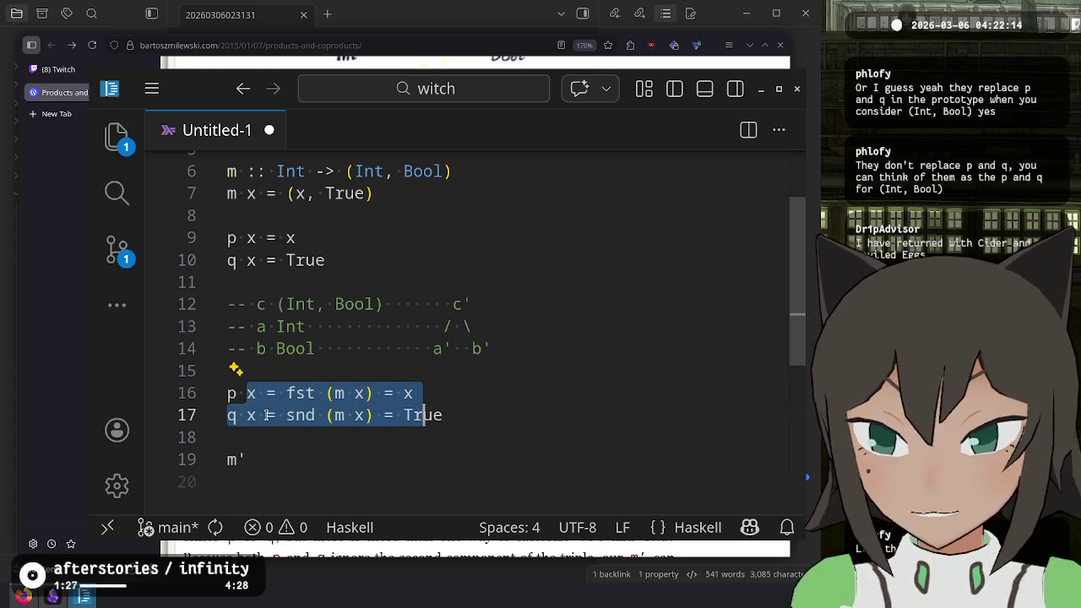
left_click(240, 394)
type("'")
key("Down")
key("Left")
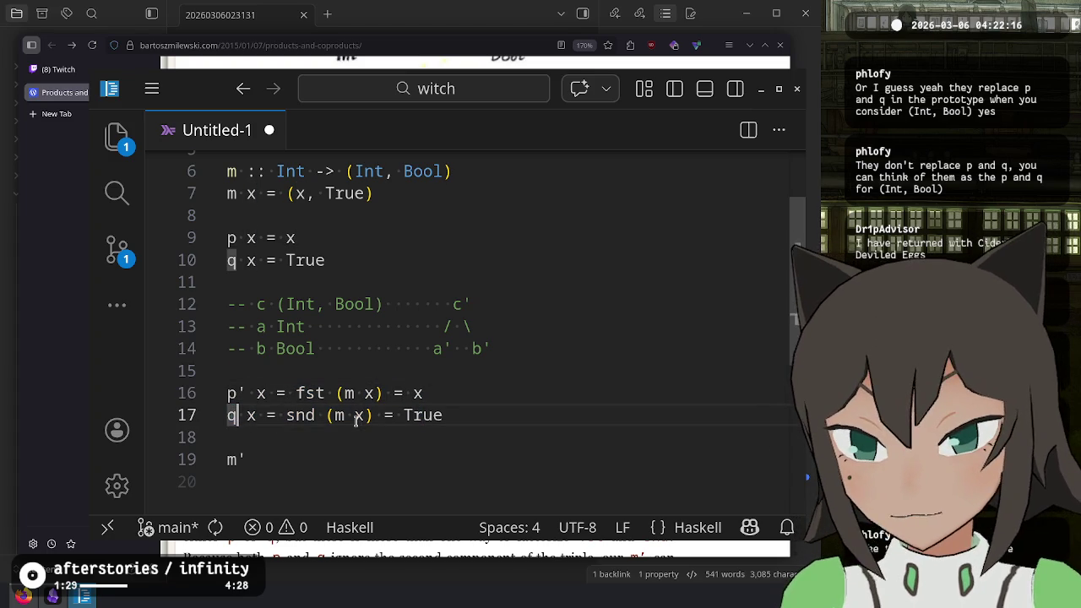
type("'")
key("Up")
- Add :: after m' and check the diagram labels against the article
key("Down")
key("Down")
key("Down")
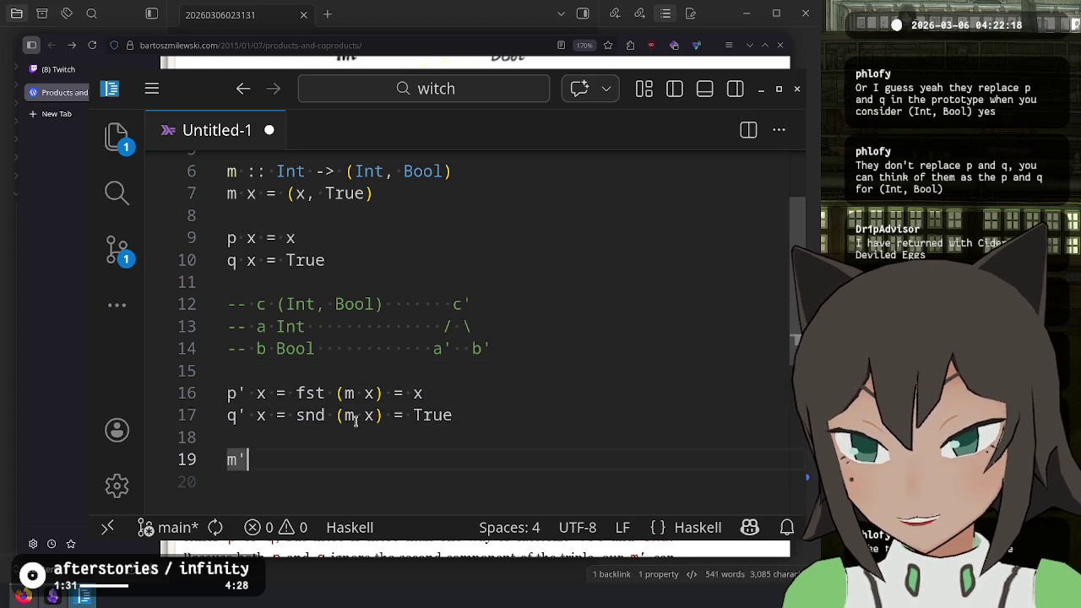
type(" ::")
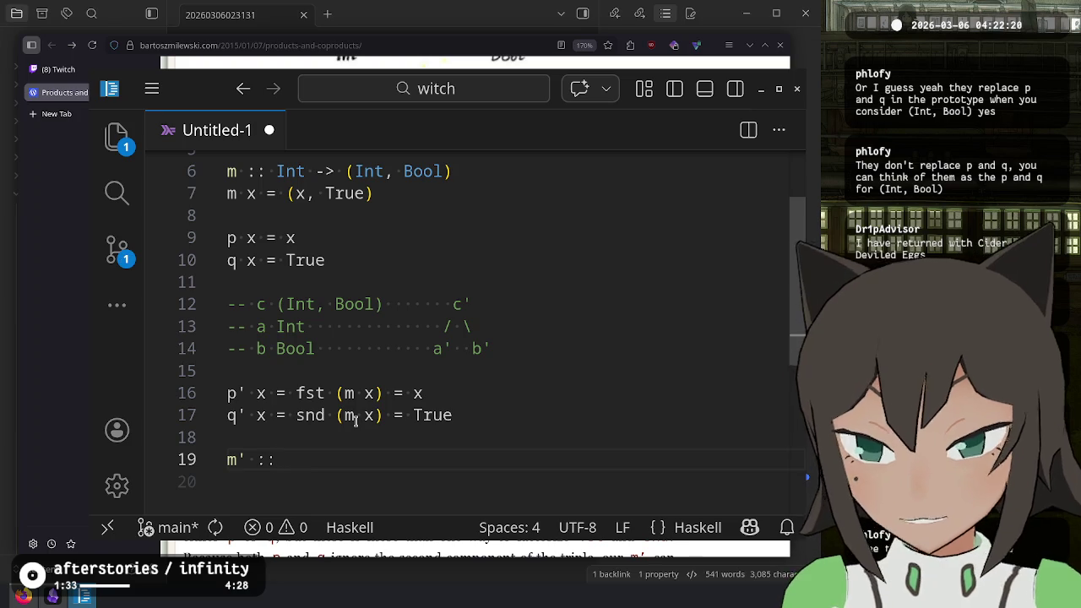
key("Up")
key("Up")
key("Up")
key("Down")
key("Up")
key("Left")
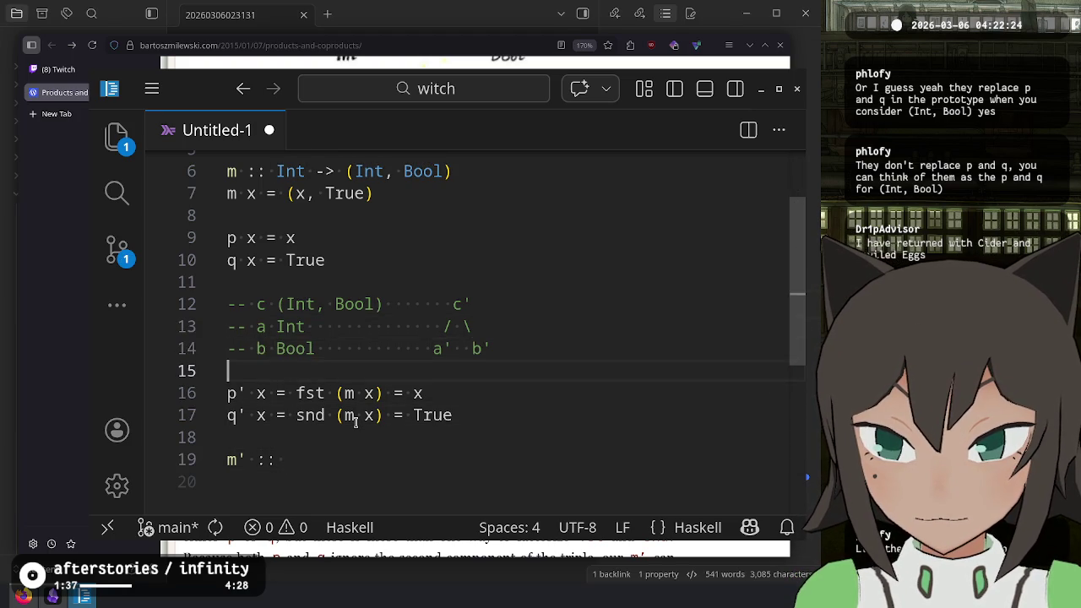
key("alt+Tab")
key("alt+Tab")
- Complete the signature as m' :: (Int, Bool) -> Int
key("Up")
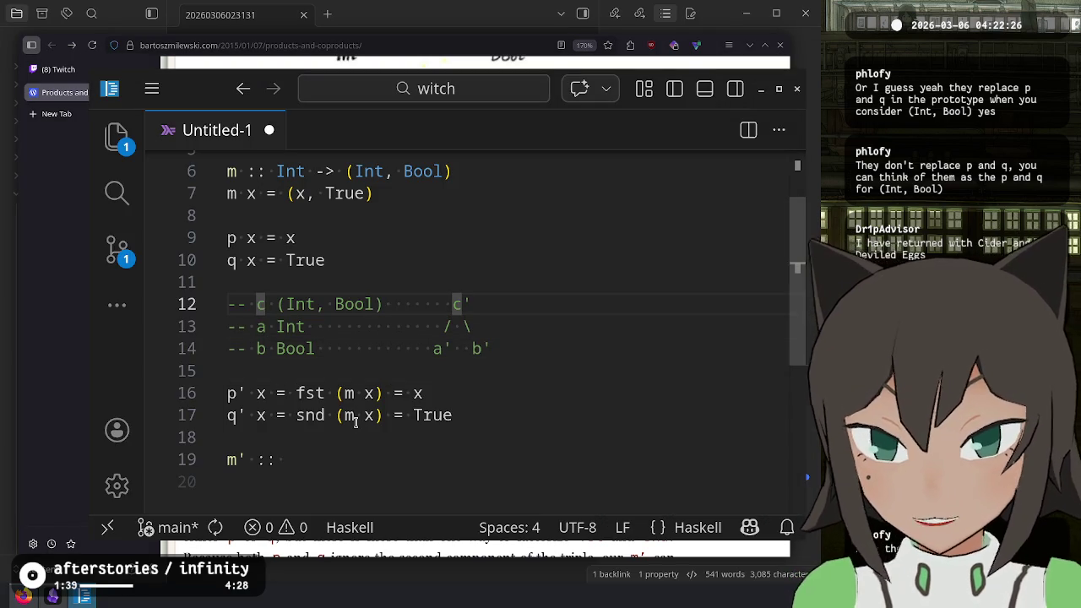
key("End")
scroll(473, 338, "up", 1)
scroll(473, 338, "up", 2)
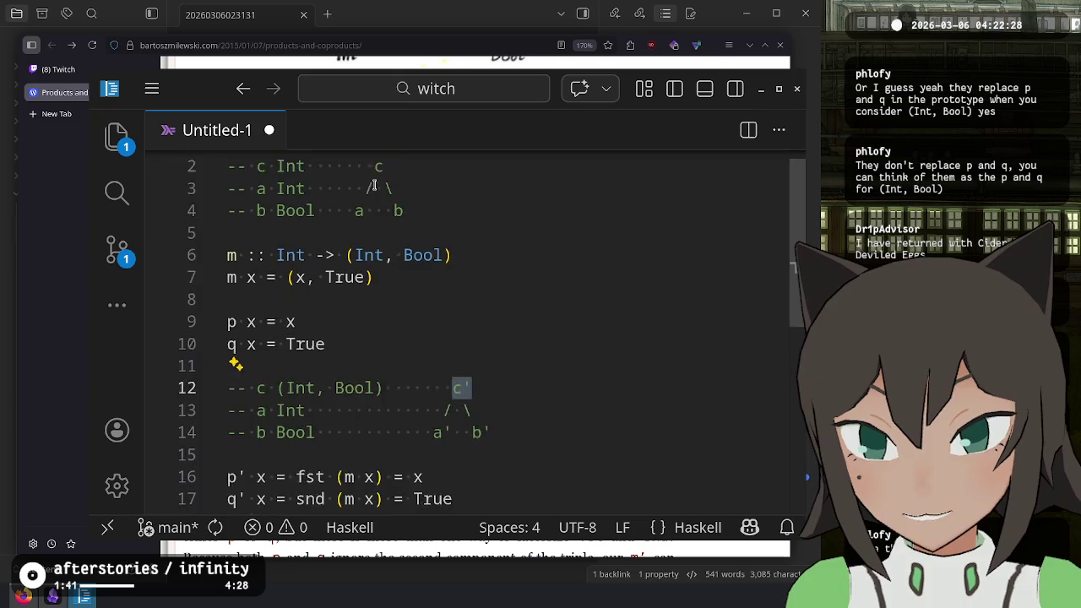
scroll(473, 285, "down", 3)
left_click(300, 435)
left_click(314, 449)
scroll(322, 440, "up", 2)
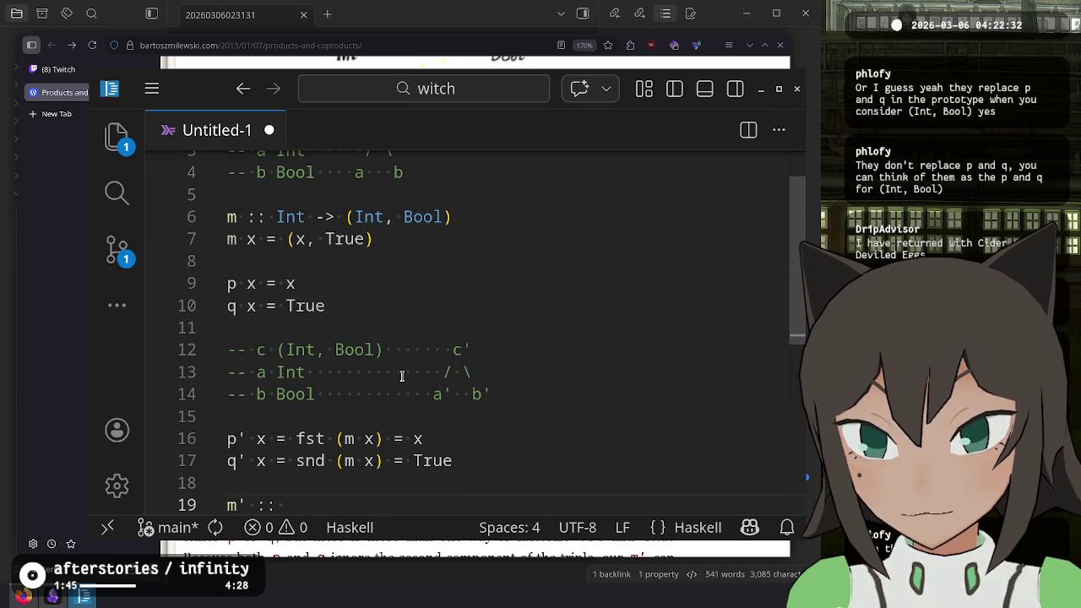
scroll(402, 377, "down", 1)
type("(Int, Bool) -> Int")
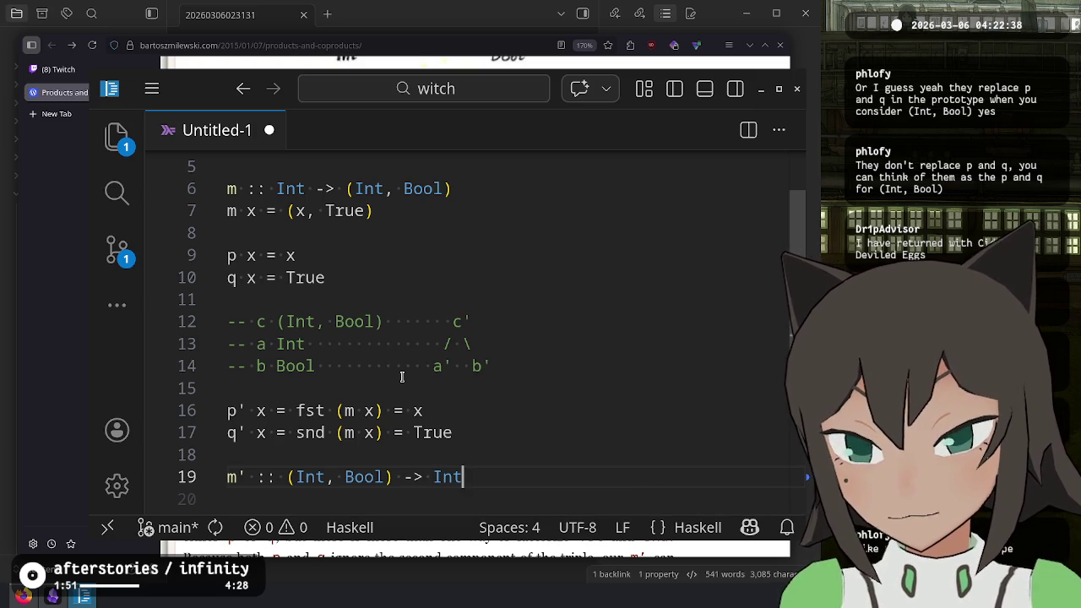
- Define m' (x, _) = x, replacing the unused y with an underscore
key("Return")
type("m' ")
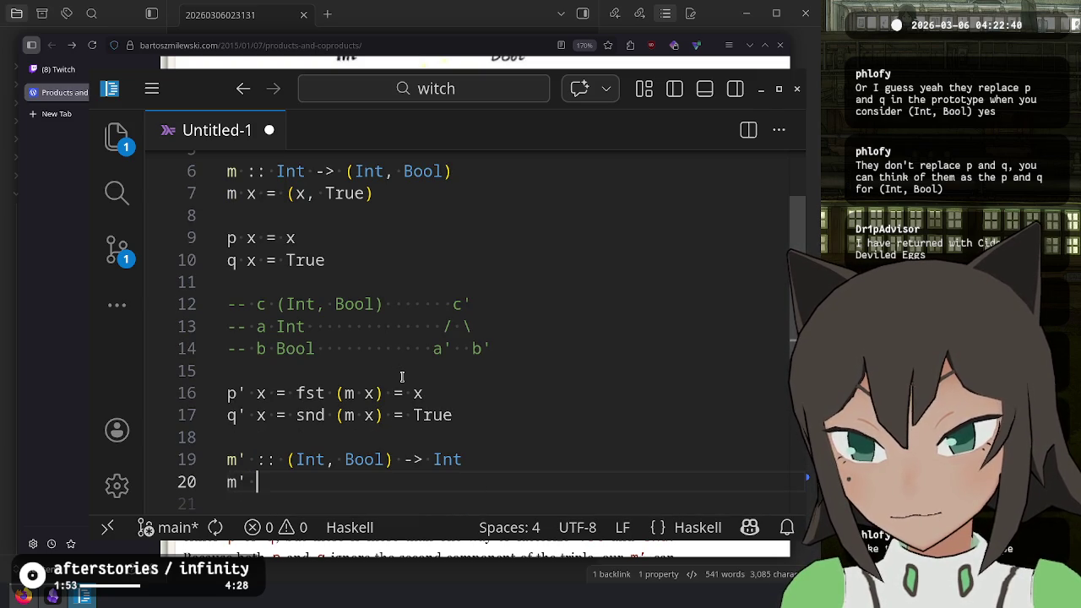
type("(a")
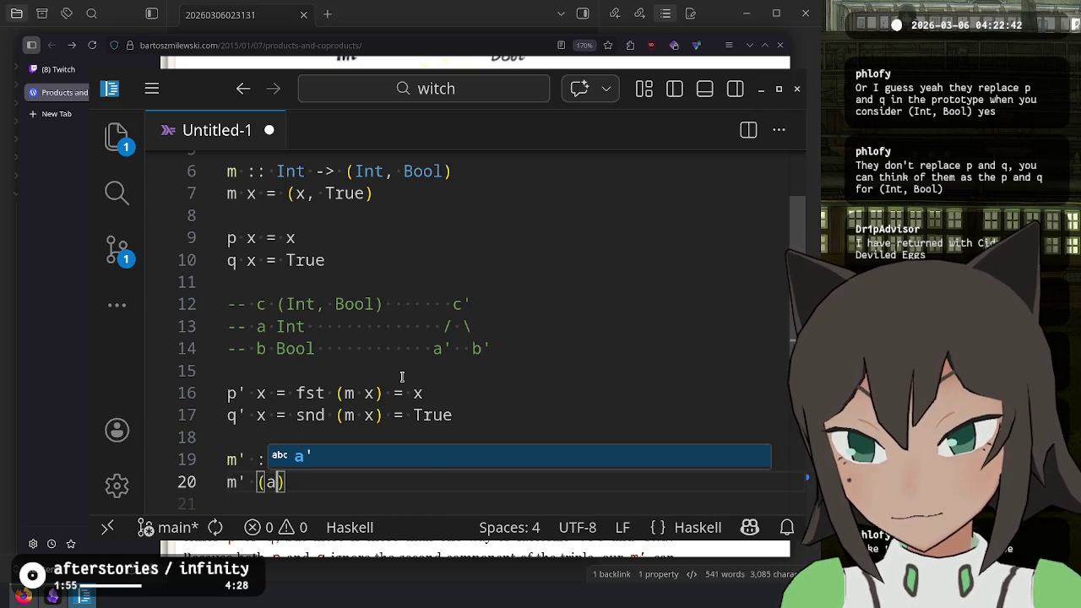
type("x, ")
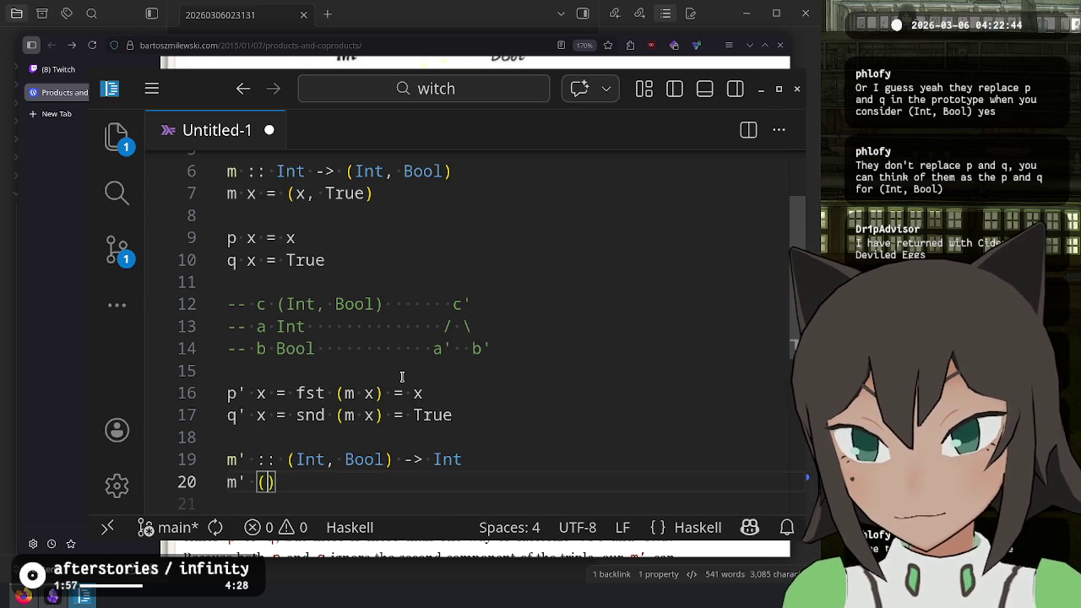
type("y) = ")
type("x")
key("Left")
key("Left")
key("Left")
key("BackSpace")
type("_")
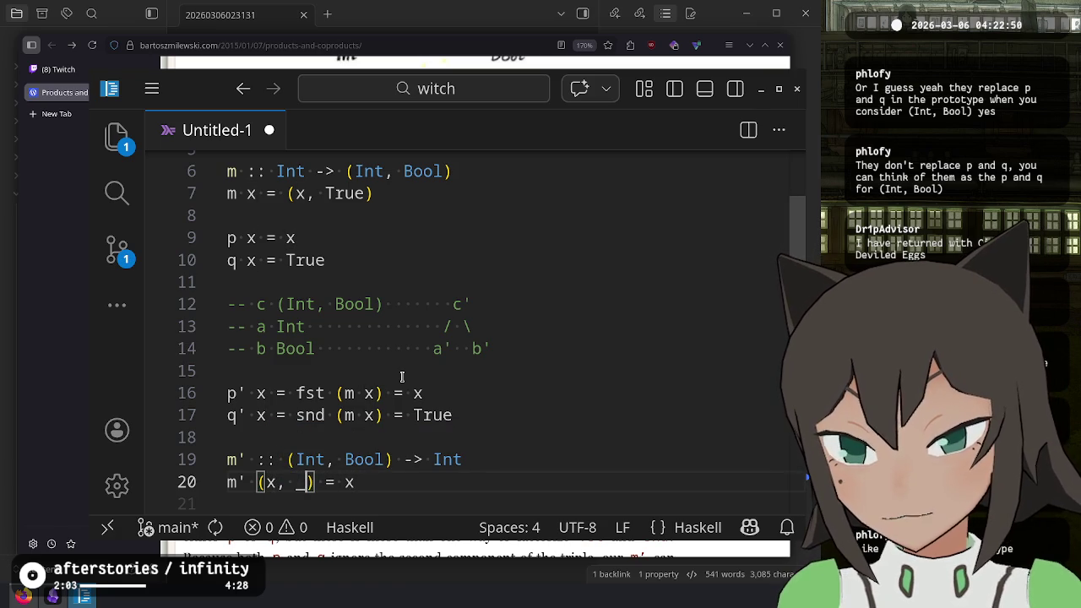
key("Down")
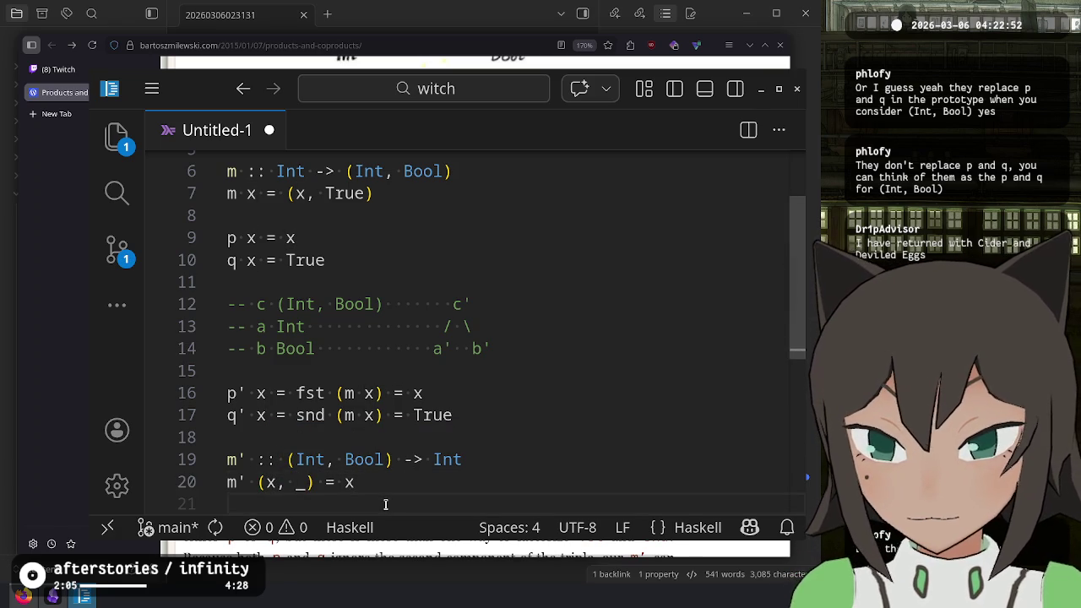
key("alt+Tab")
key("alt+Tab")
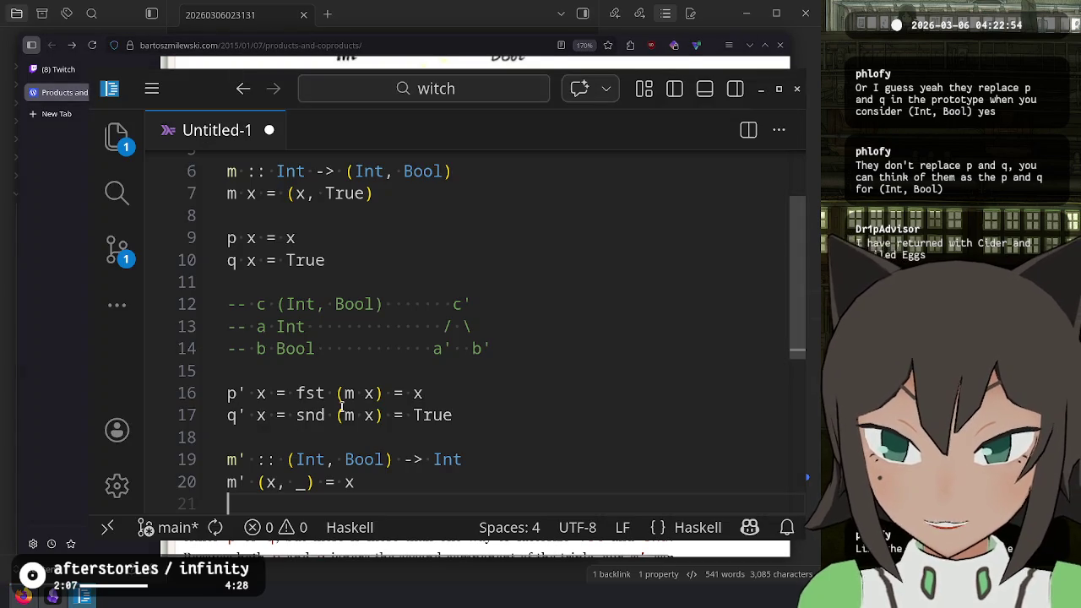
key("alt+Tab")
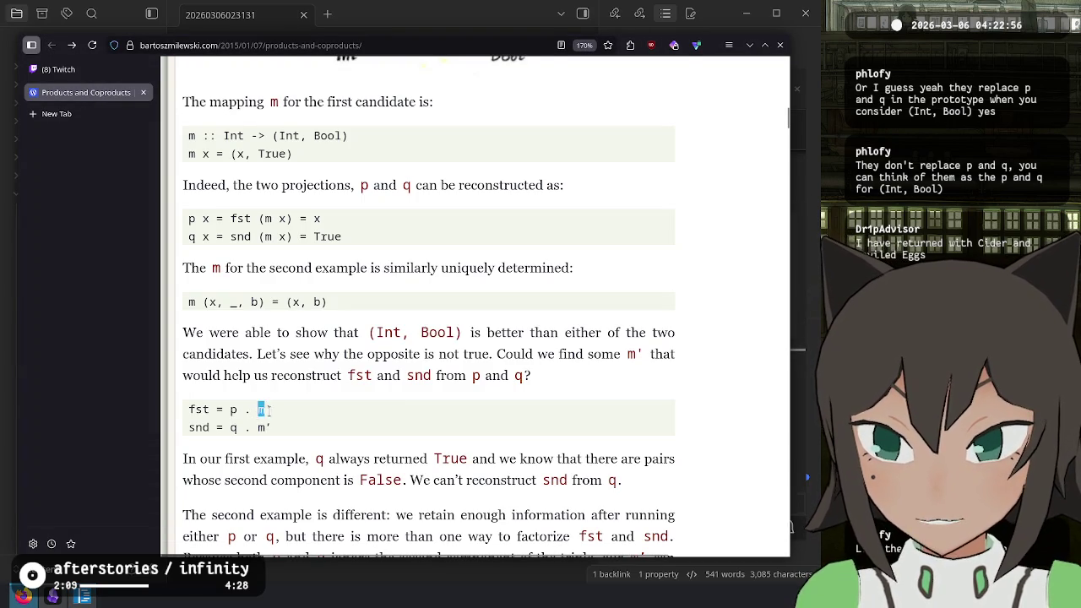
- Check m' and q in the article's snd formula and add an apostrophe in the code
left_click_drag(272, 428, 245, 427)
left_click(231, 431)
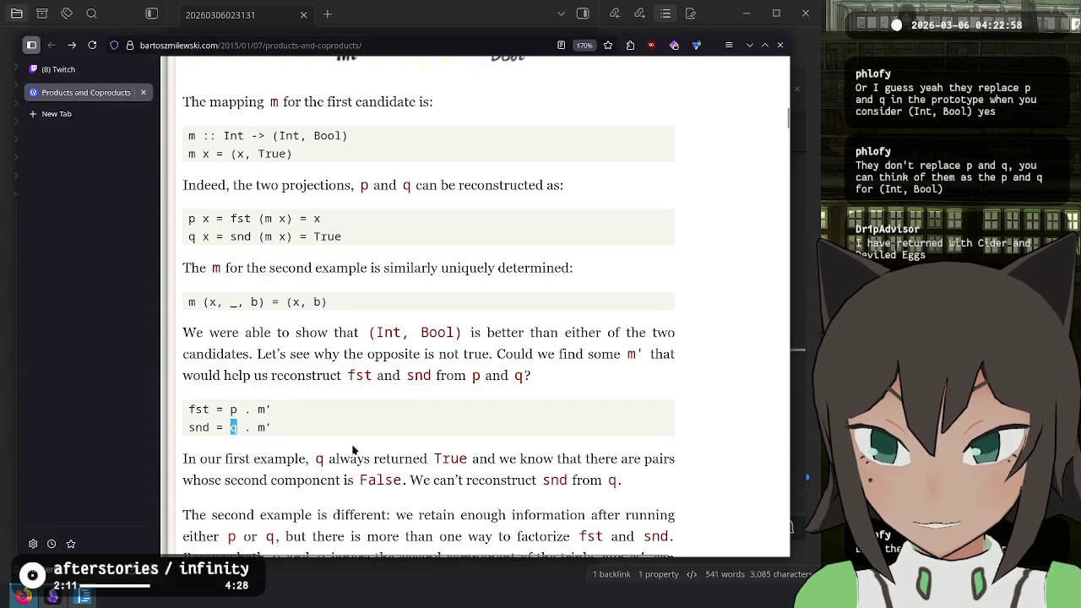
key("alt+Tab")
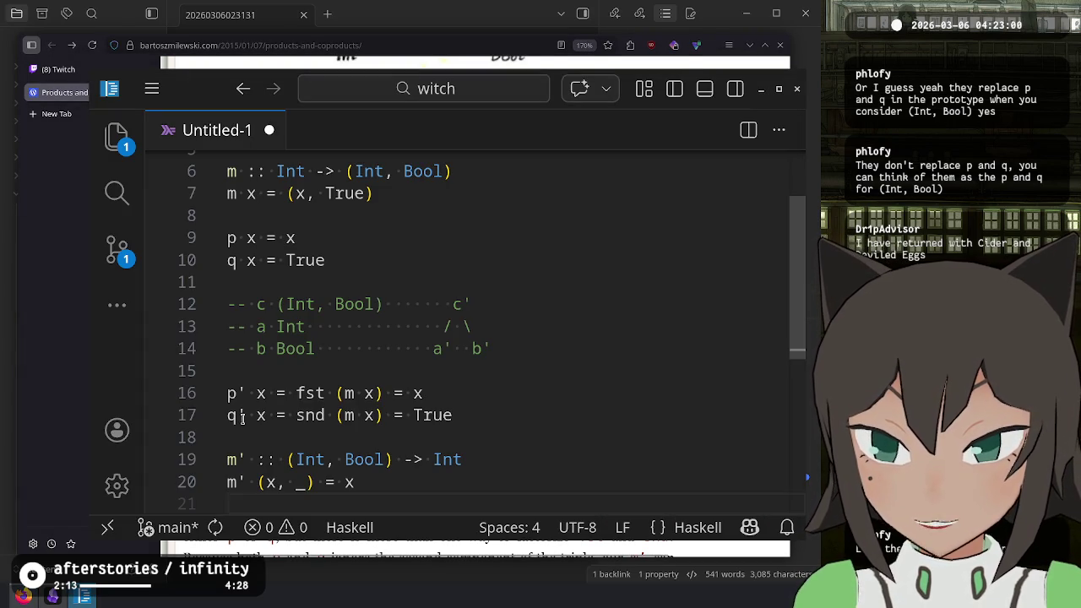
left_click(237, 415)
type("'")
- Add blank line 22 below the m' definition, rechecking the article's formula
scroll(270, 431, "down", 1)
left_click(386, 473)
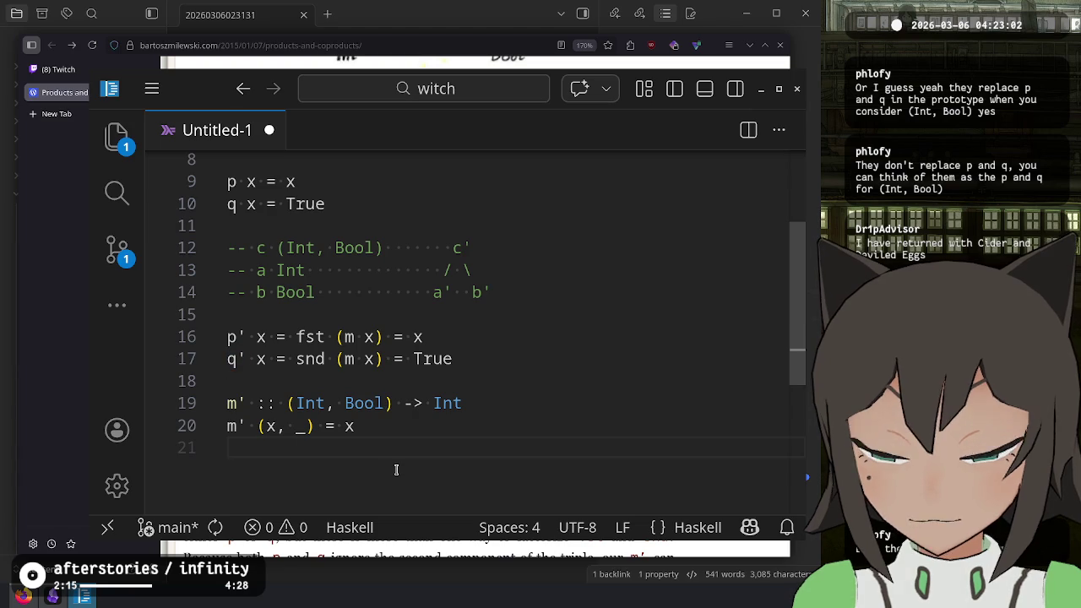
key("Up")
key("Down")
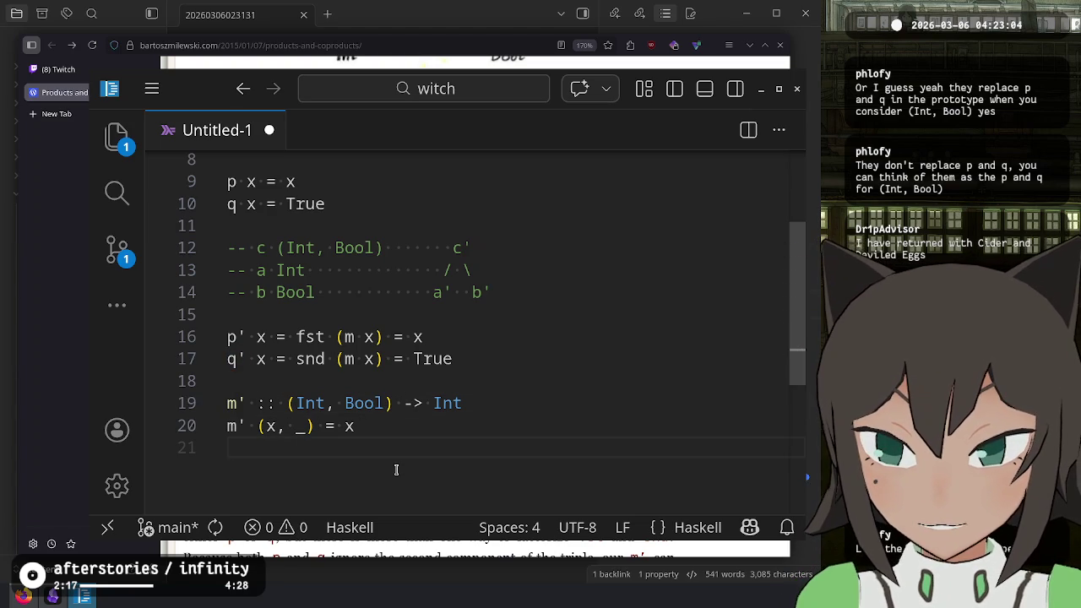
key("Return")
key("alt+Tab")
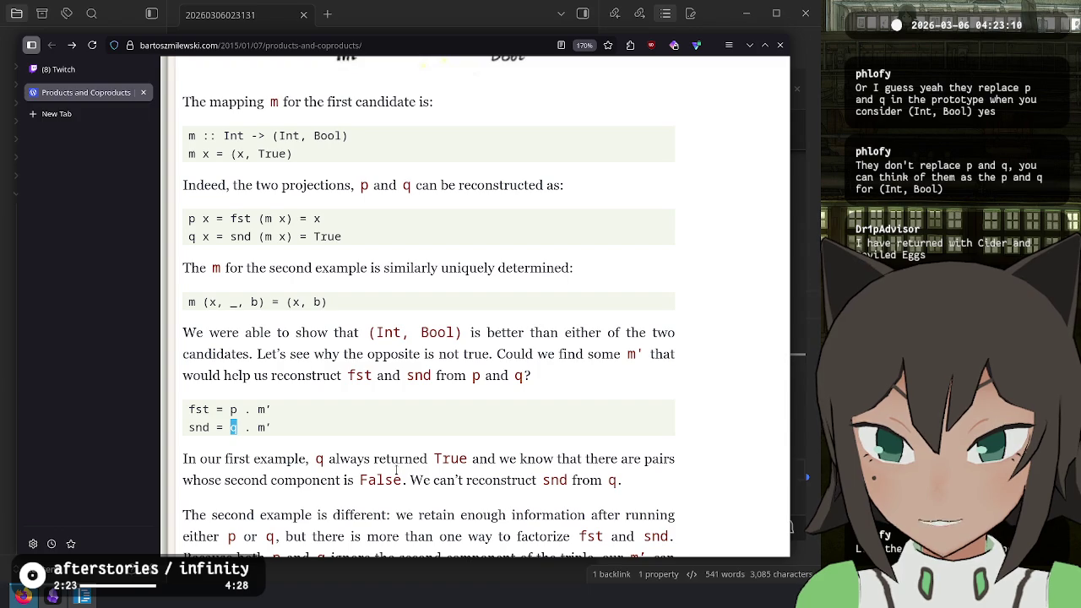
key("alt+Tab")
key("BackSpace")
key("Return")
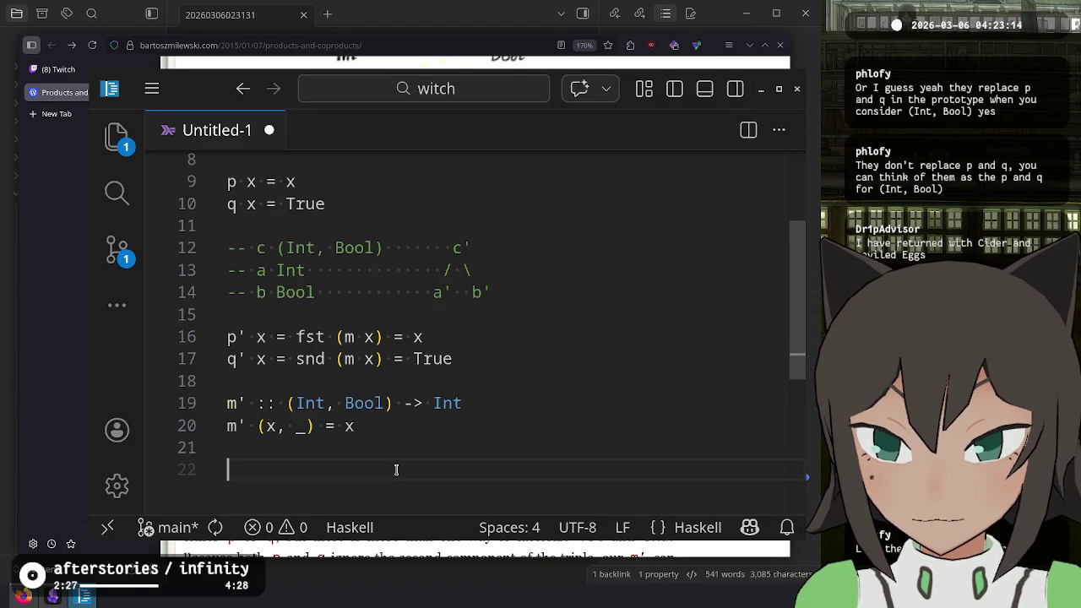
key("alt+Tab")
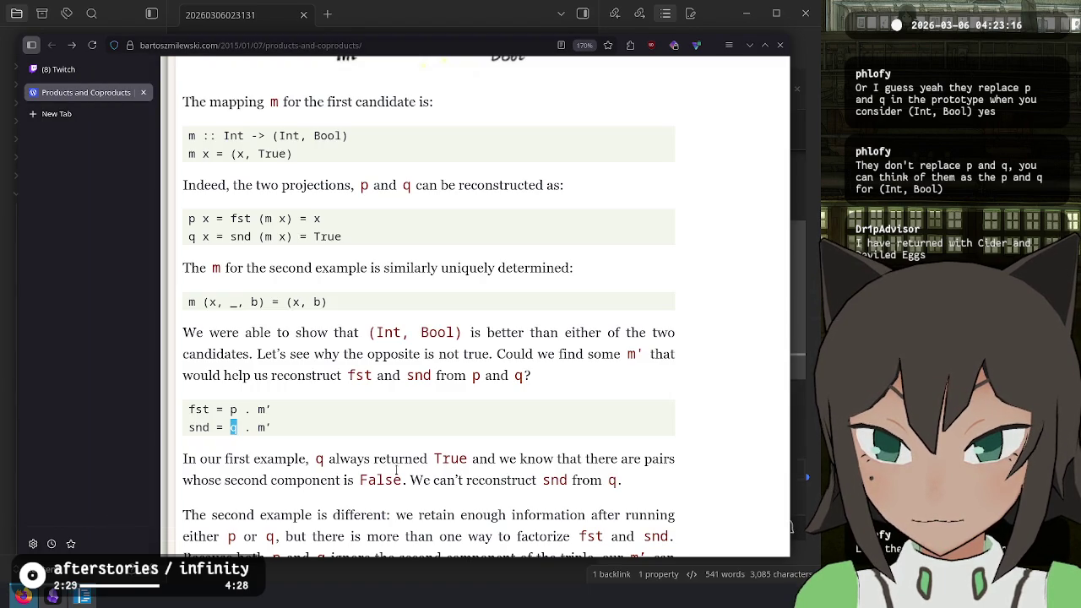
key("alt+Tab")
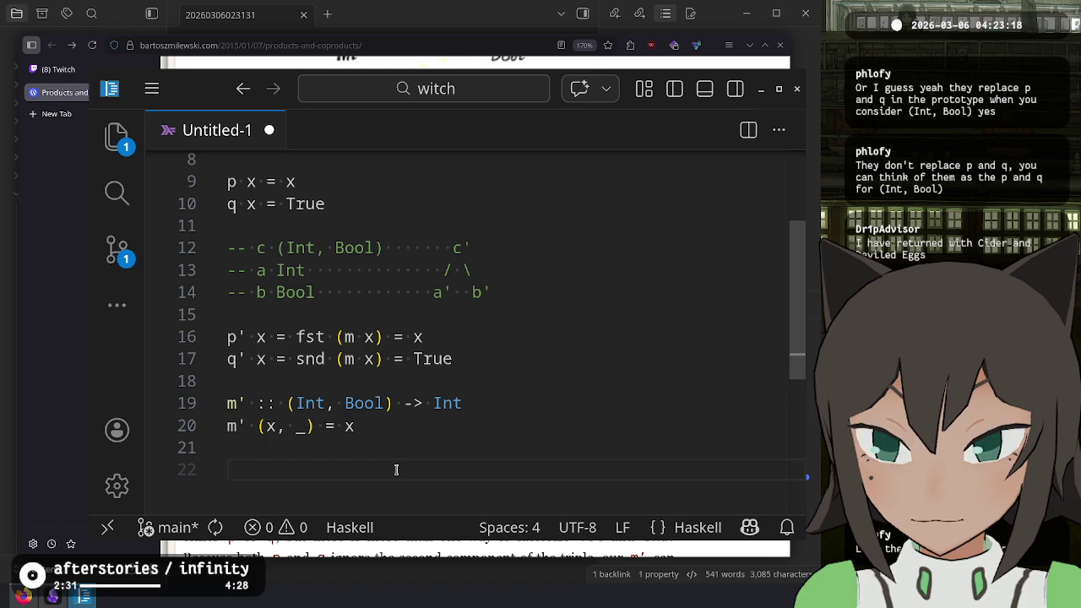
- Write the equation snd = q' . m', checking the article and m''s (Int, Bool) input type
type("snd")
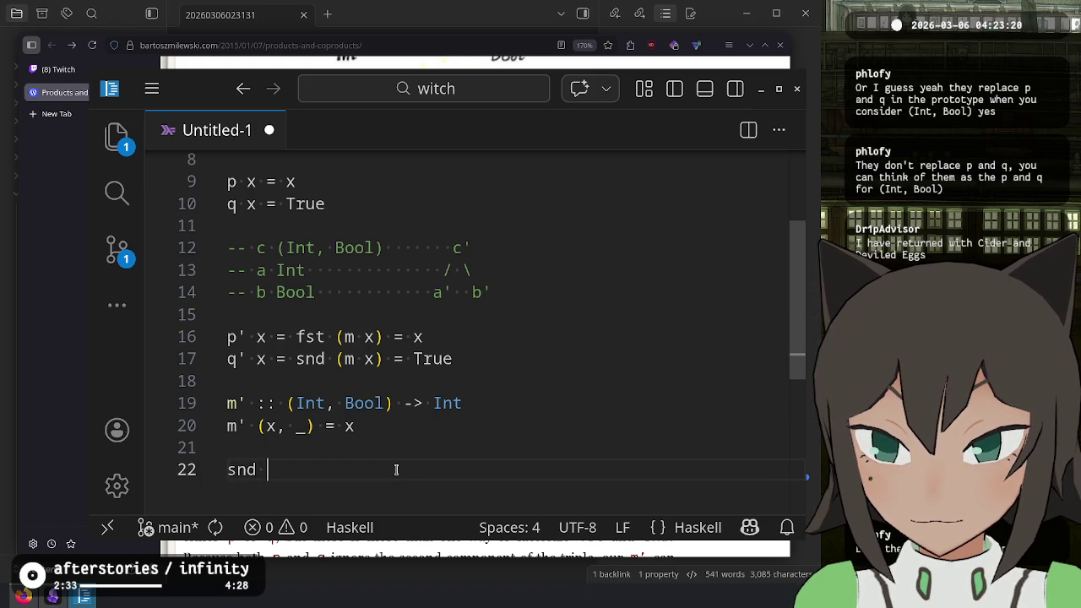
key("alt+Tab")
key("alt+Tab")
type("= q' . m'")
key("Up")
key("Up")
key("Up")
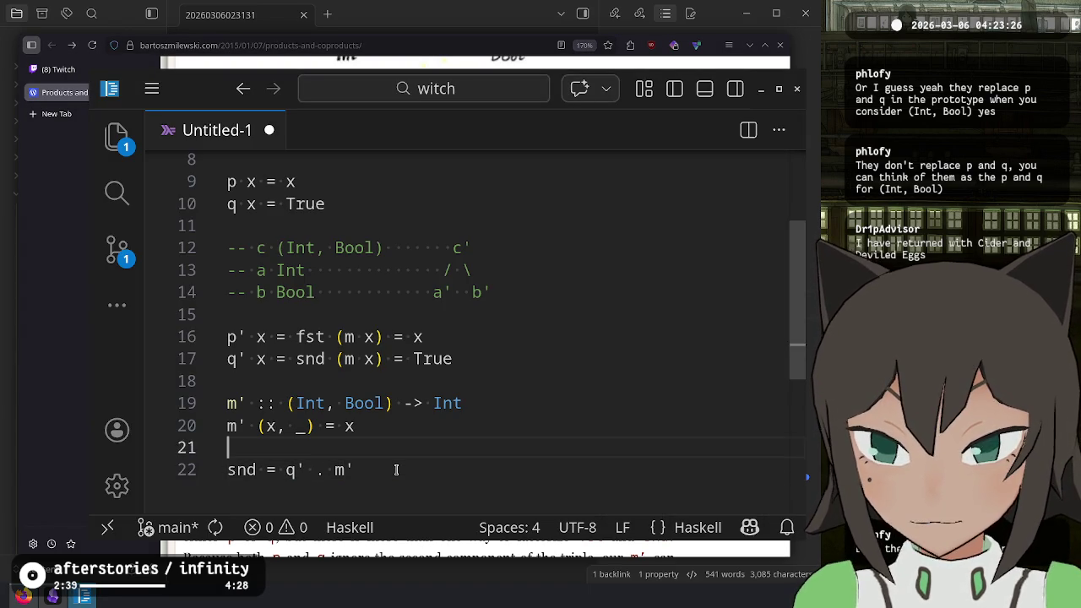
key("Left")
key("Left")
key("Left")
key("shift+Right")
key("shift+Right")
key("shift+Right")
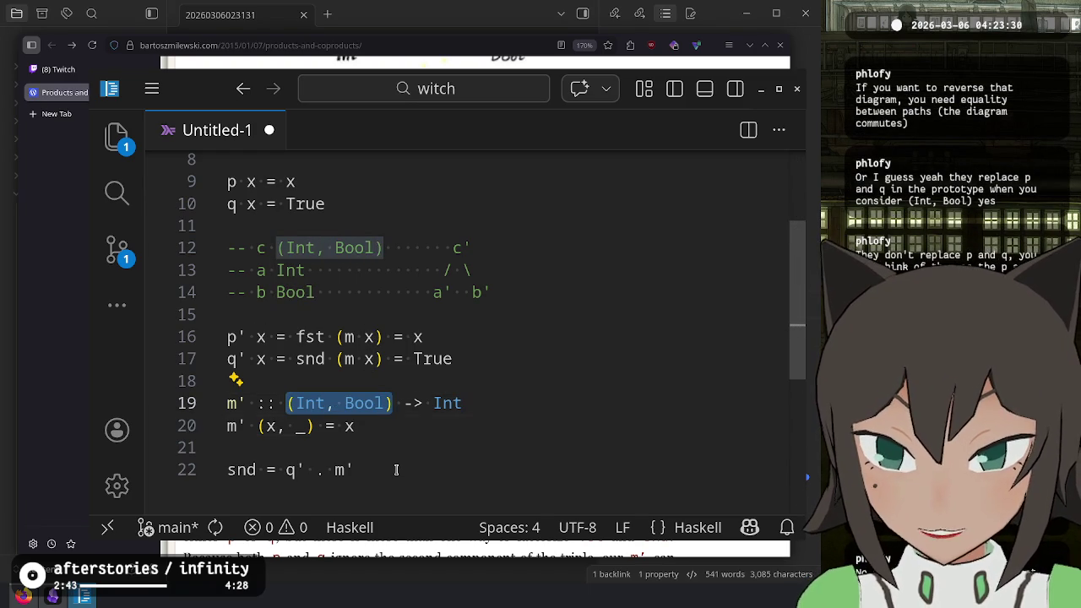
left_click(396, 470)
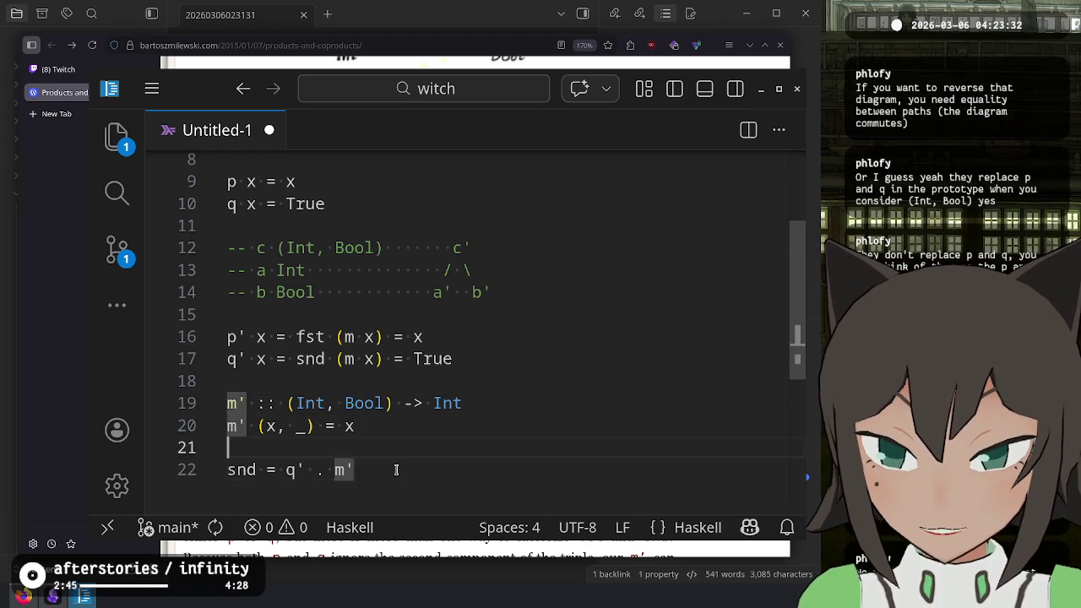
- Add the type signature snd :: (Int, Bool) -> Bool above the snd equation
key("Home")
key("Return")
key("Up")
type("sen")
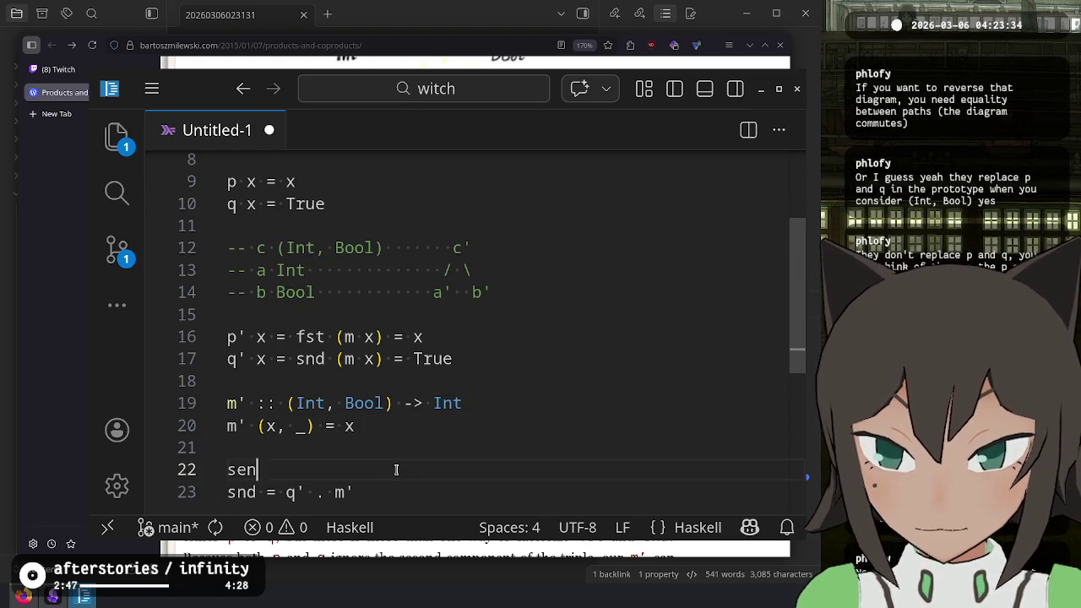
type("t")
key("BackSpace")
key("BackSpace")
key("BackSpace")
type("nd :: (Ind, B")
key("Escape")
key("BackSpace")
key("BackSpace")
key("BackSpace")
type("t, Bool) -> Bool")
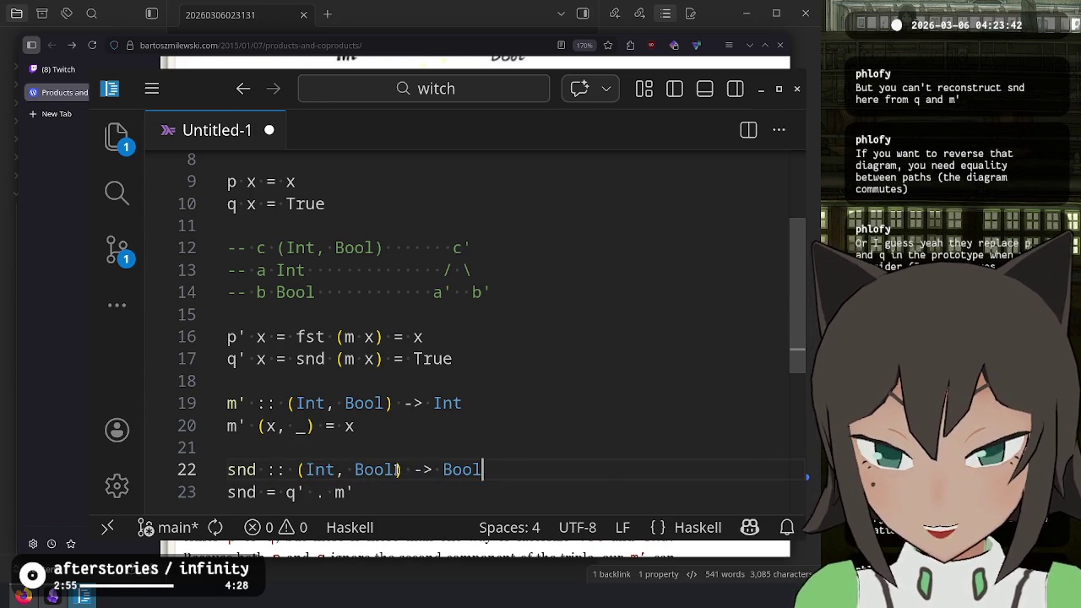
- Add a '-- Always return True' comment above the snd signature
key("ctrl+shift+Return")
type("-- R")
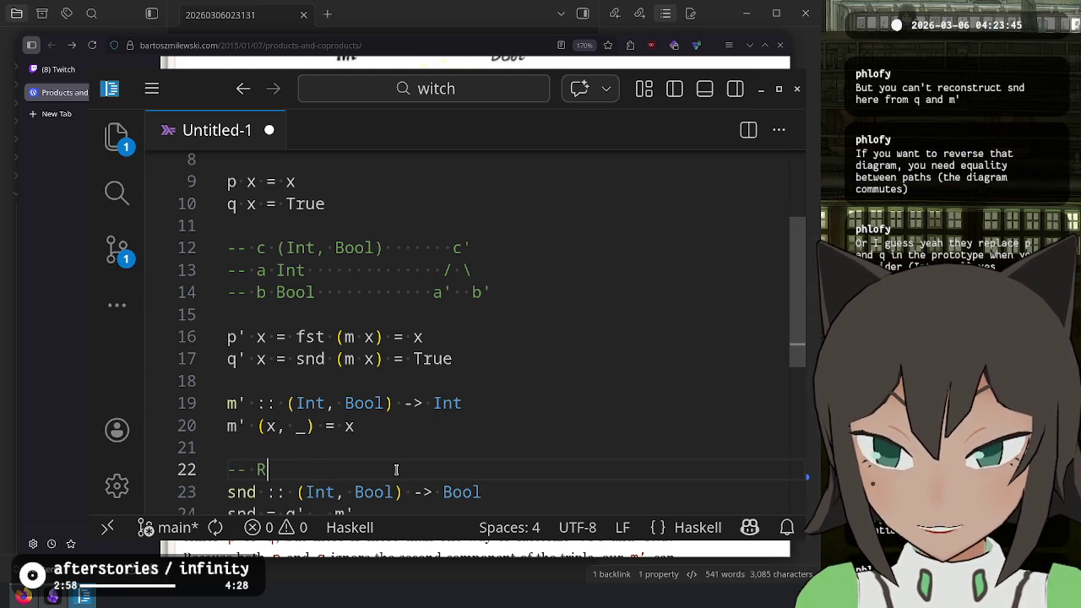
key("BackSpace")
type("Always return Tru")
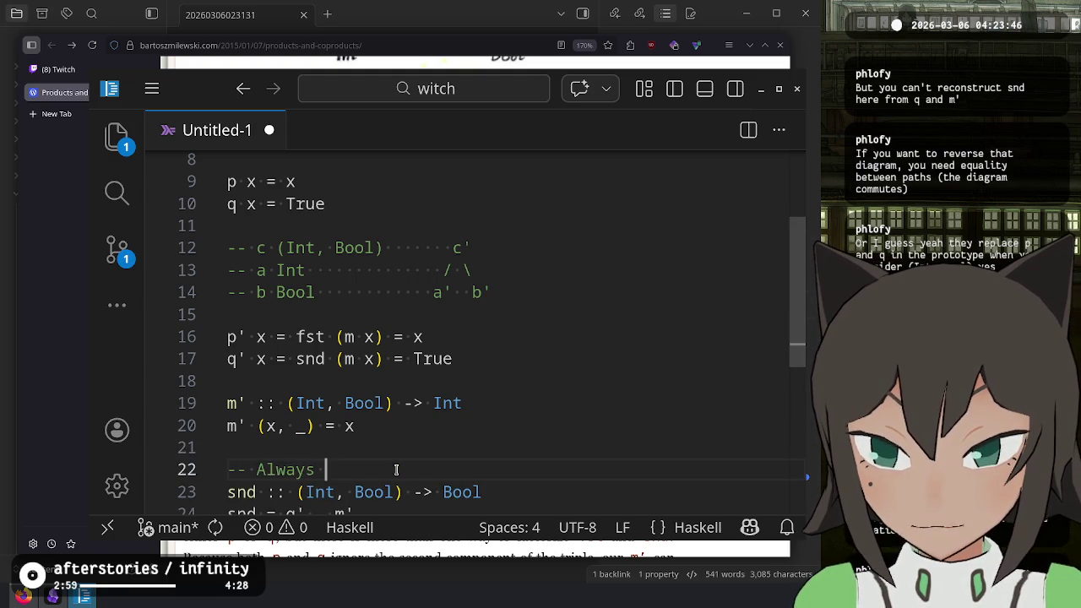
type("e")
scroll(417, 454, "down", 2)
left_click(454, 496)
key("Return")
- Change the equation to snd = q . m', comparing it with the original q definition
left_click(341, 431)
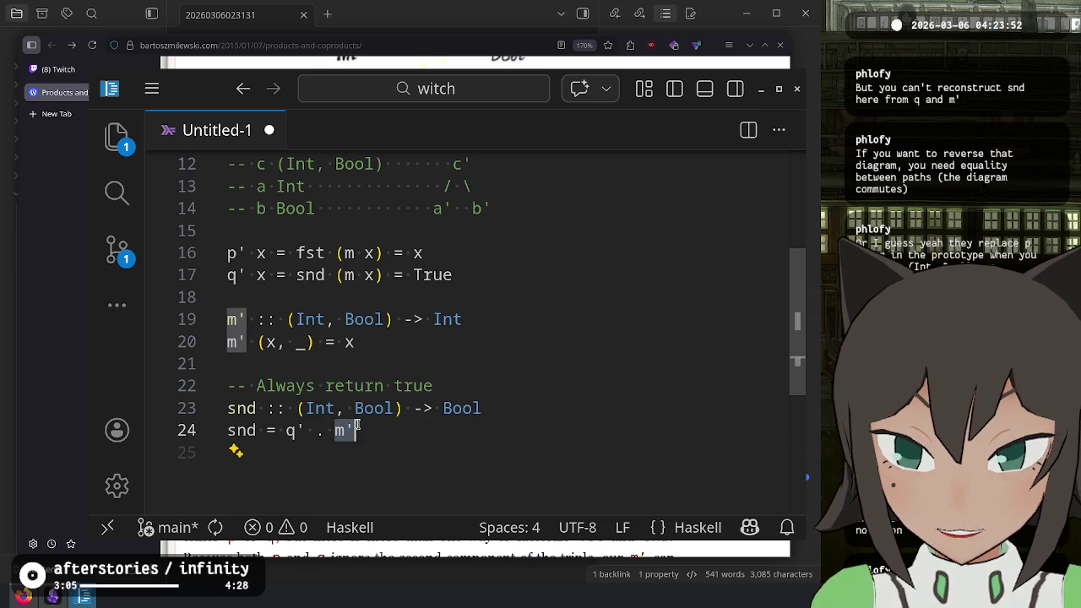
left_click(321, 408)
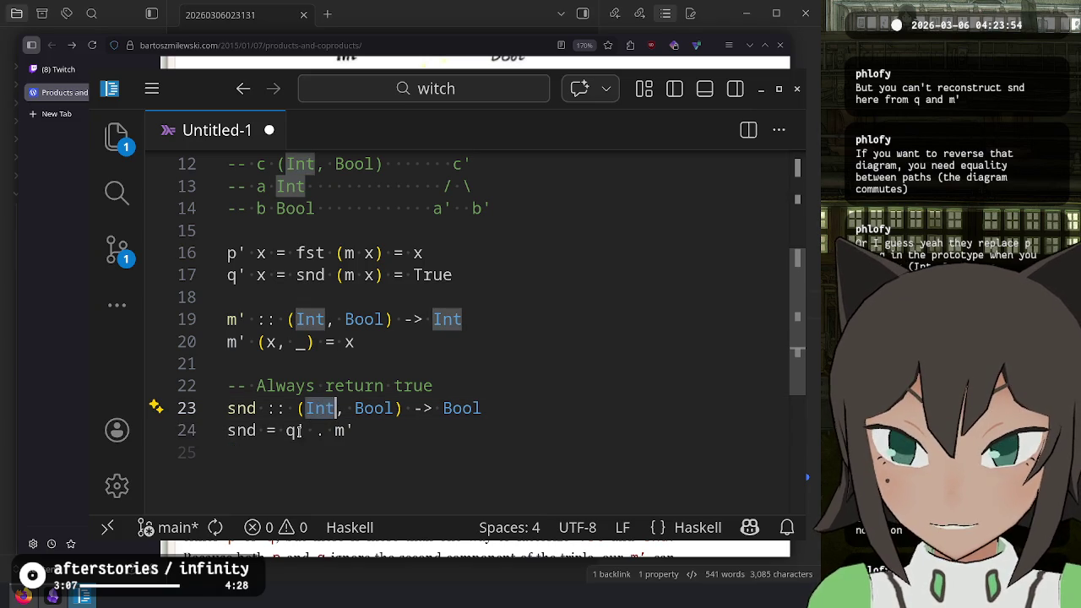
left_click(301, 430)
scroll(377, 438, "up", 1)
key("BackSpace")
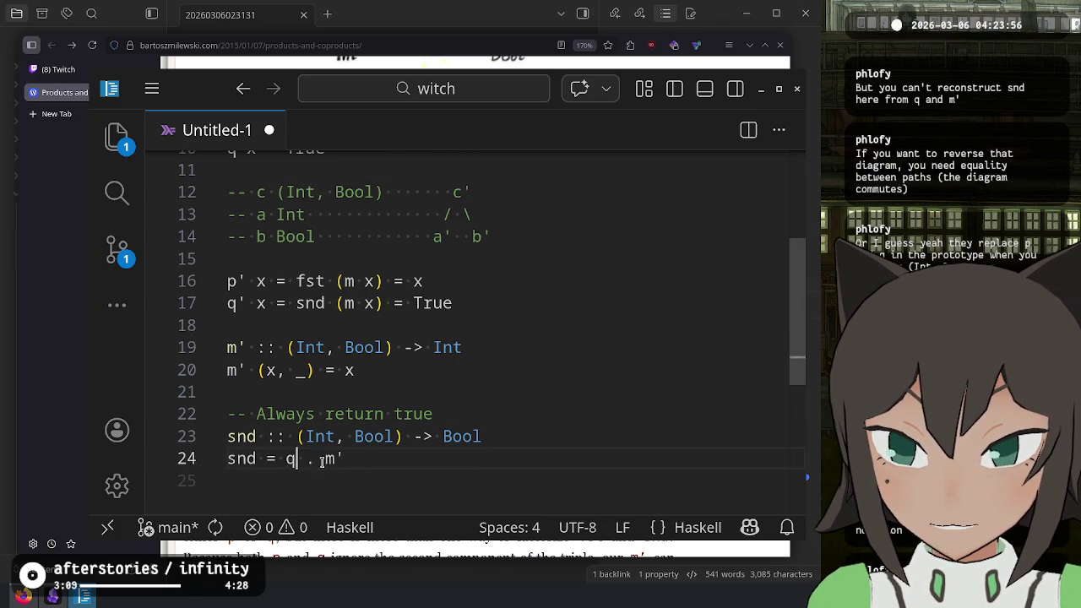
scroll(345, 462, "up", 3)
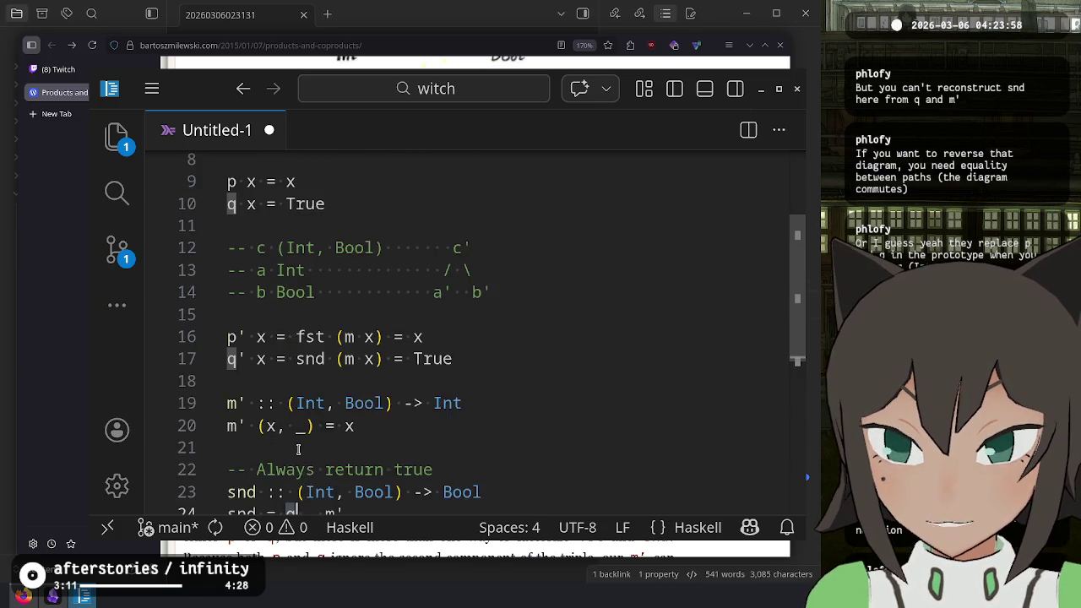
scroll(296, 477, "down", 2)
scroll(293, 477, "up", 1)
left_click(239, 204)
scroll(245, 204, "down", 2)
left_click_drag(344, 459, 224, 414)
- Extend the comment to 'Always return True, seems to work???' and switch to Twitch's stream manager
left_click(510, 410)
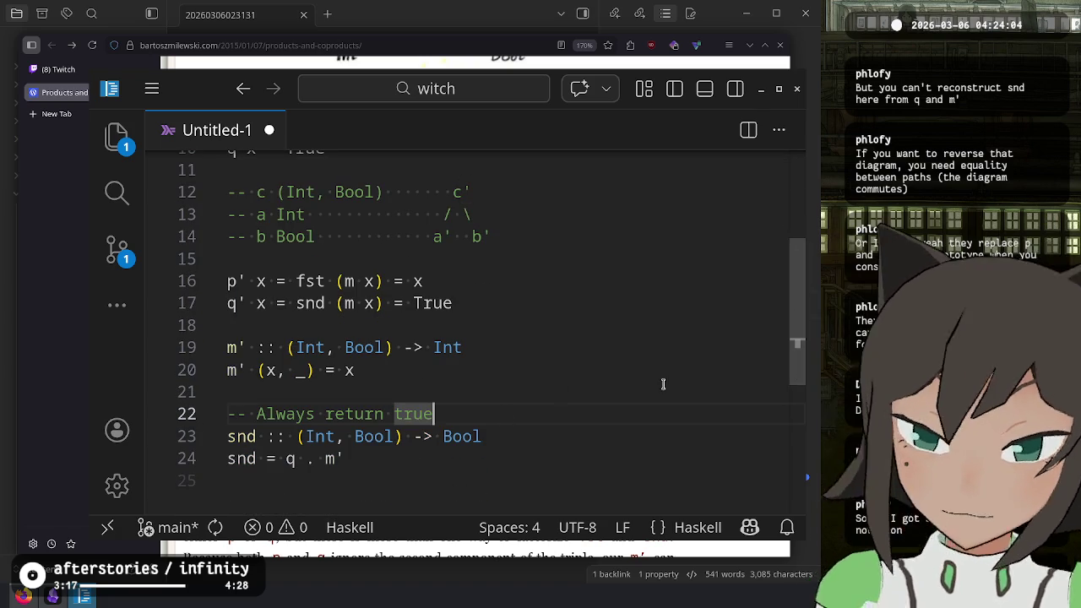
left_click_drag(433, 413, 435, 398)
key("BackSpace")
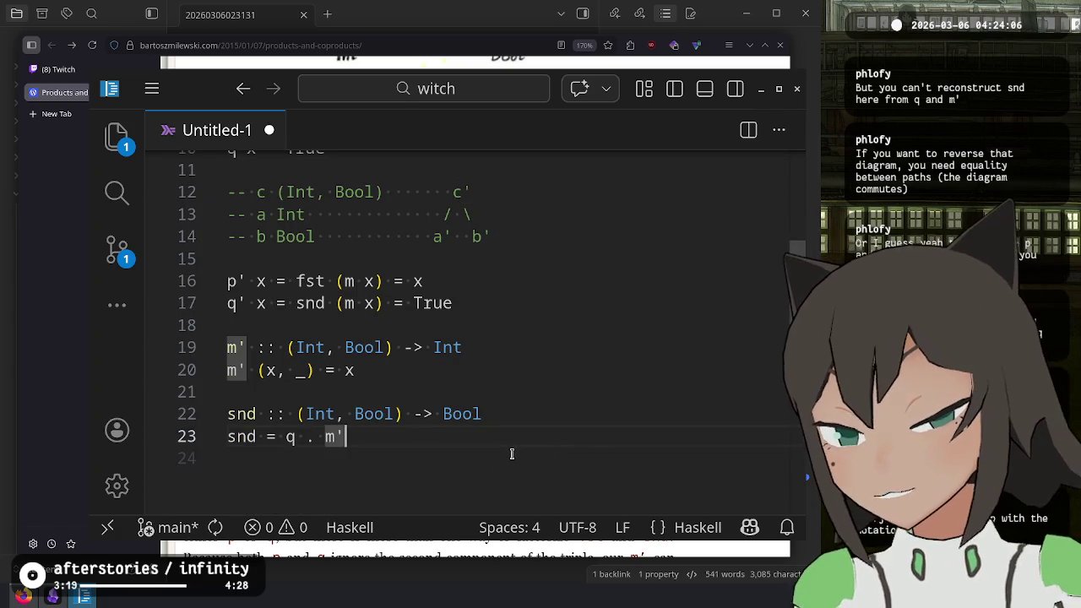
key("ctrl+z")
left_click(527, 398)
key("Down")
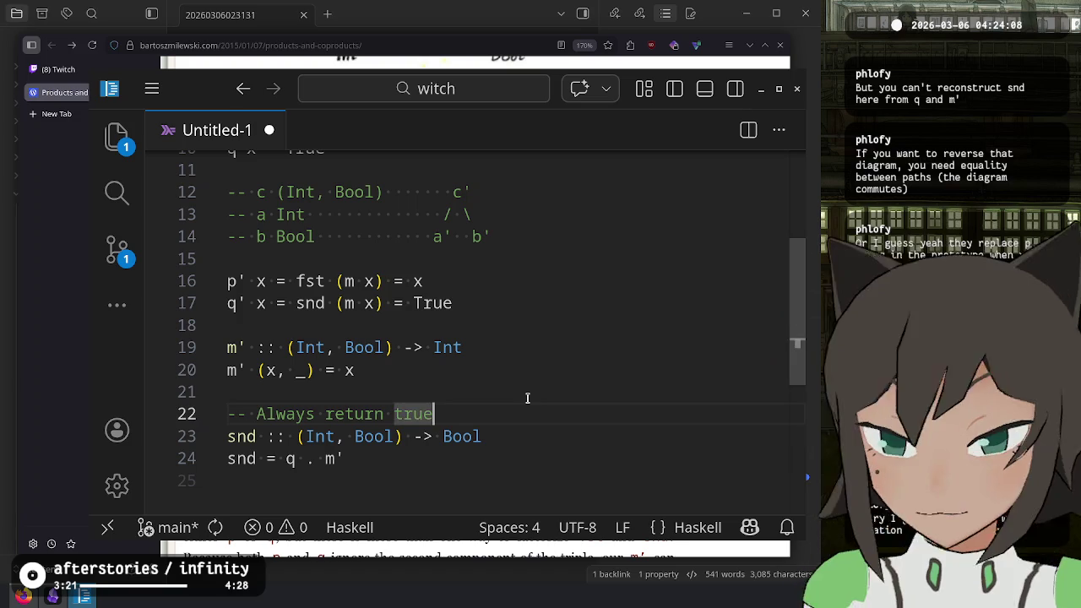
type(", seems to work???")
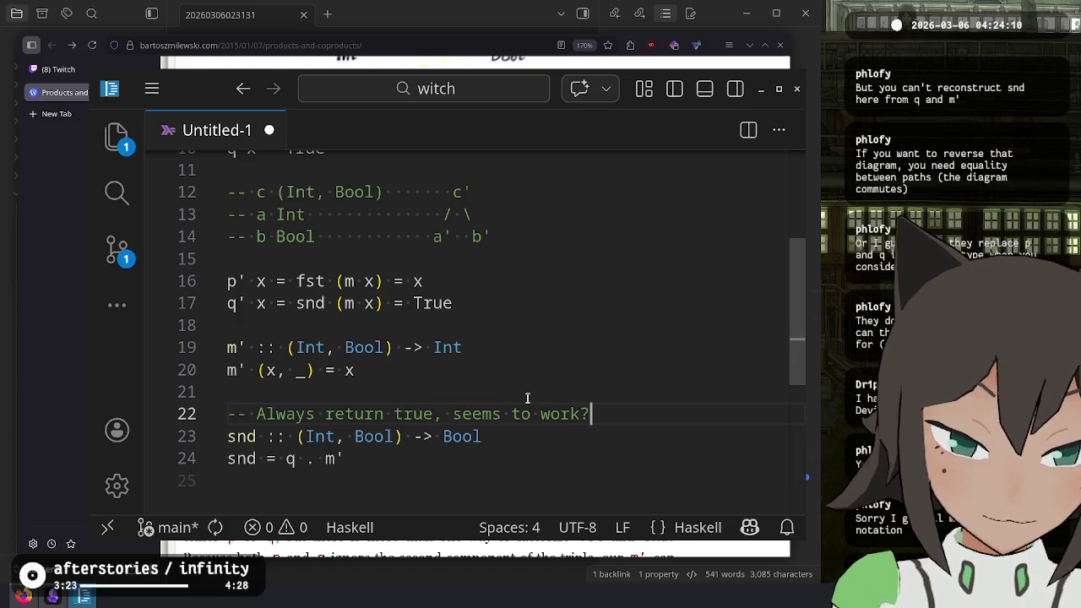
left_click(57, 69)
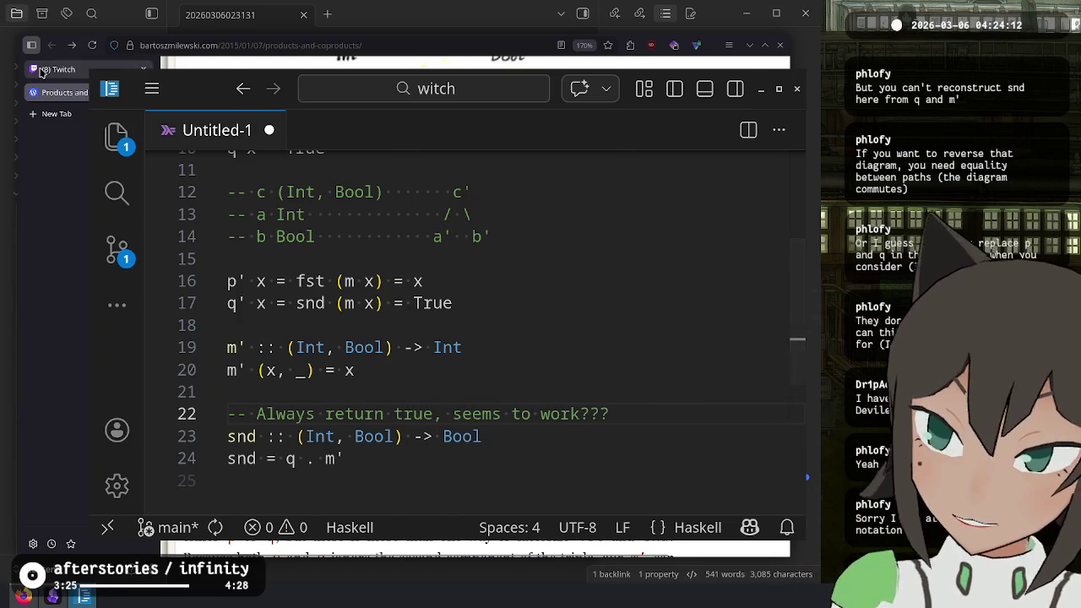
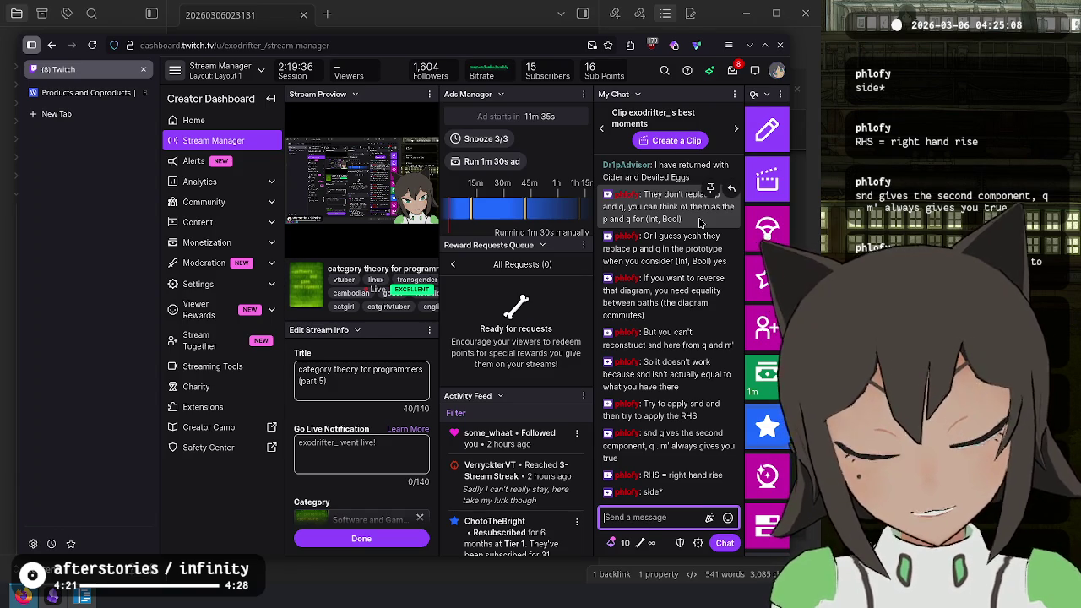
- Bring the Untitled-1 Haskell file forward and inspect the True value in q's definition
key("alt+Tab")
left_click(405, 459)
scroll(422, 406, "up", 3)
left_click(479, 303)
left_click(476, 380)
scroll(482, 372, "down", 3)
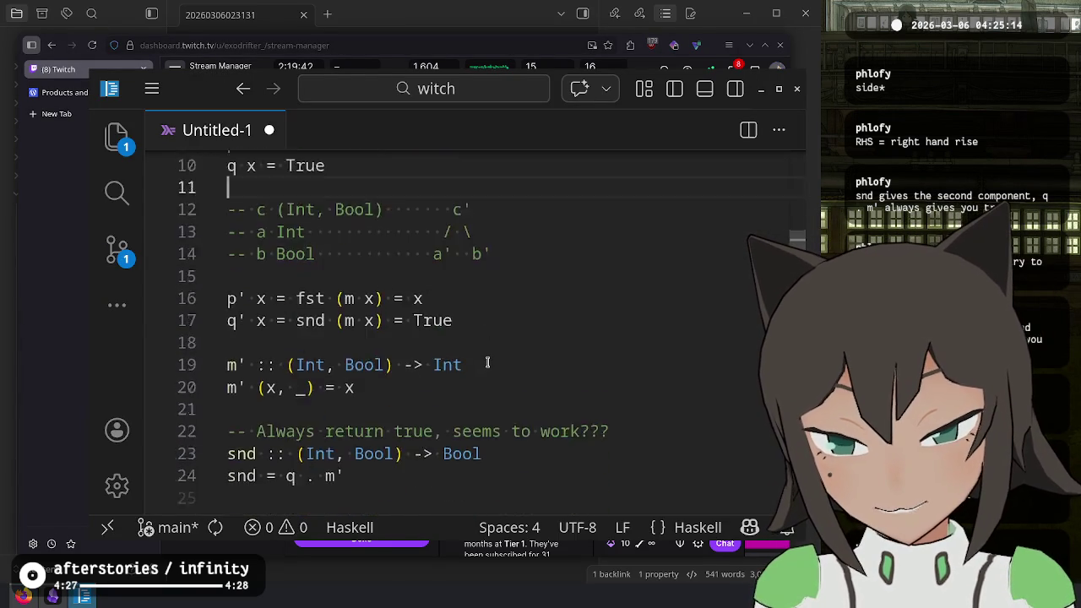
scroll(400, 357, "up", 2)
double_click(289, 278)
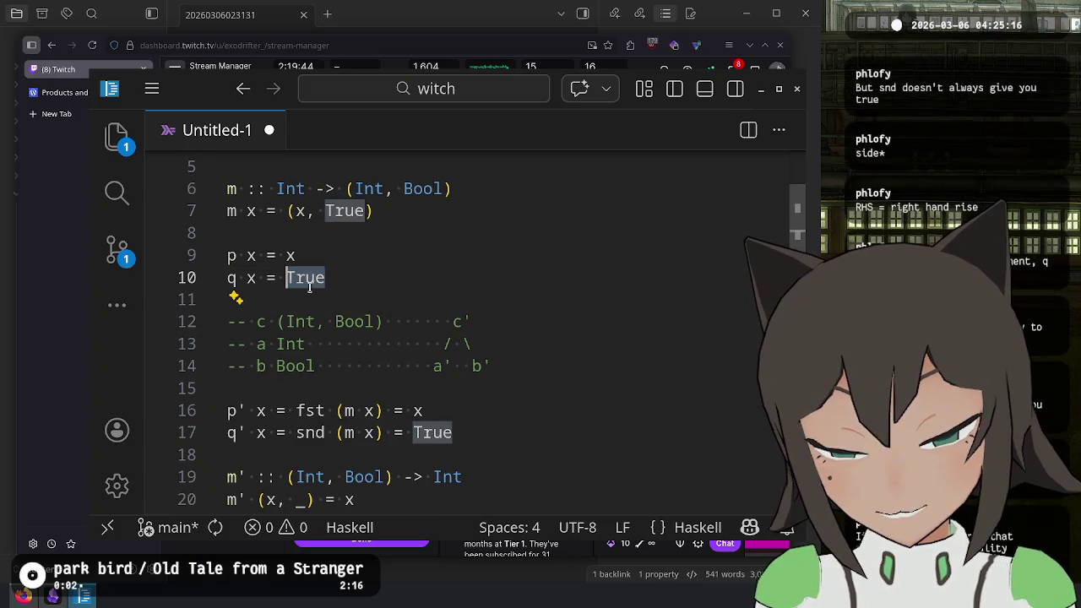
scroll(543, 344, "down", 3)
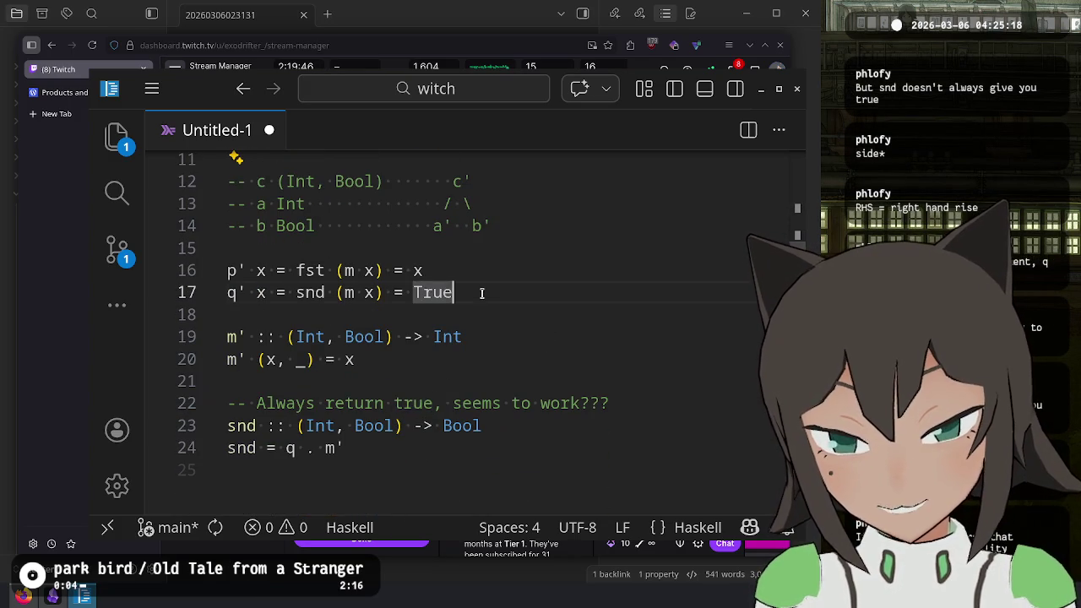
left_click(458, 466)
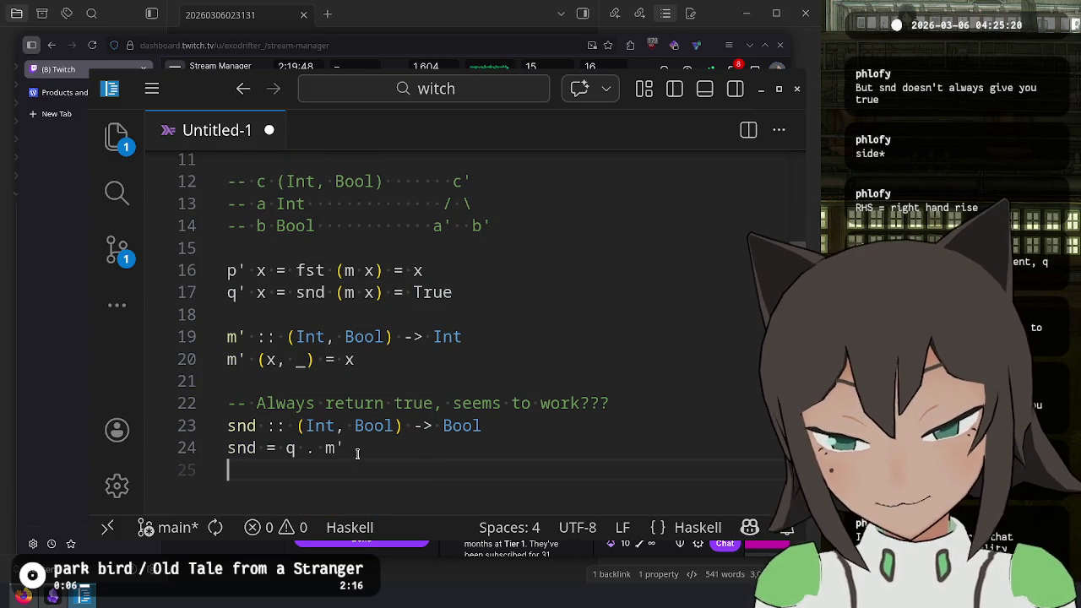
- Review the snd = q . m' definition, its Bool and Int signatures and the 'seems to work' comment
double_click(461, 426)
left_click(649, 401)
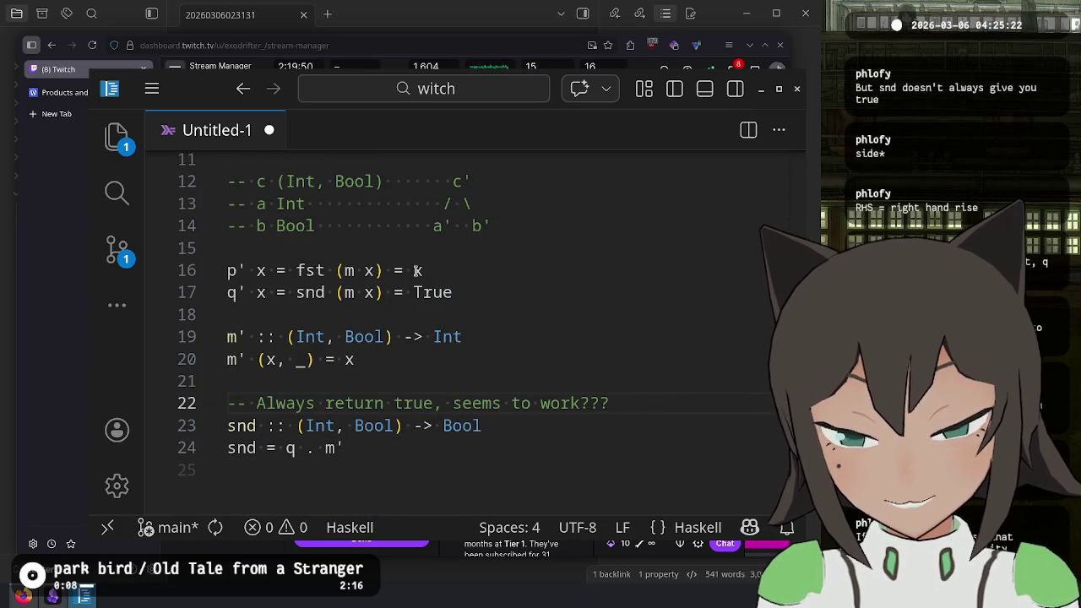
scroll(563, 335, "up", 2)
scroll(562, 325, "up", 1)
scroll(560, 304, "down", 2)
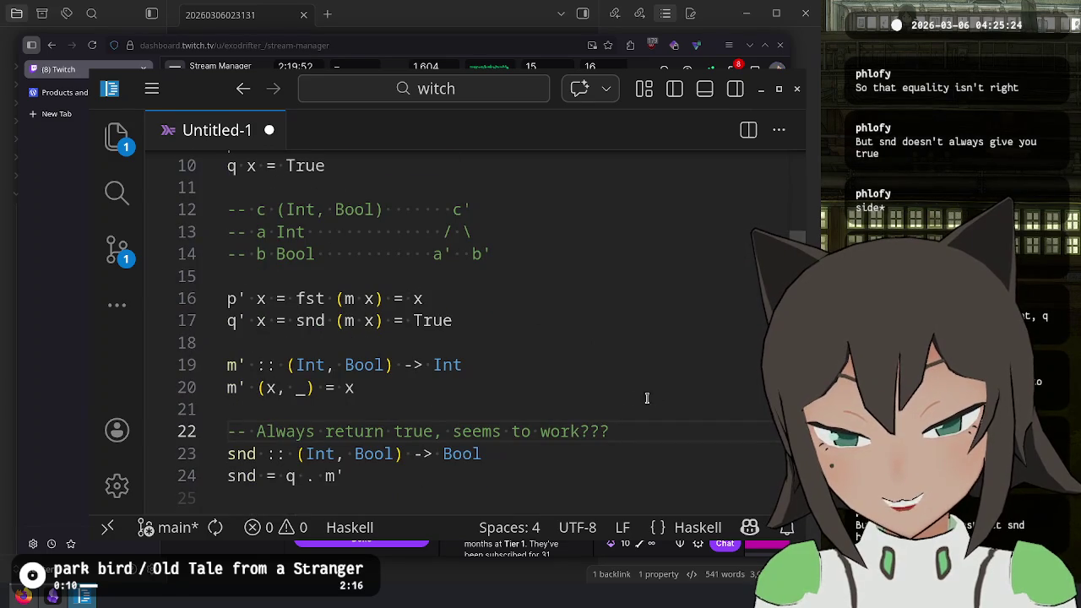
left_click(389, 474)
left_click(345, 505)
left_click(461, 454)
left_click(579, 408)
left_click(477, 431)
left_click(471, 475)
left_click(353, 492)
left_click(315, 476)
left_click(329, 446)
left_click(478, 413)
left_click(245, 497)
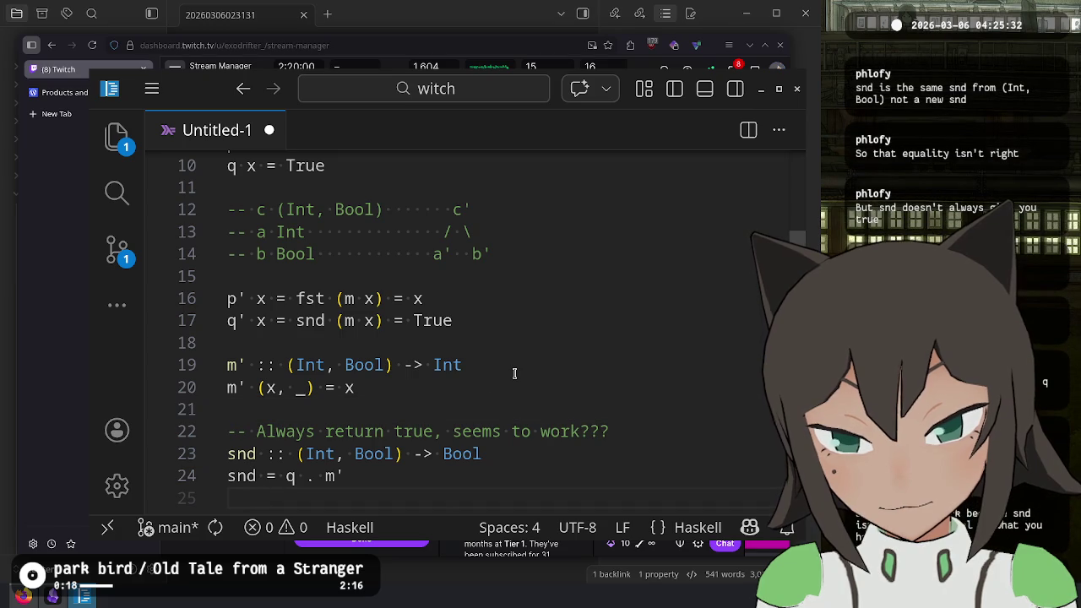
- Check the Twitch chat, then return to the scratch file and scroll to its top
key("alt+Tab")
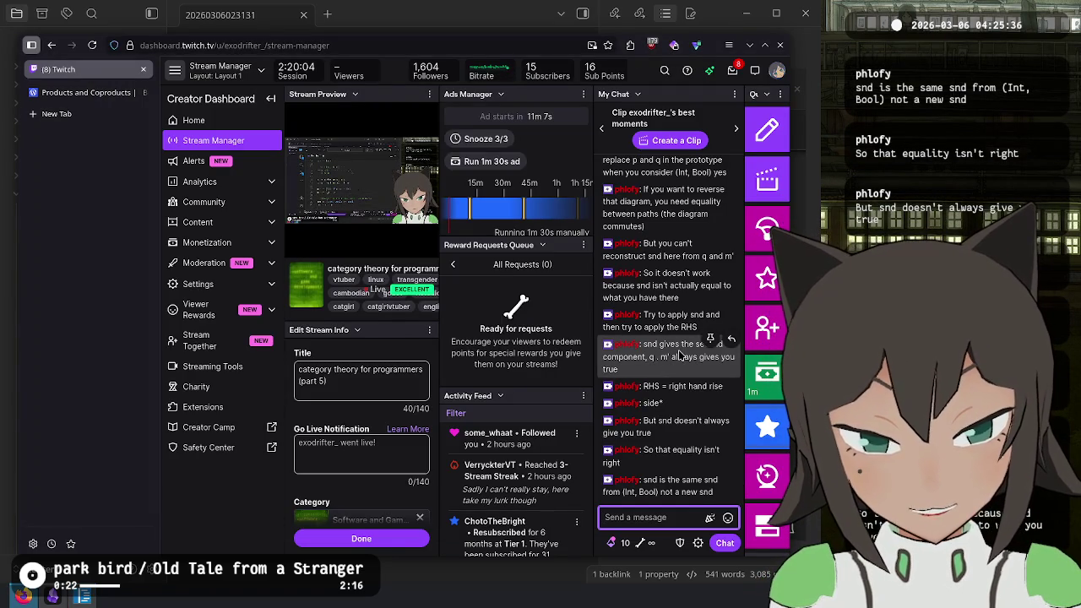
key("alt+Tab")
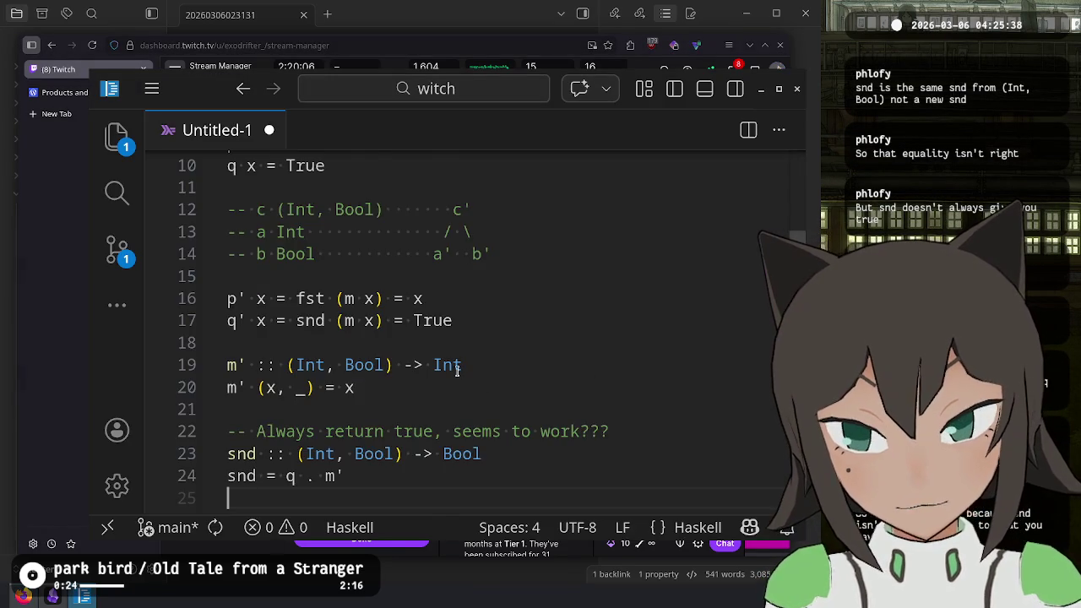
scroll(376, 287, "up", 3)
scroll(418, 300, "up", 1)
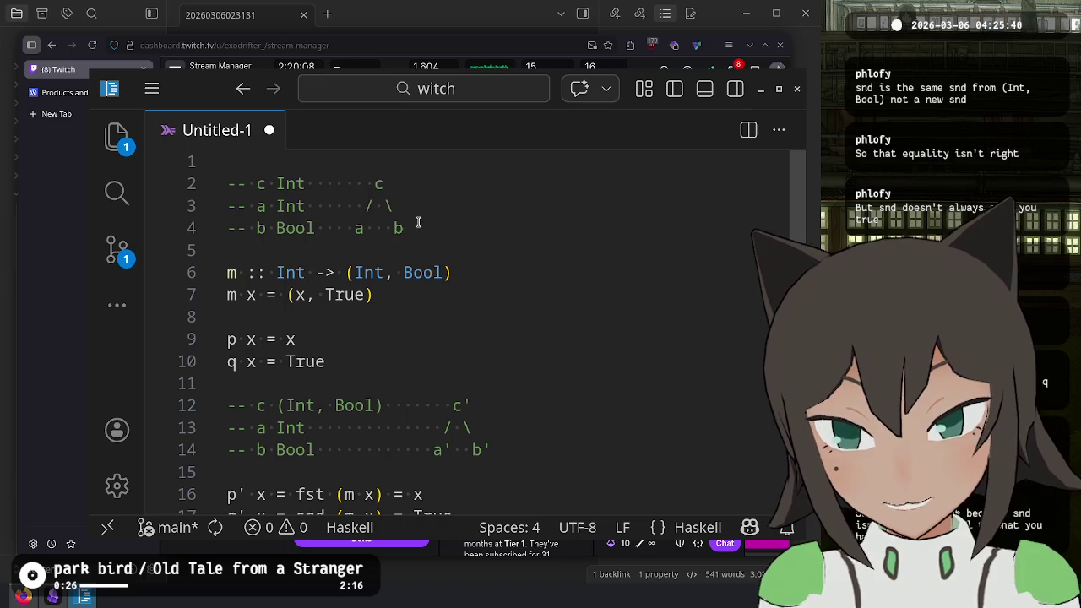
- Replace Bool with True in the (Int, Bool) diagram comment on line 12
key("shift+Down")
key("shift+Down")
key("shift+Down")
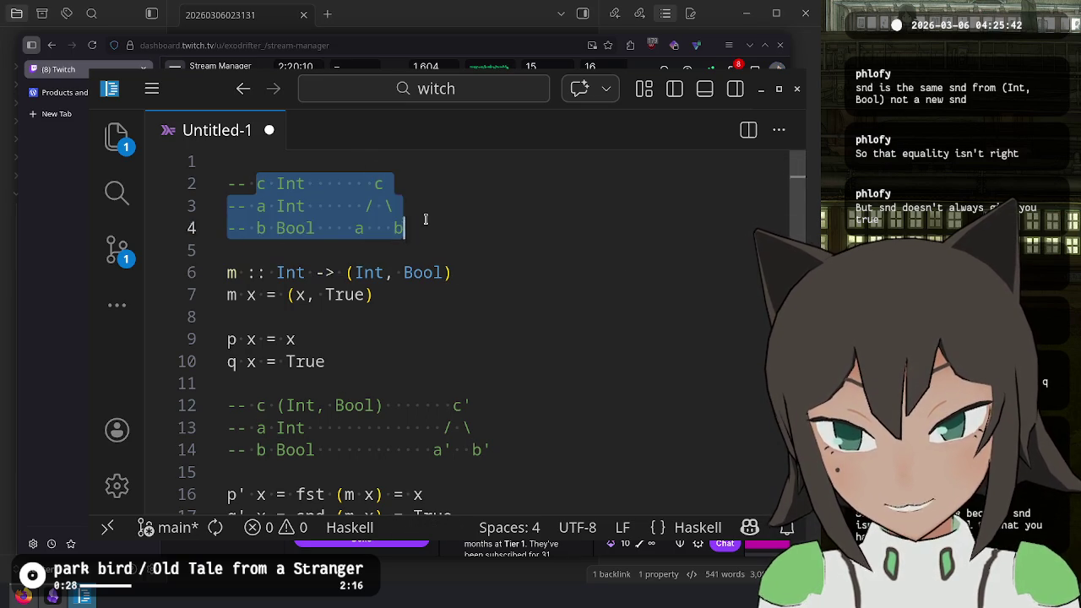
left_click(392, 382)
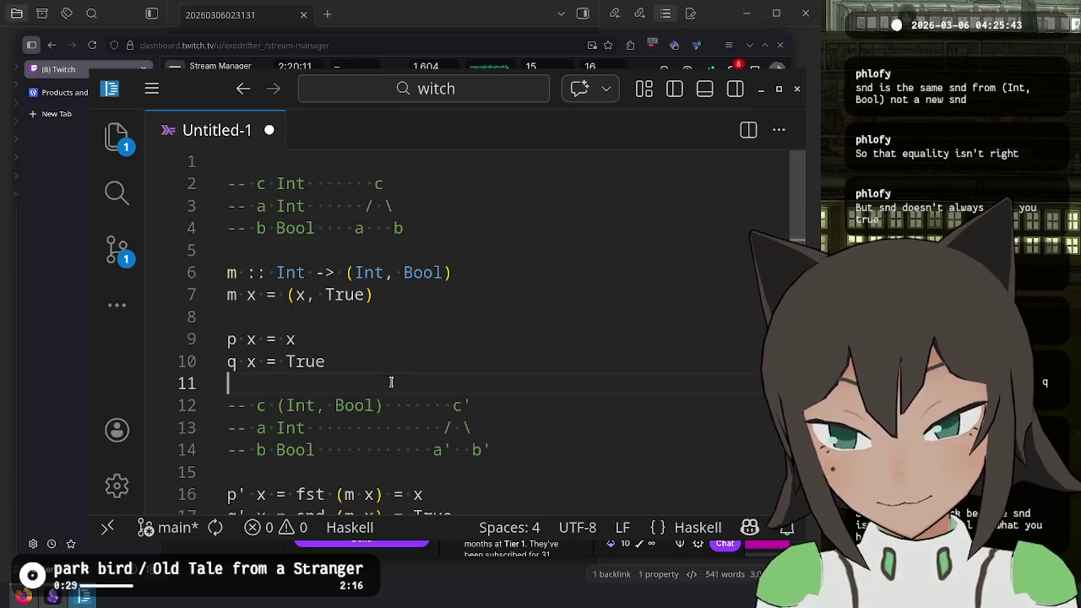
left_click(485, 451, "shift")
left_click(365, 425)
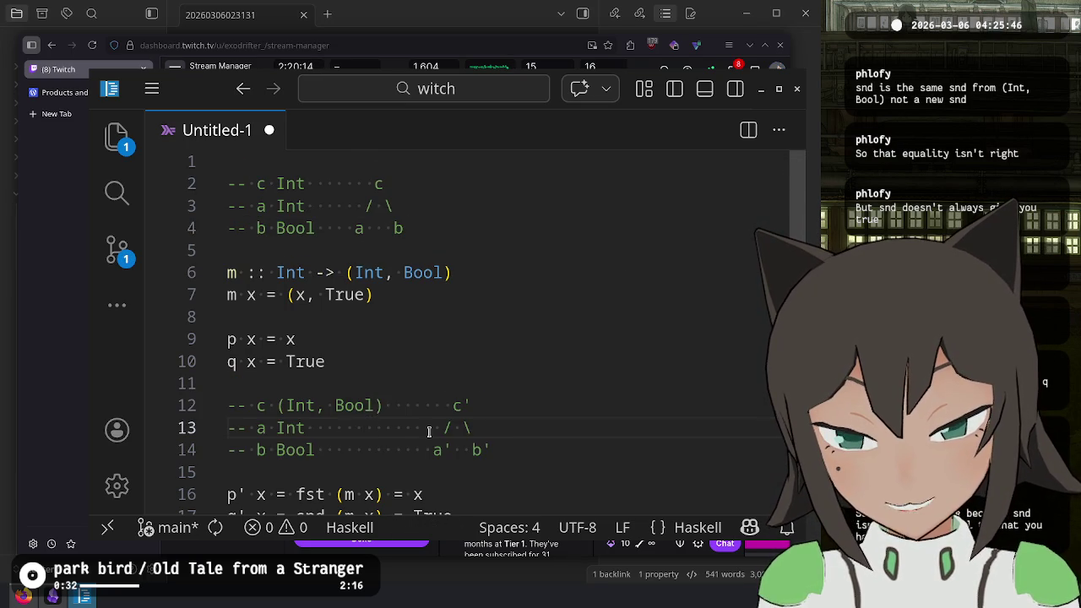
scroll(388, 421, "down", 1)
left_click(316, 378)
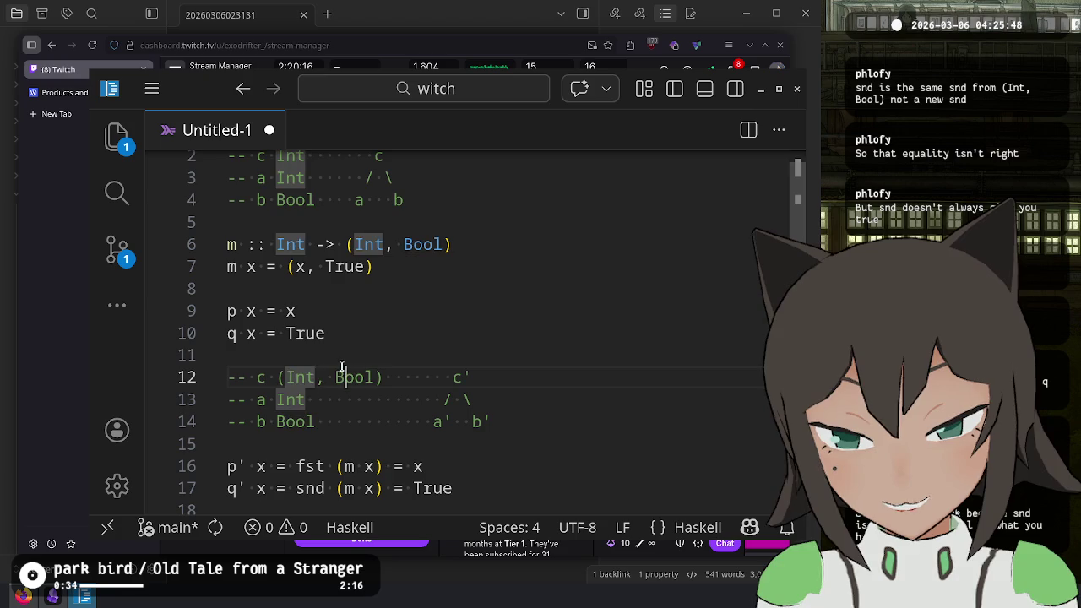
double_click(353, 377)
type("True")
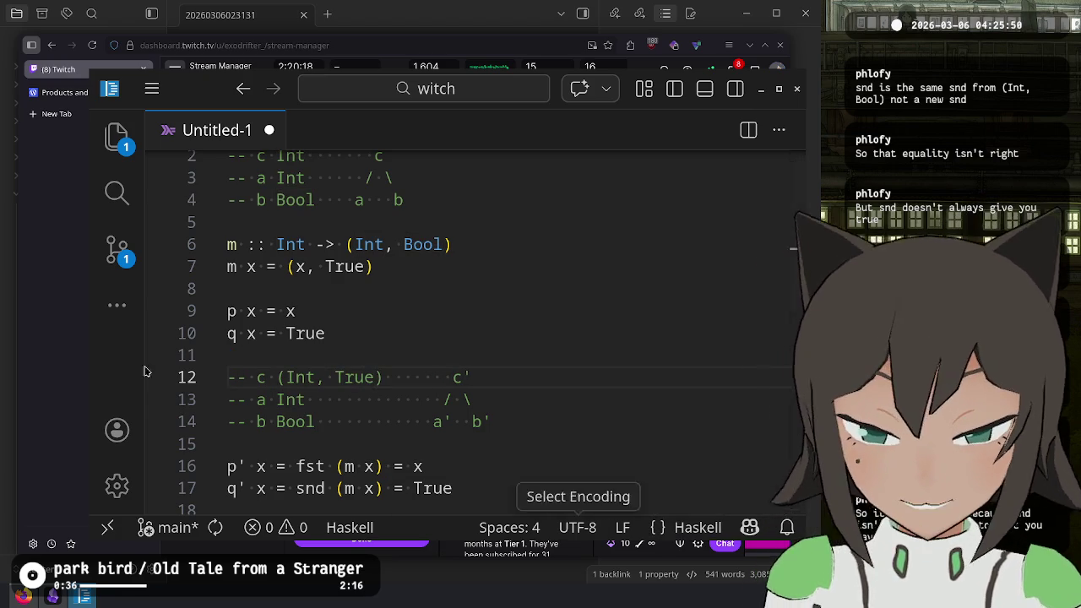
- Change the trial True back to Bool on line 12
left_click(475, 399)
left_click(490, 444)
left_click(519, 424)
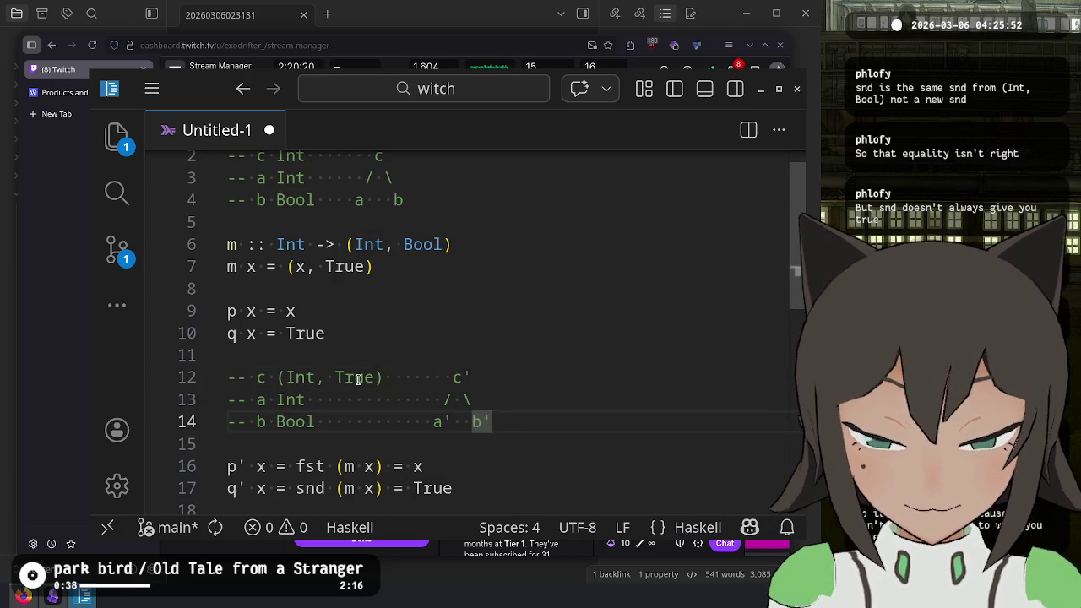
double_click(359, 377)
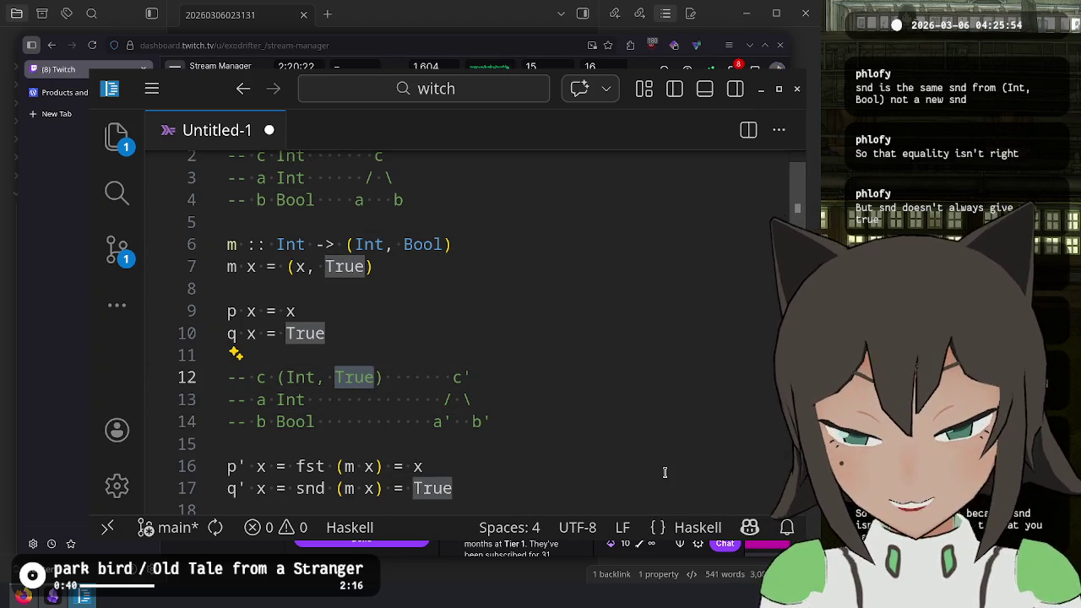
type("Bool")
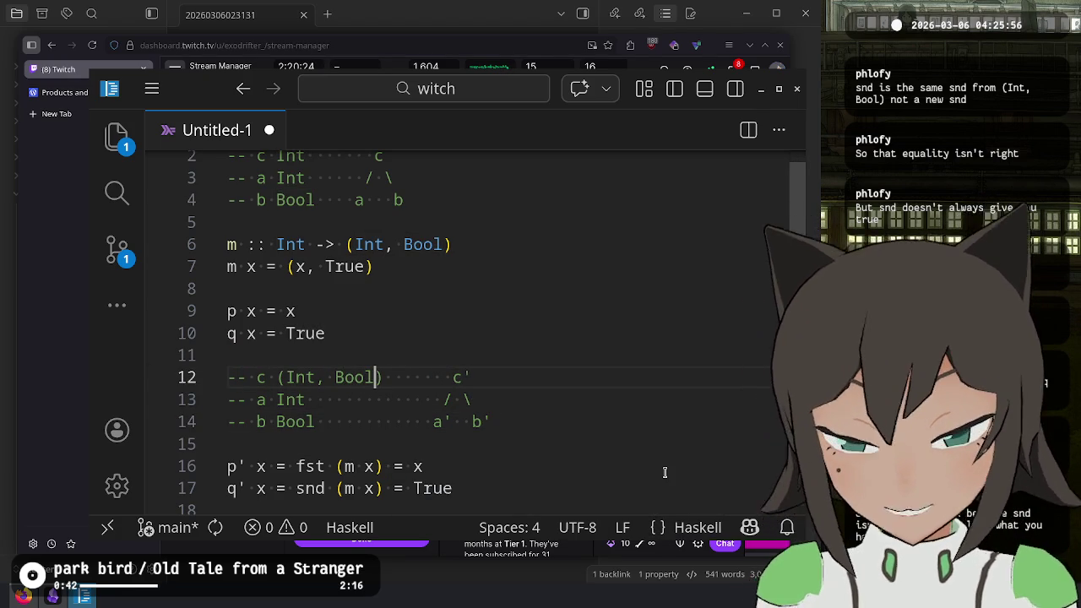
- Leave the restored comment and switch over to the Twitch stream manager
left_click(363, 371)
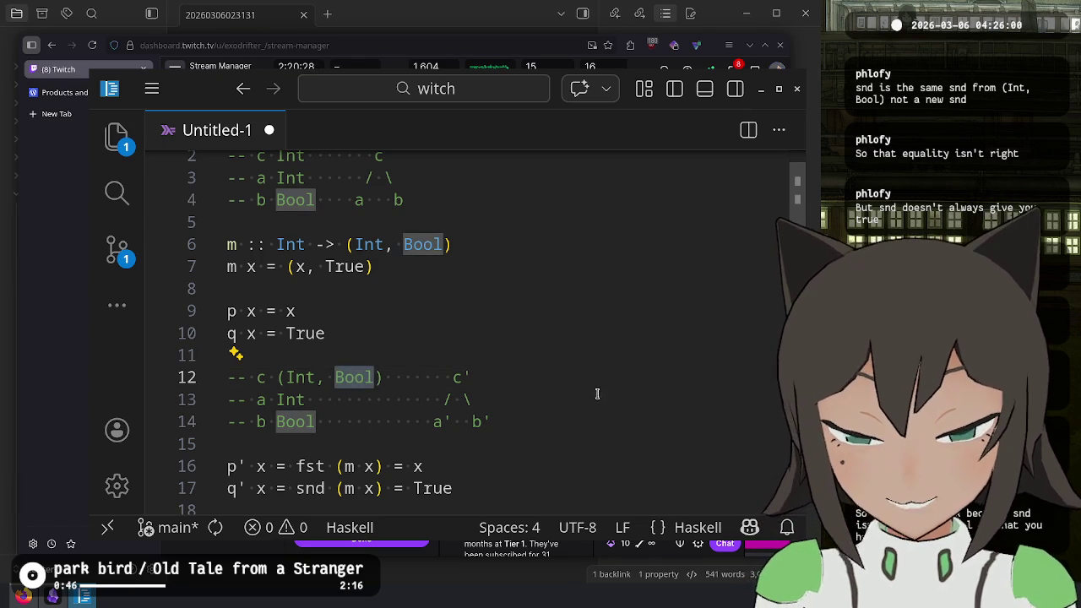
left_click(586, 422)
key("alt+Tab")
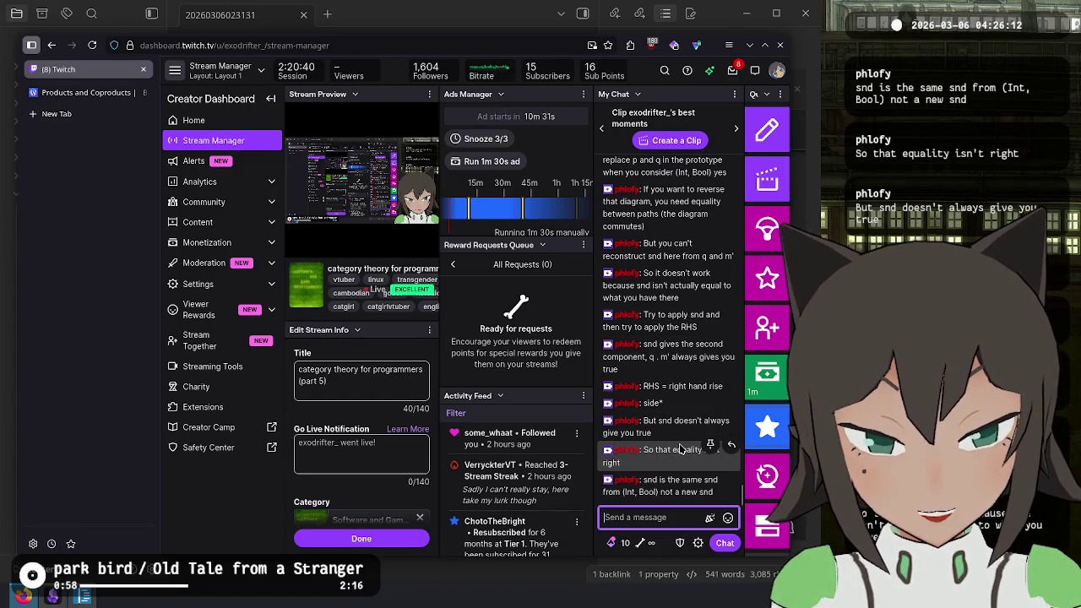
- Bring the scratch file back and scroll through it, checking the snd and m' definitions
key("alt+Tab")
scroll(558, 385, "down", 1)
scroll(541, 385, "down", 3)
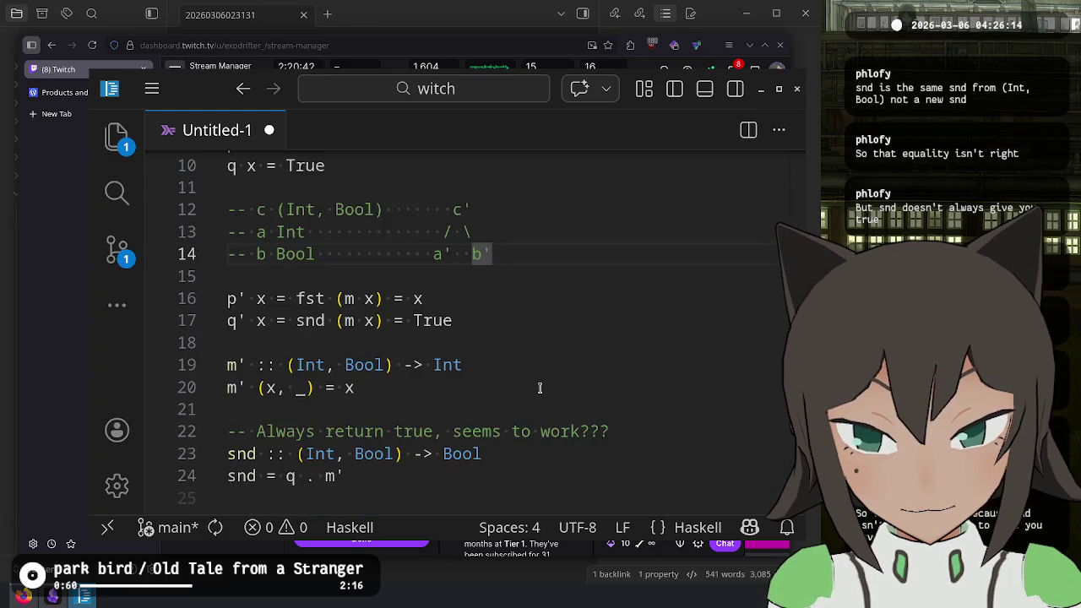
left_click(381, 442)
scroll(344, 371, "up", 1)
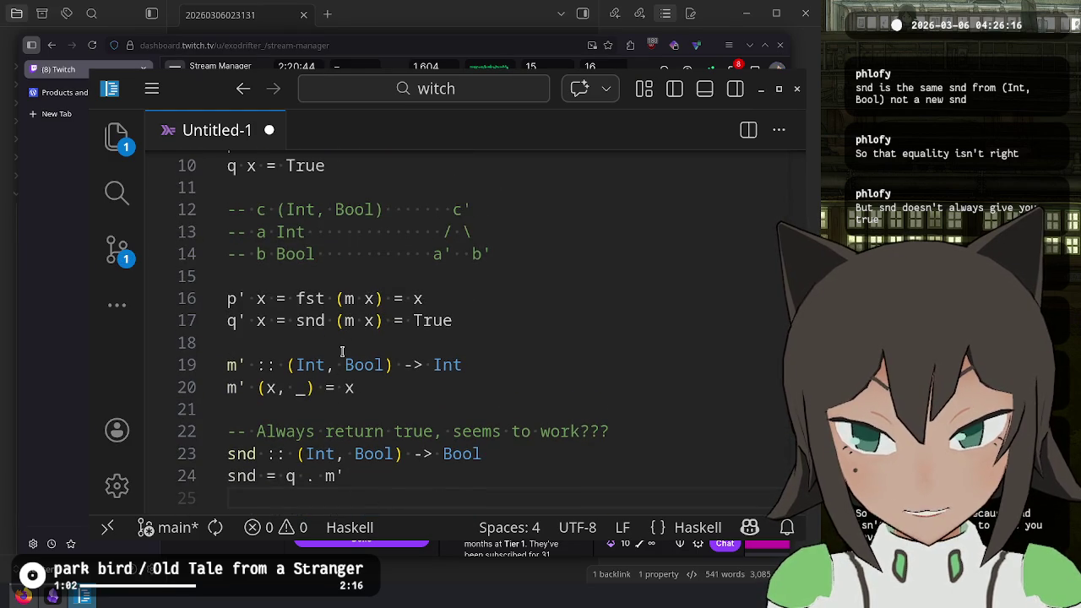
scroll(342, 350, "up", 1)
scroll(345, 349, "up", 3)
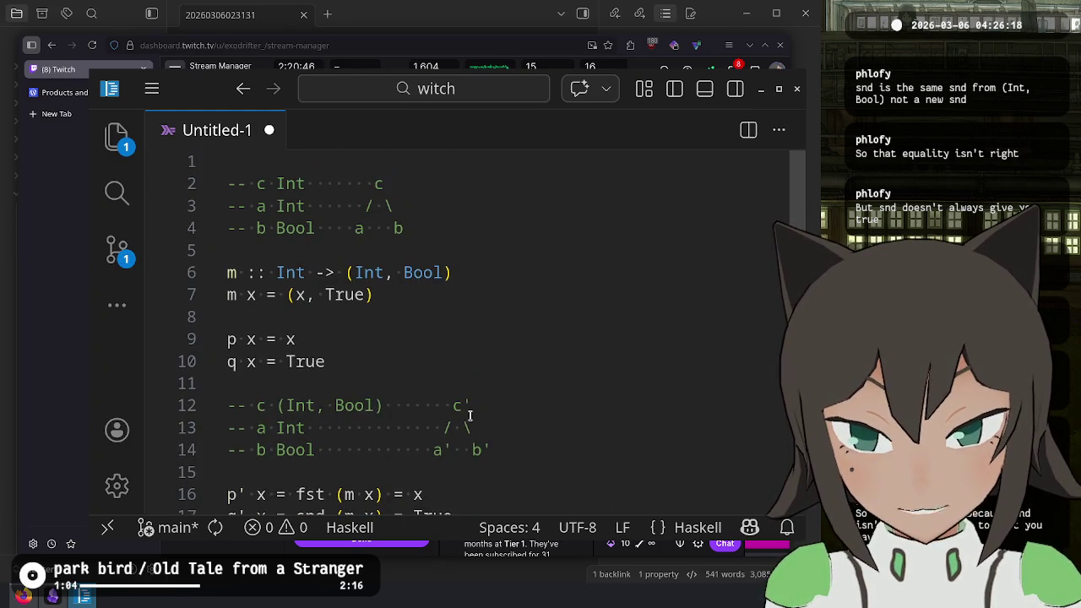
scroll(367, 388, "down", 5)
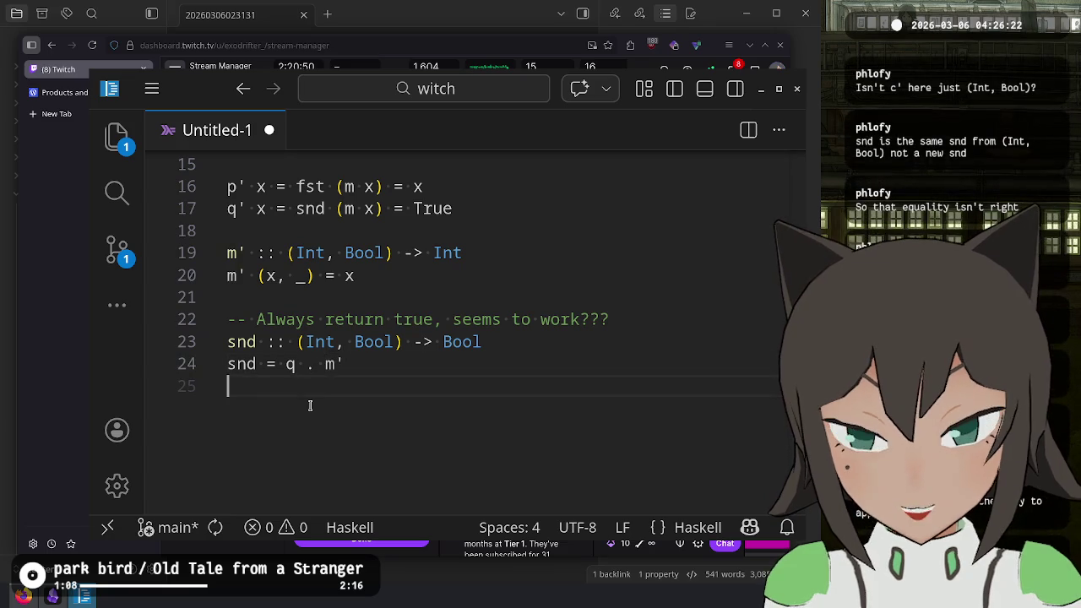
left_click(329, 363)
left_click(555, 273)
scroll(555, 273, "up", 2)
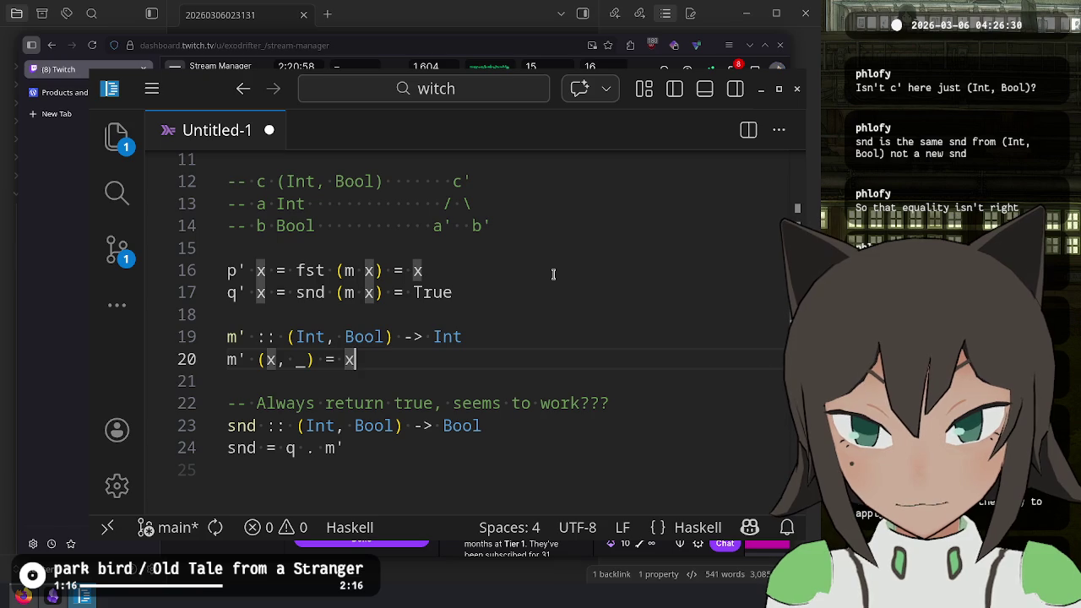
- Glance at the Twitch chat twice, returning to the scratch file each time
key("alt+Tab")
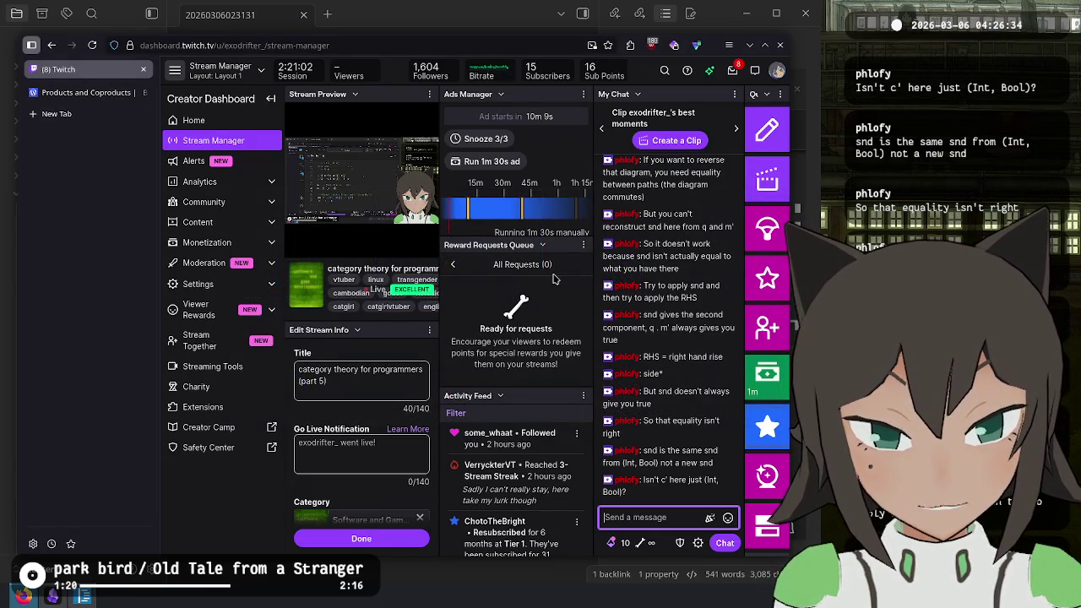
key("alt+Tab")
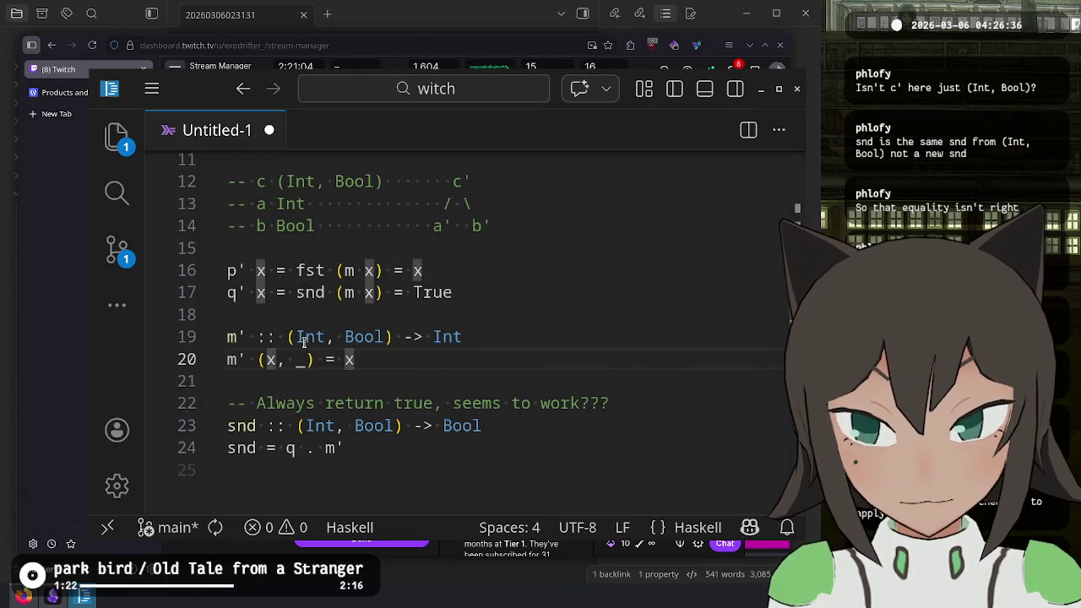
key("alt+Tab")
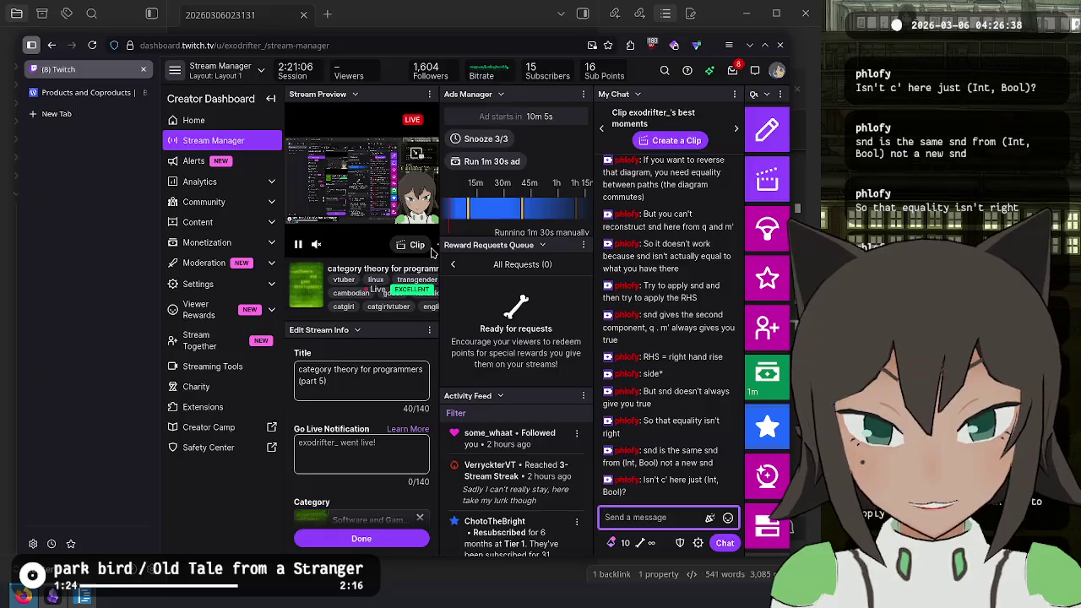
key("alt+Tab")
- Select the m definition below the (Int, Bool) comment and review it
scroll(377, 226, "up", 1)
mouse_move(387, 237)
left_mouse_down()
mouse_move(284, 239)
mouse_move(275, 251)
mouse_move(278, 240)
left_mouse_up()
left_click(512, 297)
left_click(517, 442)
scroll(517, 440, "up", 4)
left_click(409, 289)
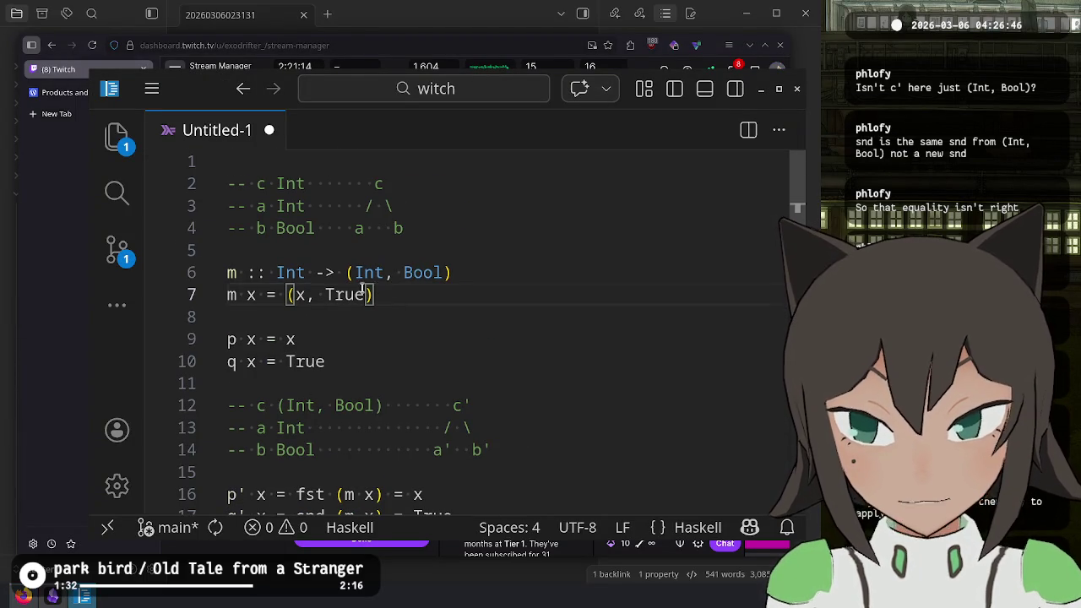
- Select m's definition and highlight every occurrence of True and Bool
left_click_drag(374, 294, 215, 267)
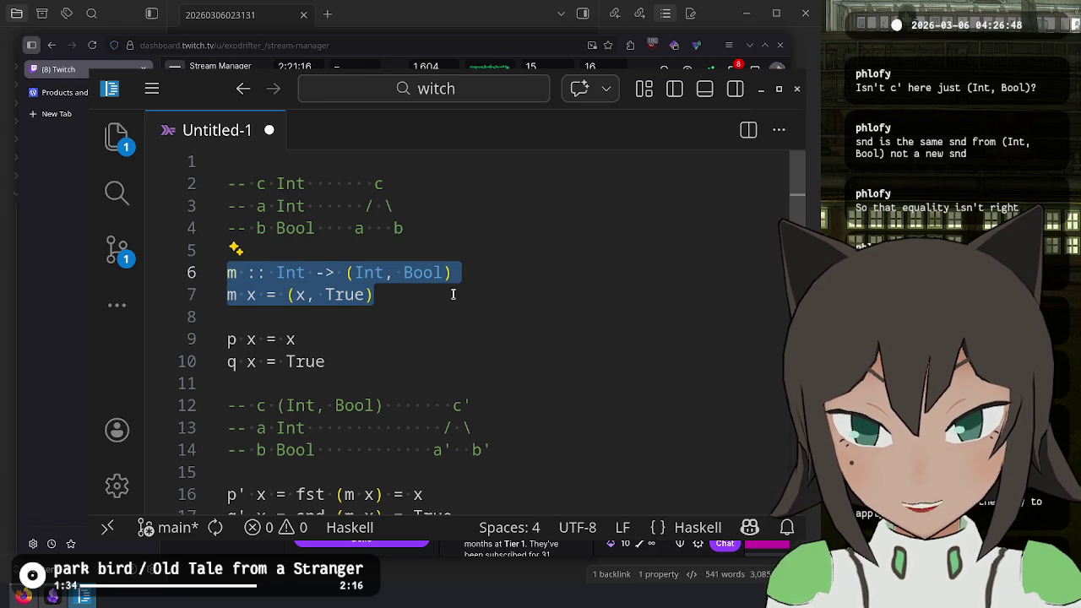
left_click(453, 294)
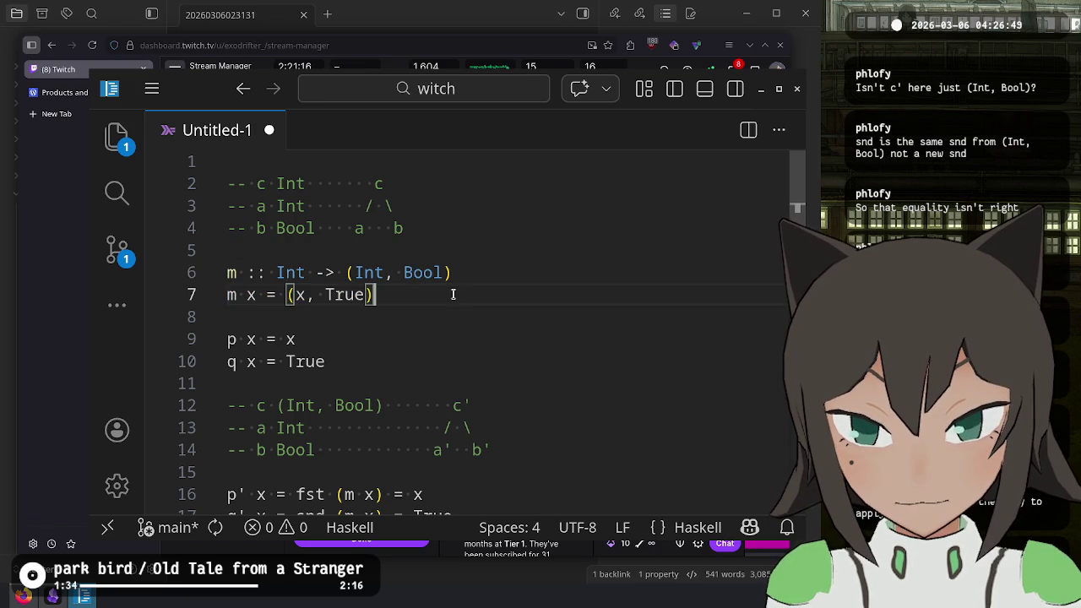
left_click(327, 294)
key("Down")
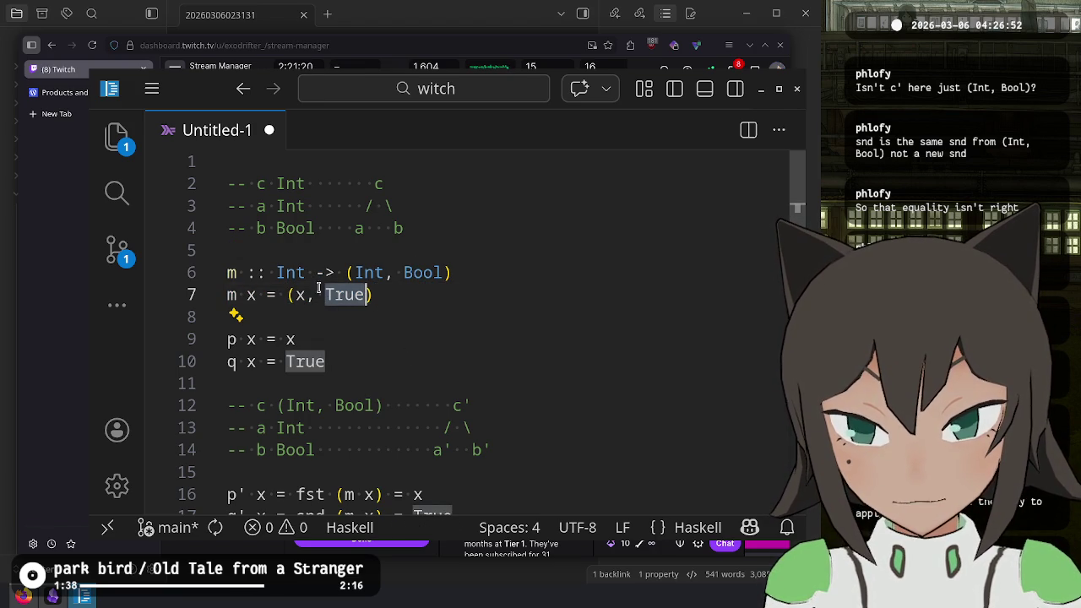
left_click(445, 272)
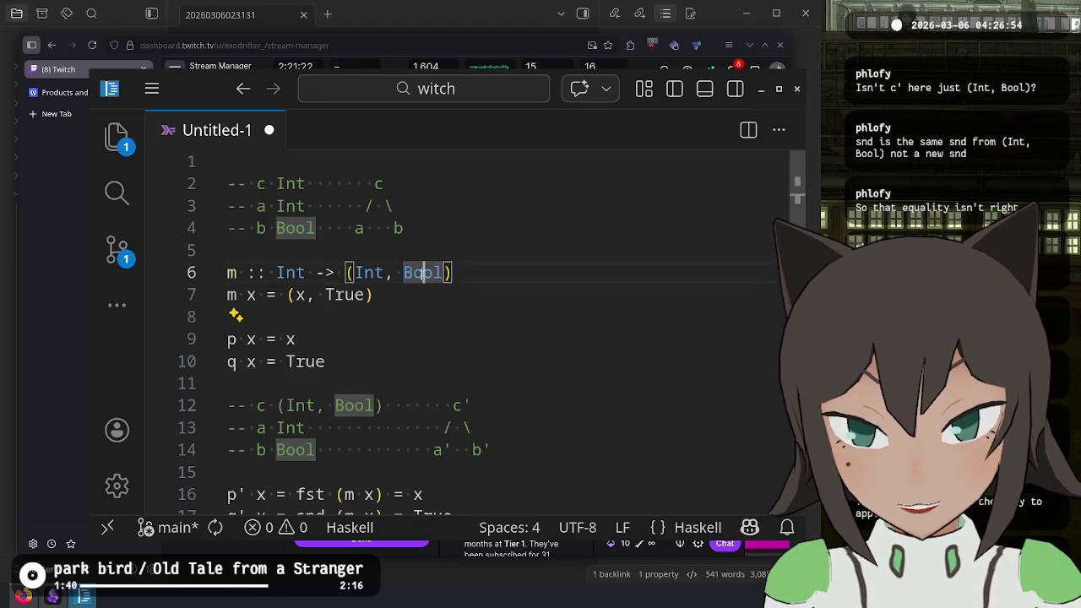
left_click(327, 294)
left_click(445, 272)
left_click(640, 388)
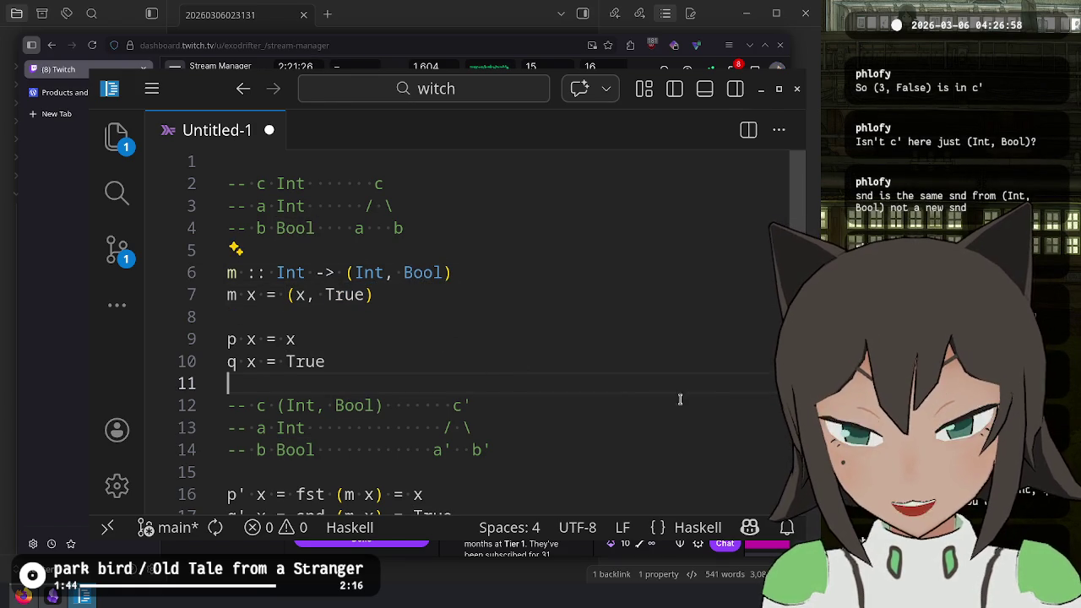
left_click(608, 418)
- Select lines 2–9, then open and dismiss the Ctrl+I inline edit prompt
scroll(608, 415, "down", 2)
scroll(499, 391, "up", 1)
scroll(484, 377, "up", 1)
mouse_move(305, 339)
left_mouse_down()
mouse_move(340, 208)
mouse_move(212, 181)
left_mouse_up()
key("ctrl+i")
key("Escape")
key("ctrl+Right")
key("ctrl+Right")
key("ctrl+Right")
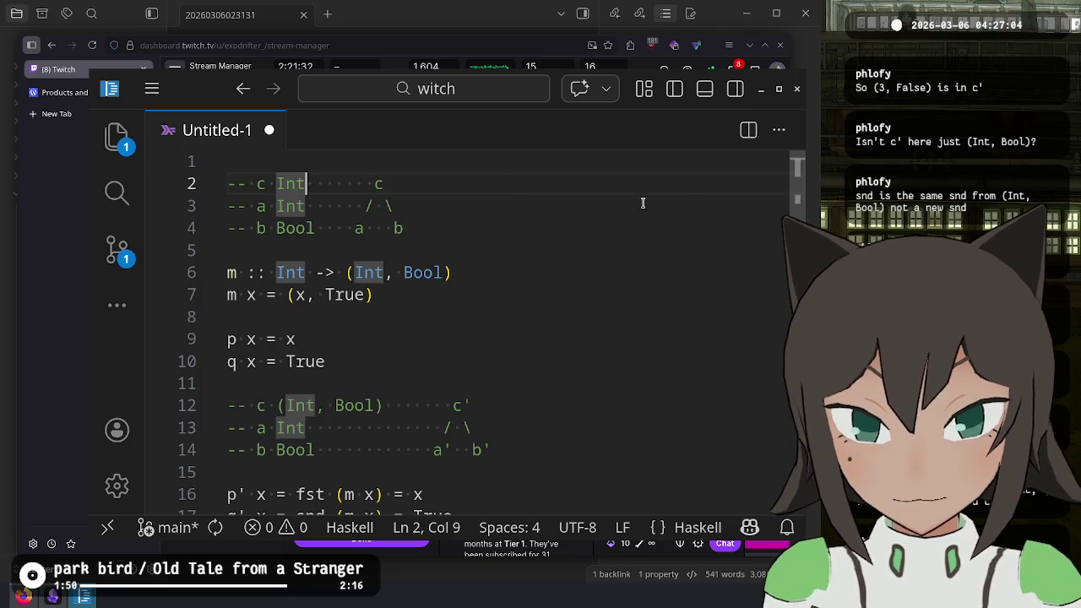
left_click_drag(380, 351, 204, 170)
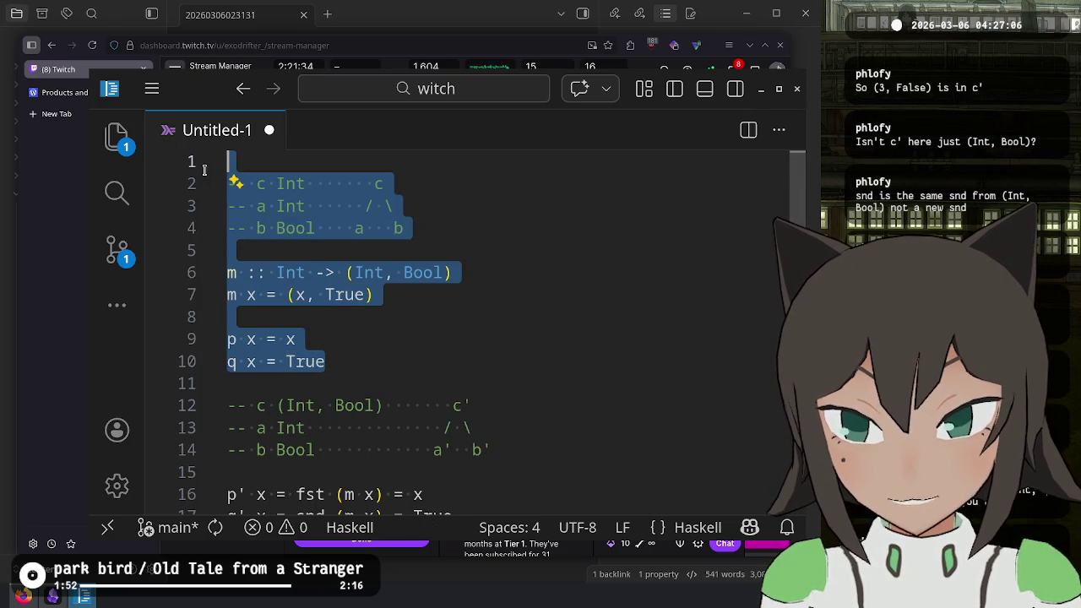
left_click(361, 360)
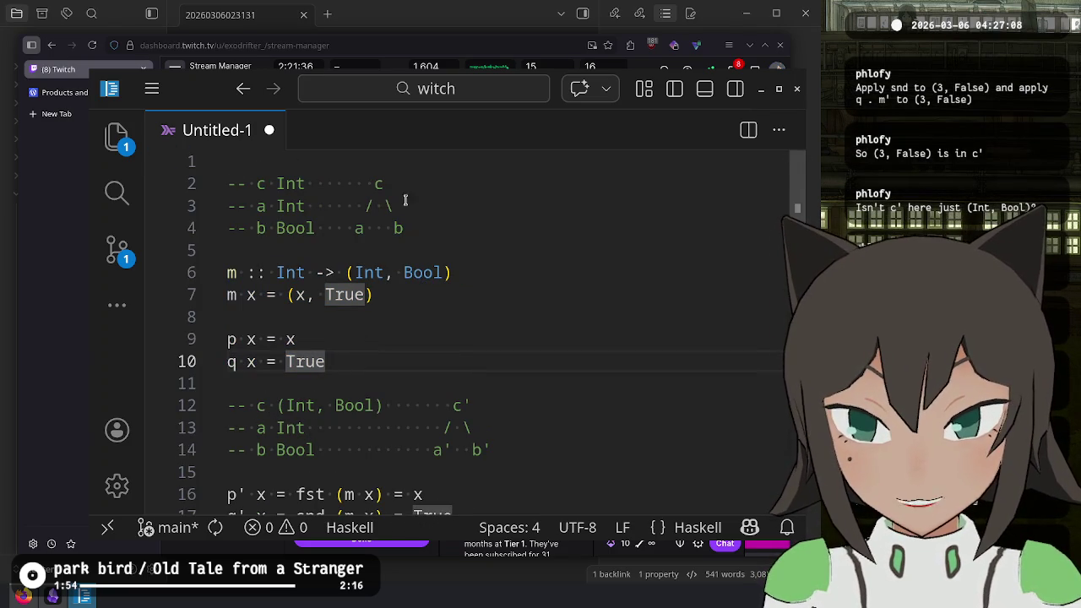
- Select the m, p and q definitions, then the Bool in m's type
left_click(445, 273)
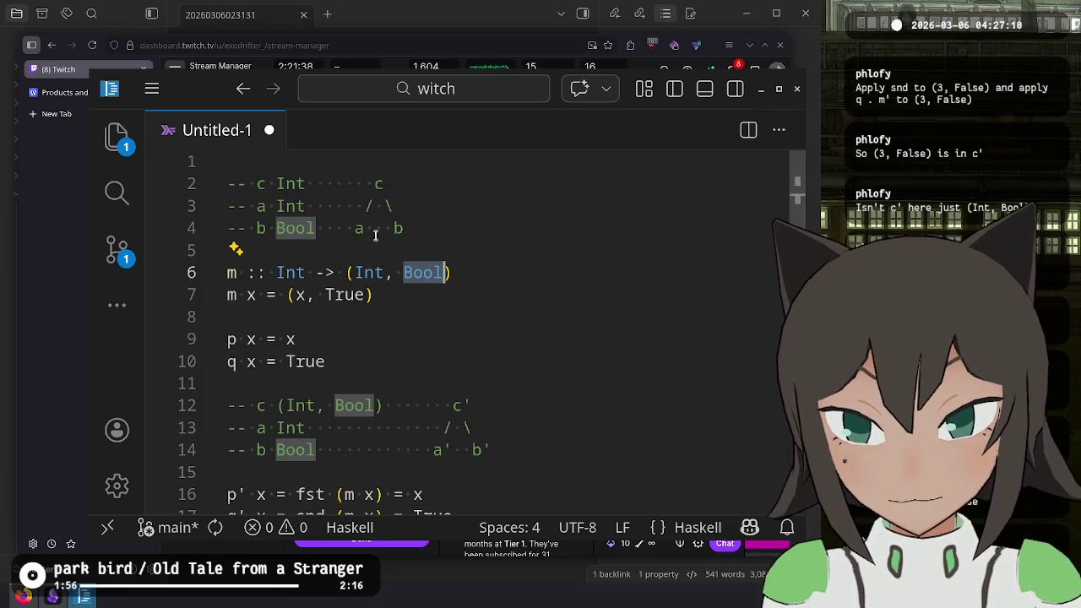
left_click_drag(337, 361, 229, 250)
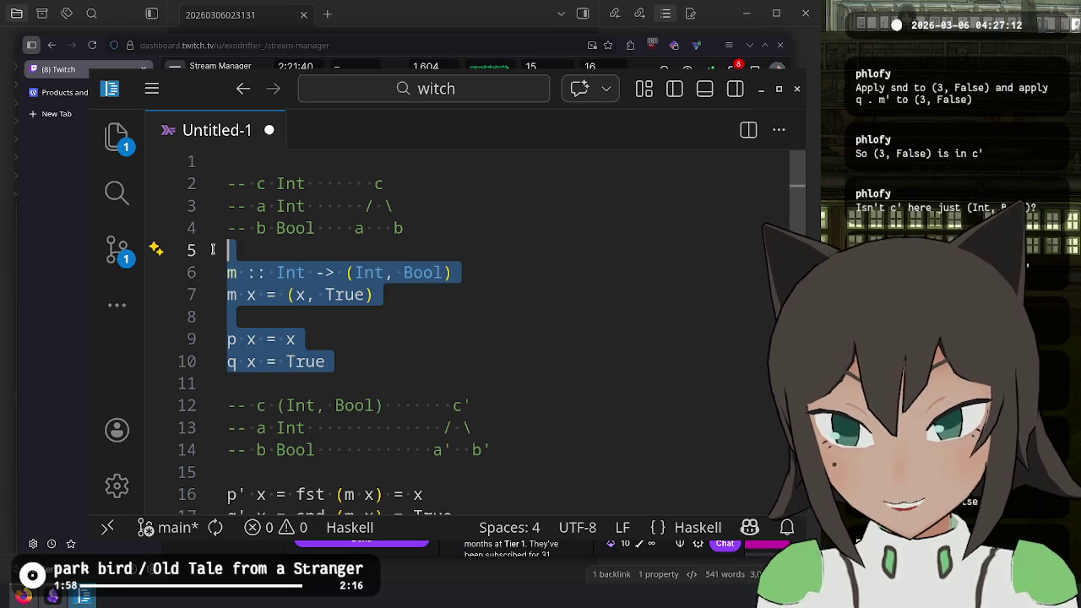
left_click(400, 226)
left_click(362, 362)
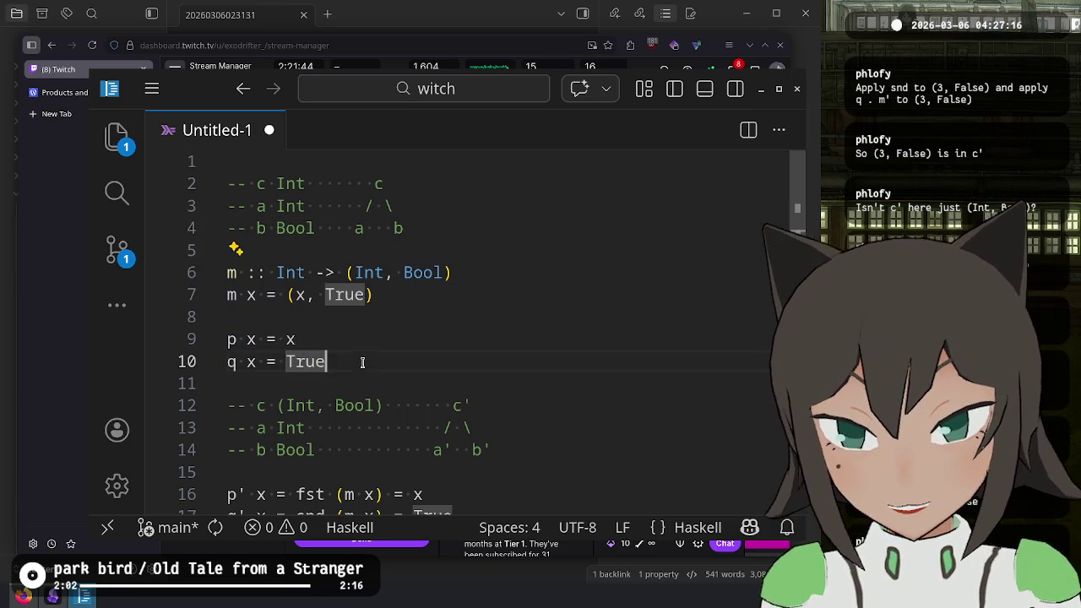
left_click(445, 273)
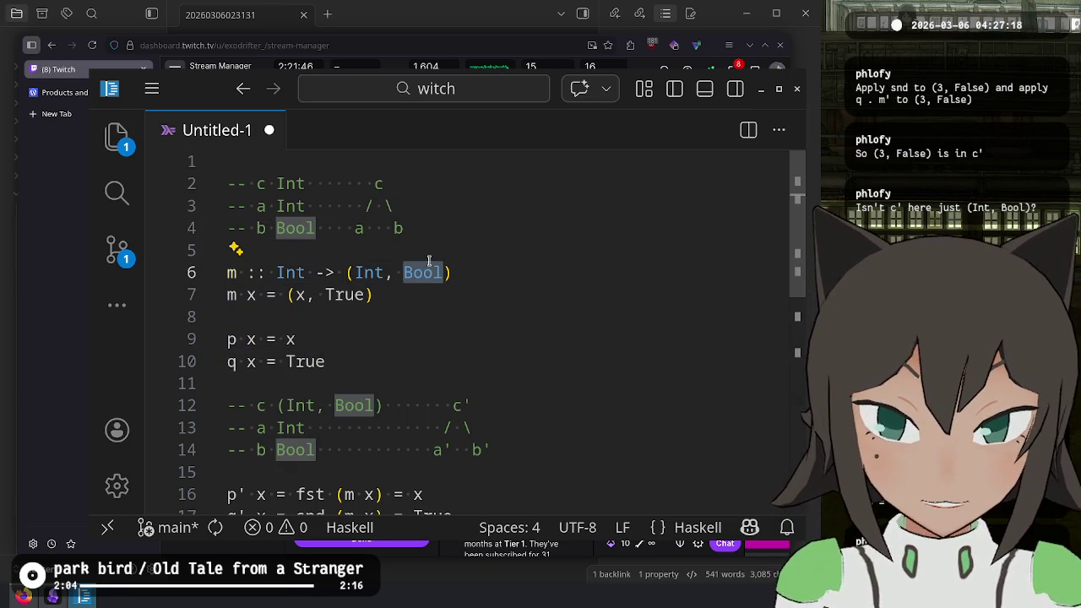
double_click(417, 268)
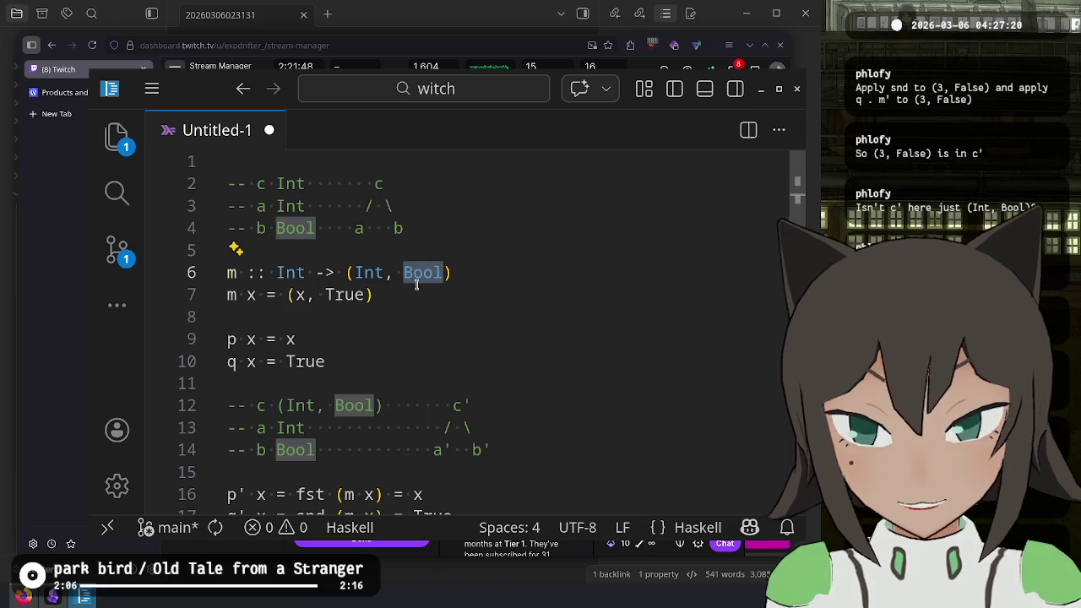
scroll(410, 357, "down", 5)
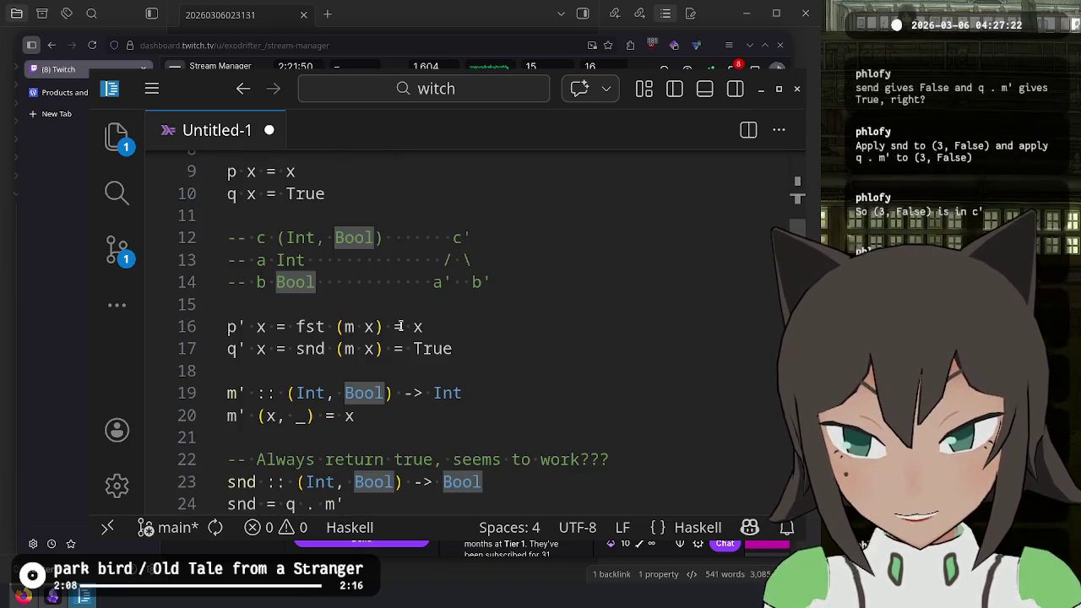
left_click(398, 394)
left_click(406, 463)
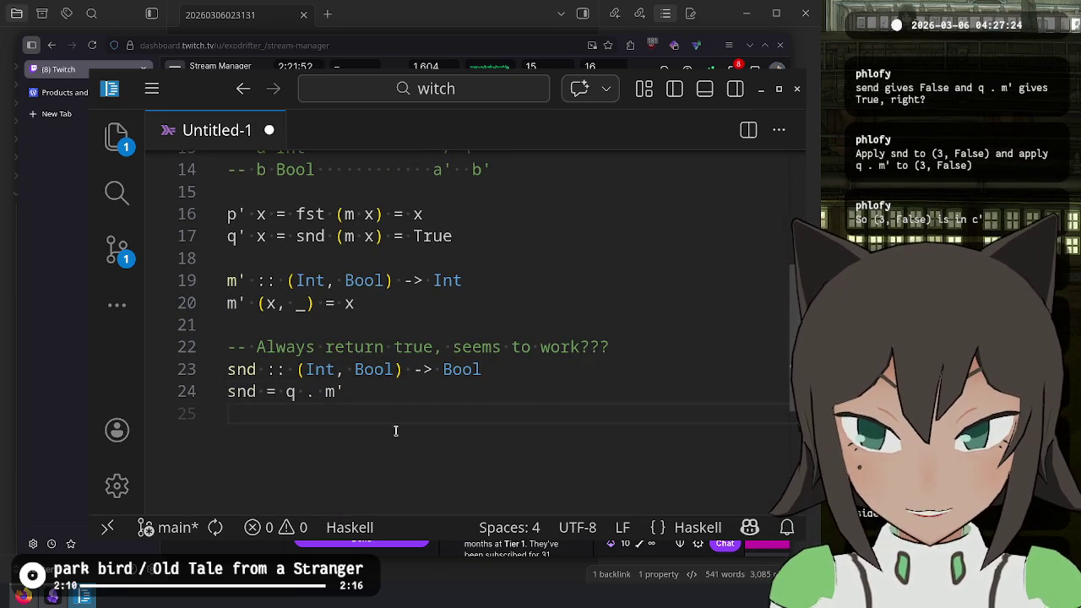
- Bring the browser window with the Products and Coproducts article forward
scroll(420, 370, "up", 1)
left_click(362, 381)
scroll(362, 397, "up", 3)
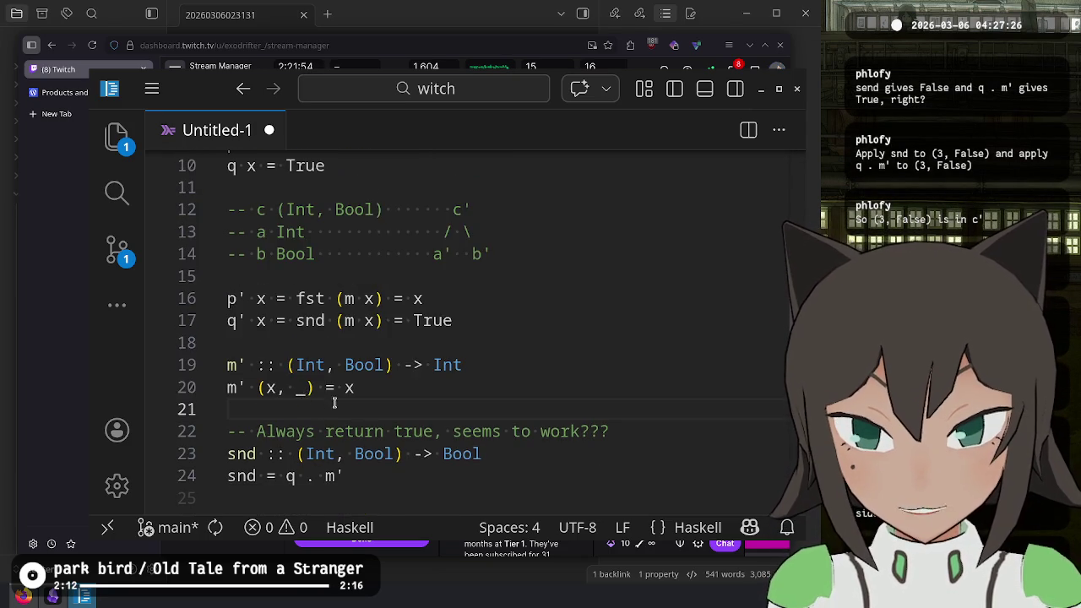
scroll(478, 336, "up", 1)
left_click(51, 103)
key("alt+Tab")
- Read the article's (Int, Bool) factorization diagram and m code, then open the Twitch tab
left_click(50, 102)
scroll(387, 322, "up", 5)
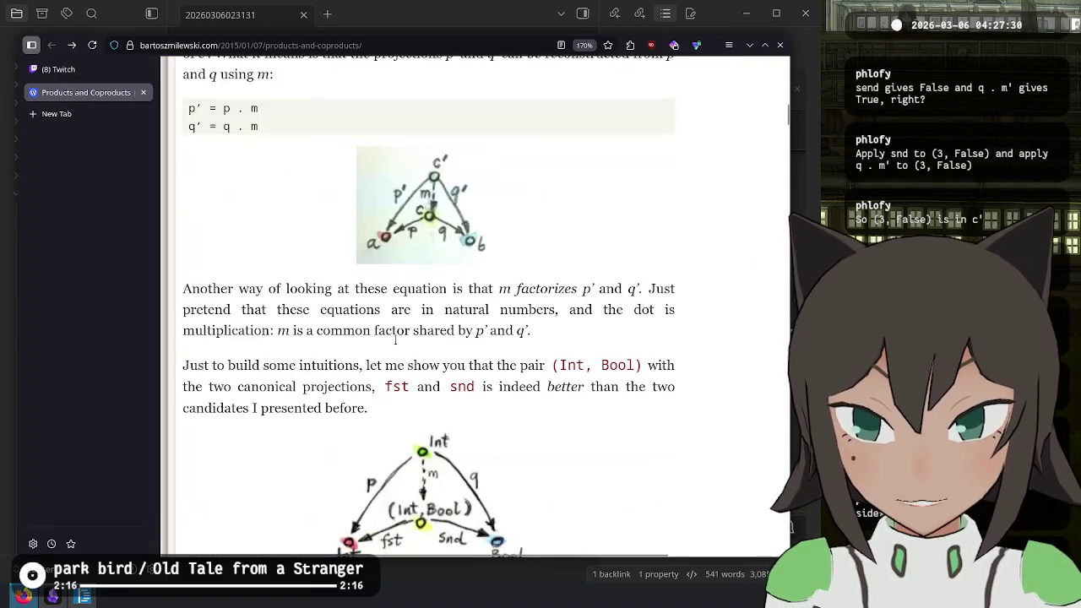
scroll(410, 354, "down", 3)
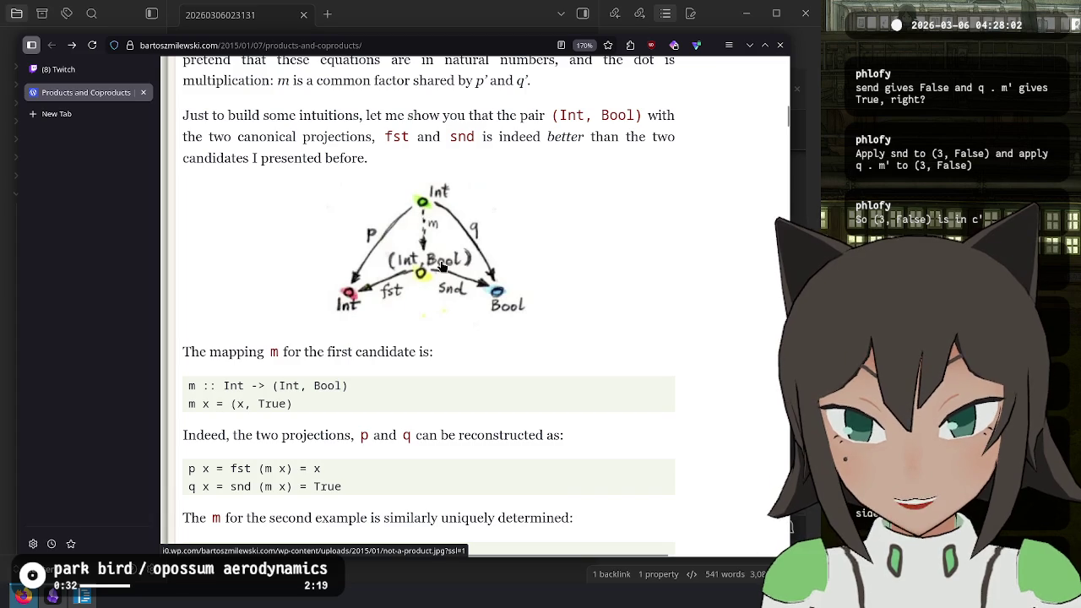
left_click(76, 70)
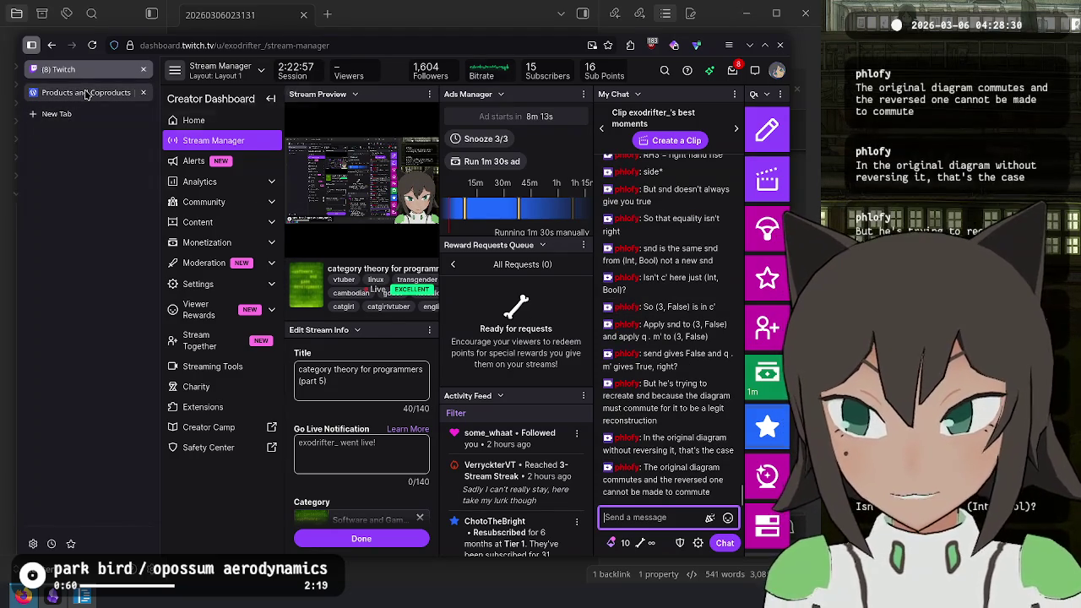
mouse_move(83, 101)
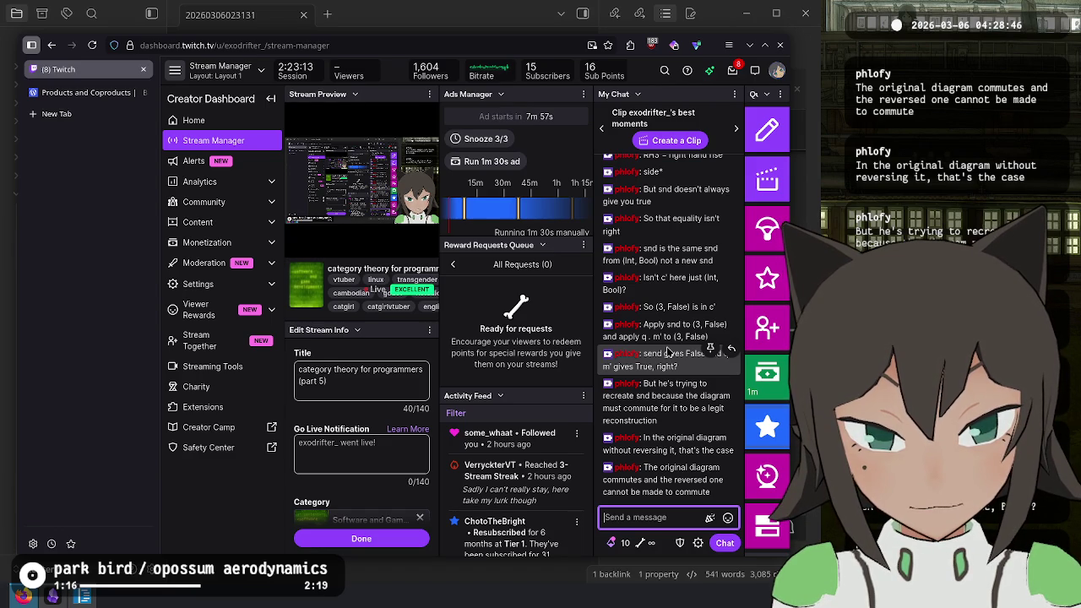
left_click(74, 96)
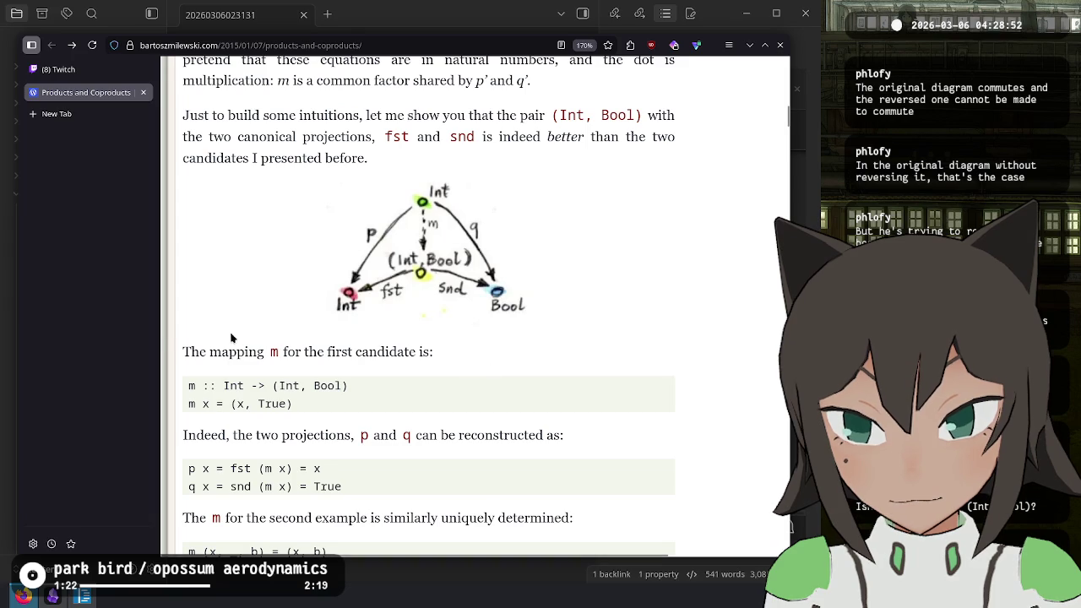
- Scroll through the article's ranking section, then check the Twitch stream dashboard
scroll(559, 288, "down", 3)
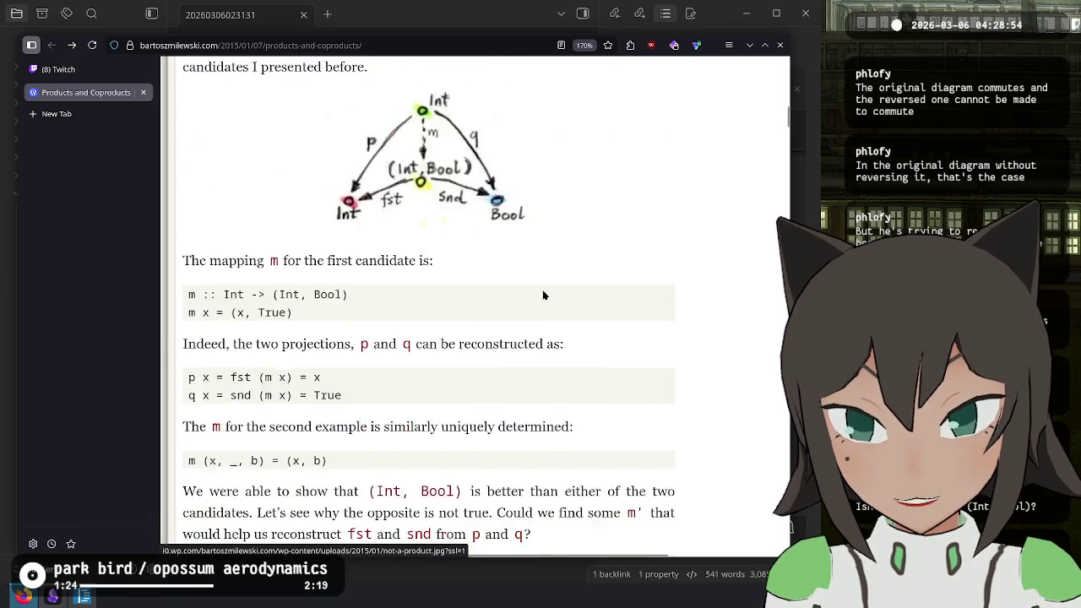
scroll(400, 238, "up", 15)
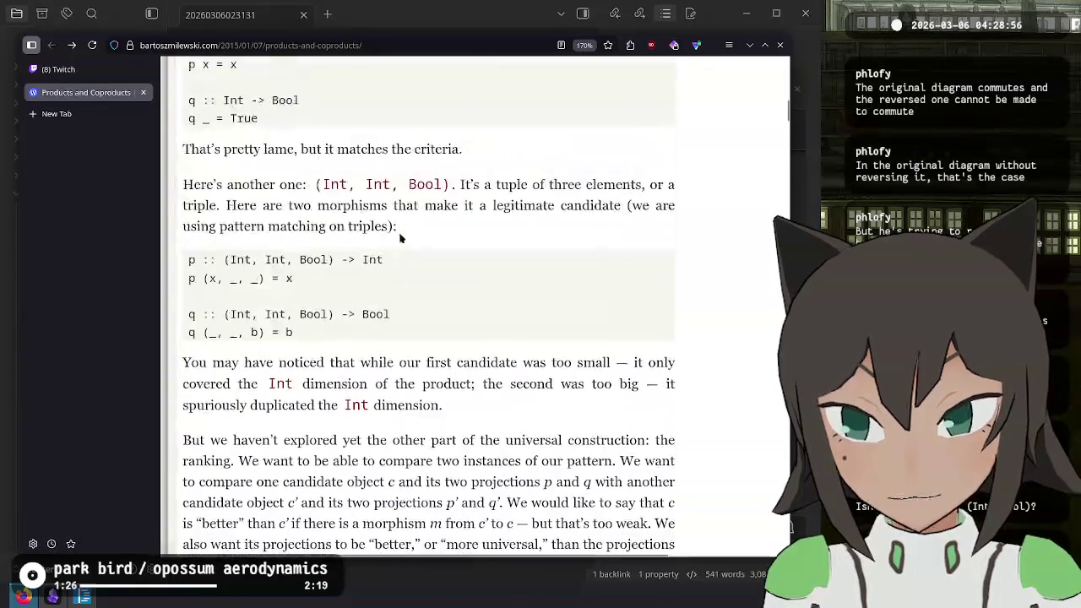
scroll(237, 237, "down", 15)
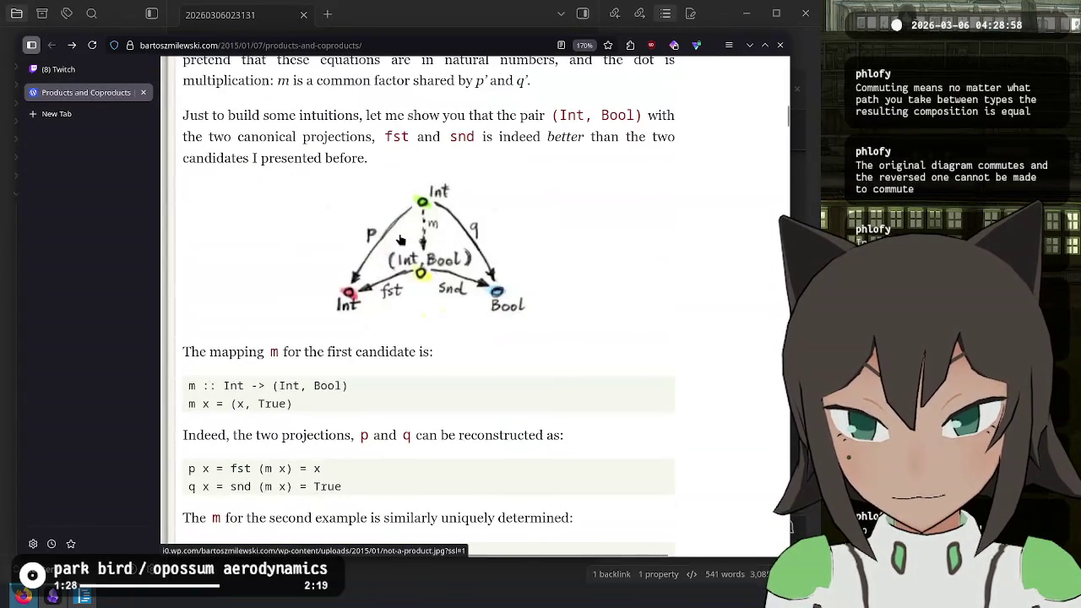
scroll(497, 381, "up", 15)
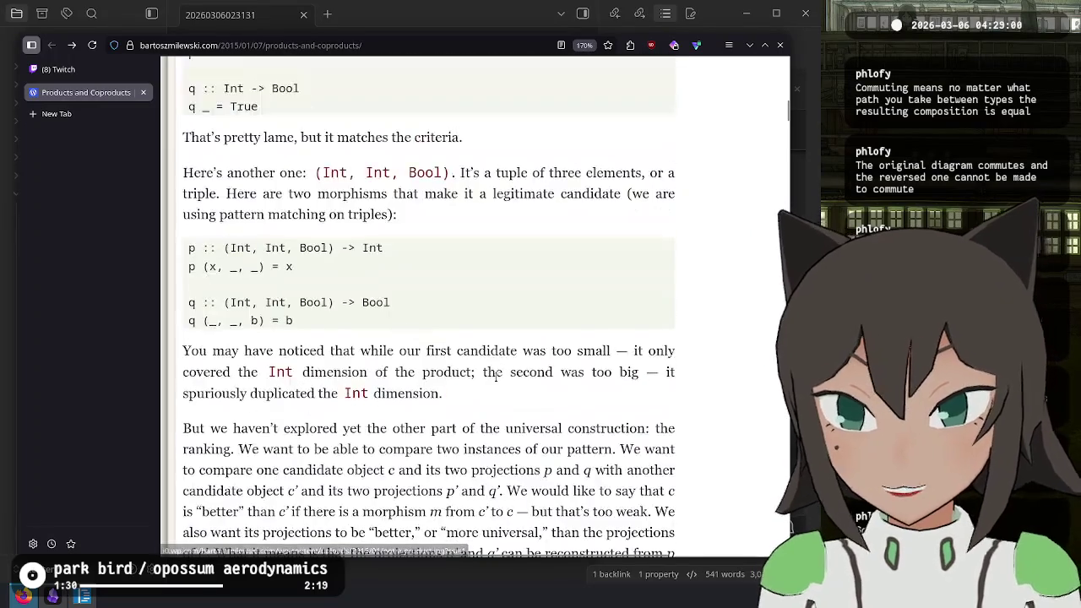
scroll(497, 381, "up", 15)
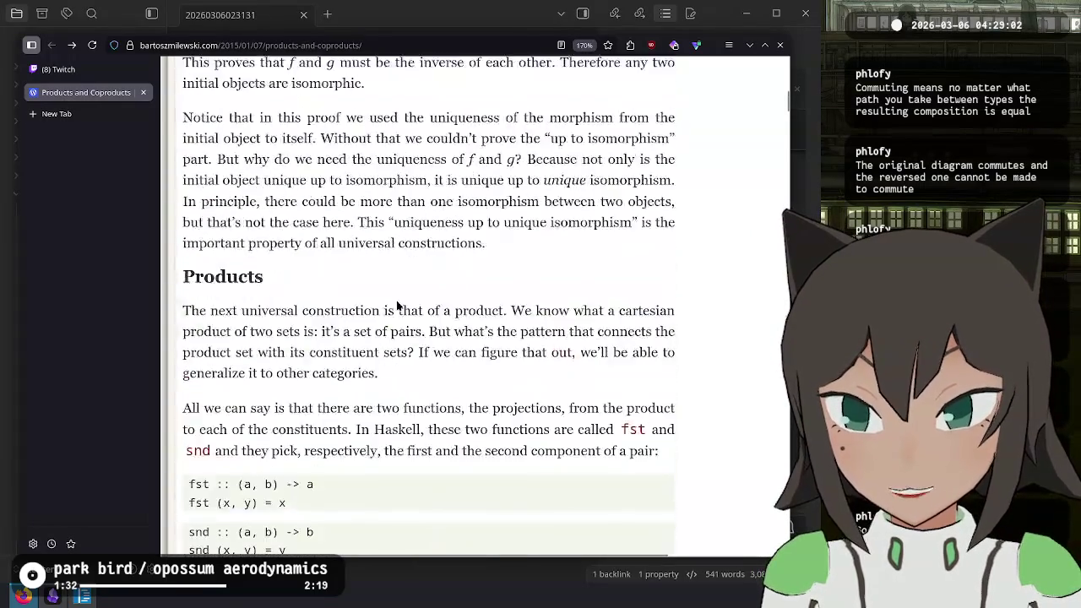
scroll(354, 278, "down", 15)
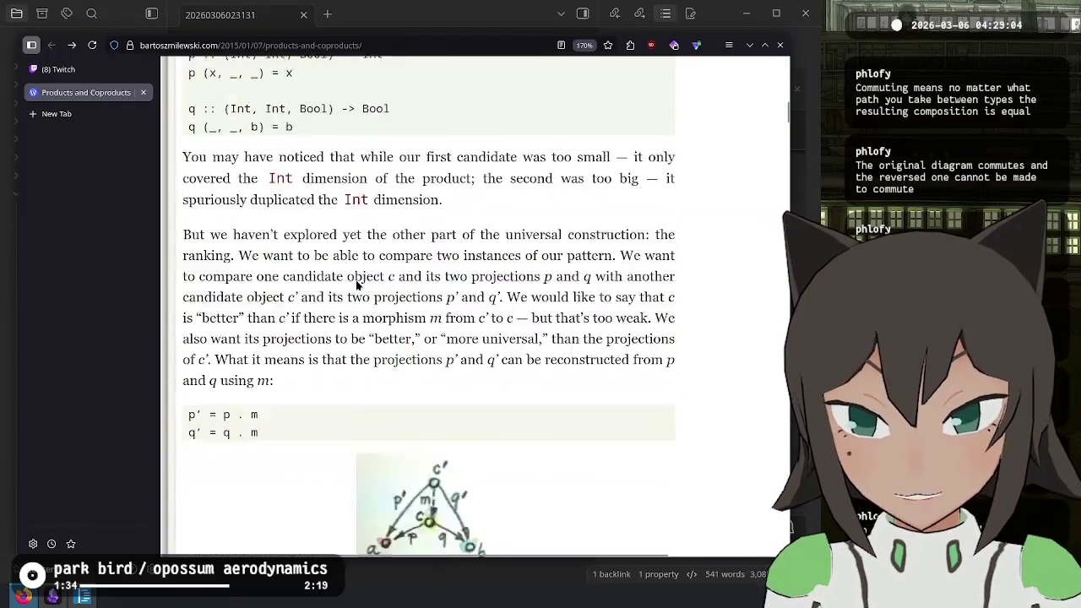
scroll(358, 286, "down", 15)
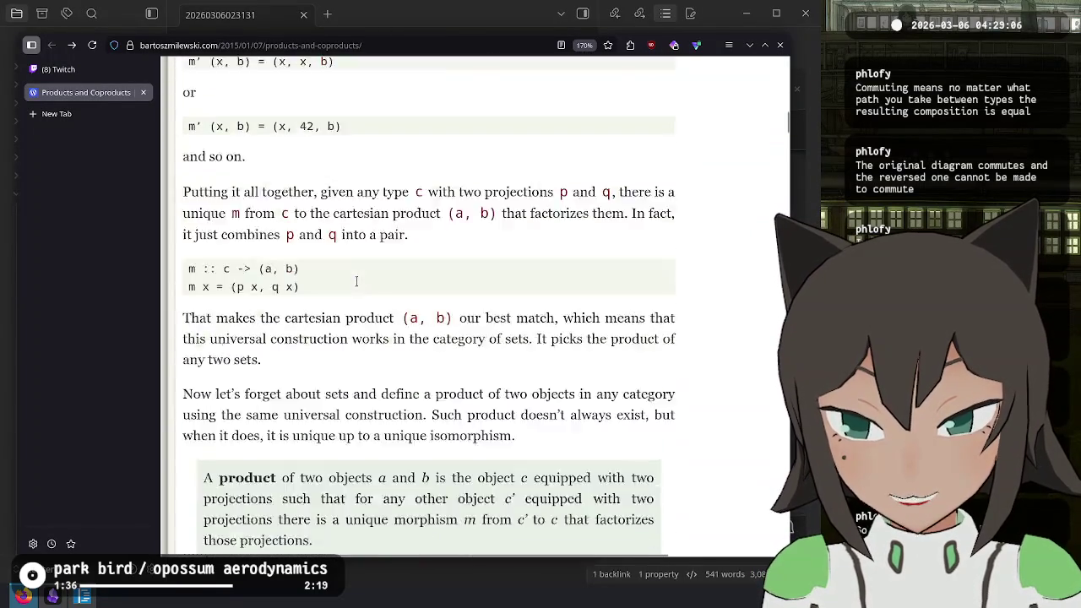
scroll(357, 283, "up", 8)
scroll(196, 216, "down", 2)
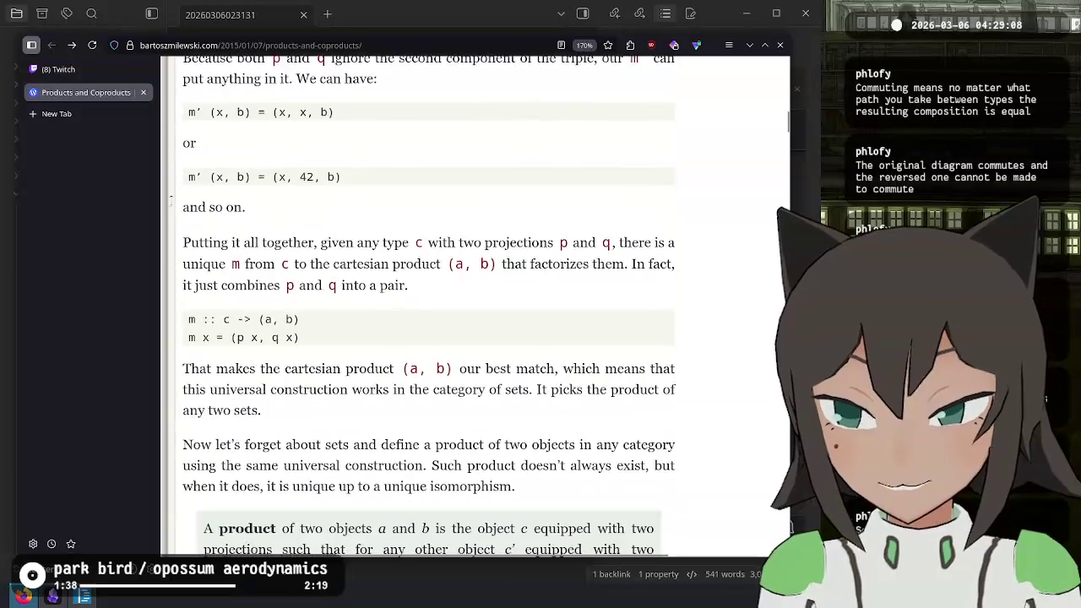
left_click(73, 71)
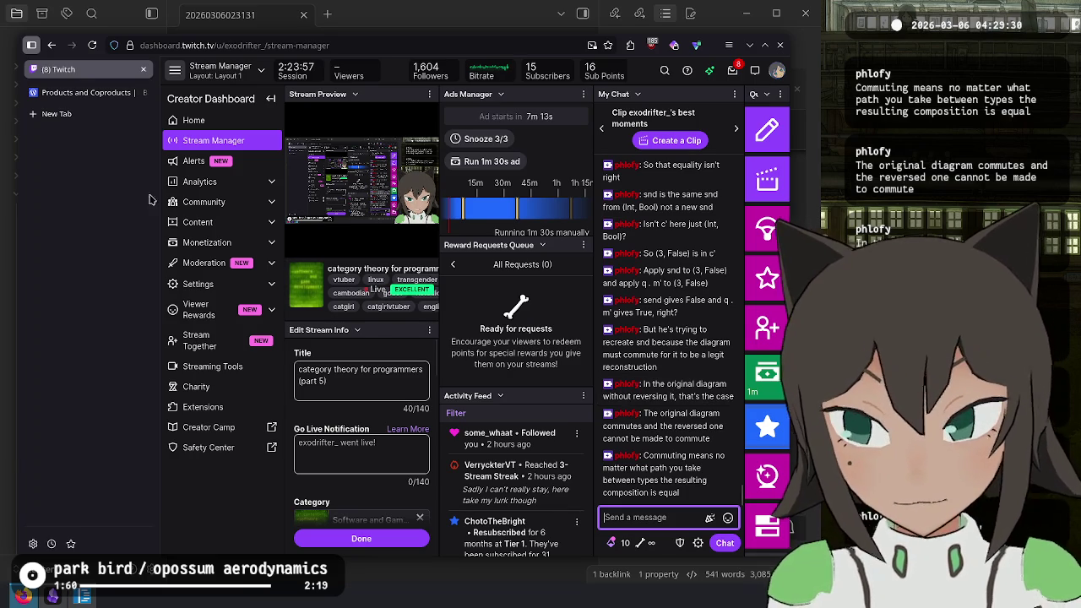
- Return to the article, scroll up, and bring the Haskell scratch file forward
left_click(84, 90)
scroll(372, 334, "up", 5)
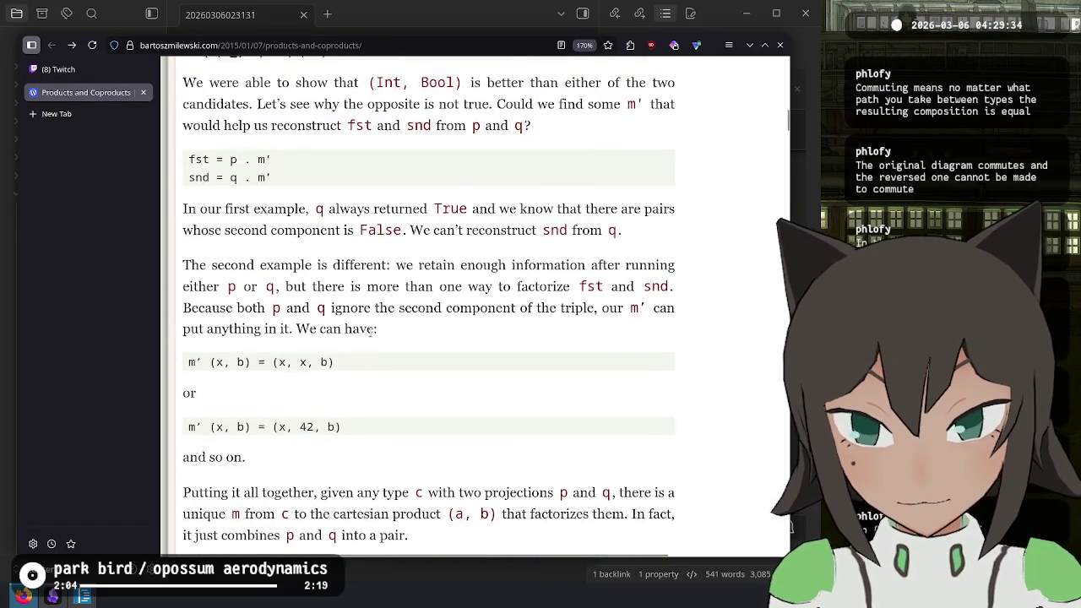
scroll(372, 334, "up", 3)
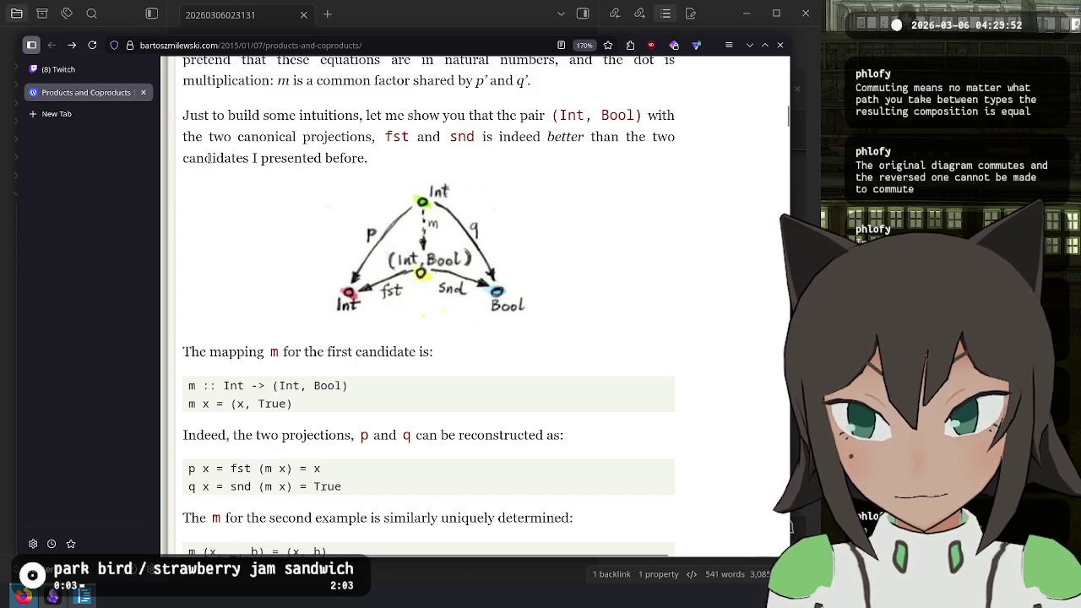
scroll(352, 248, "up", 10)
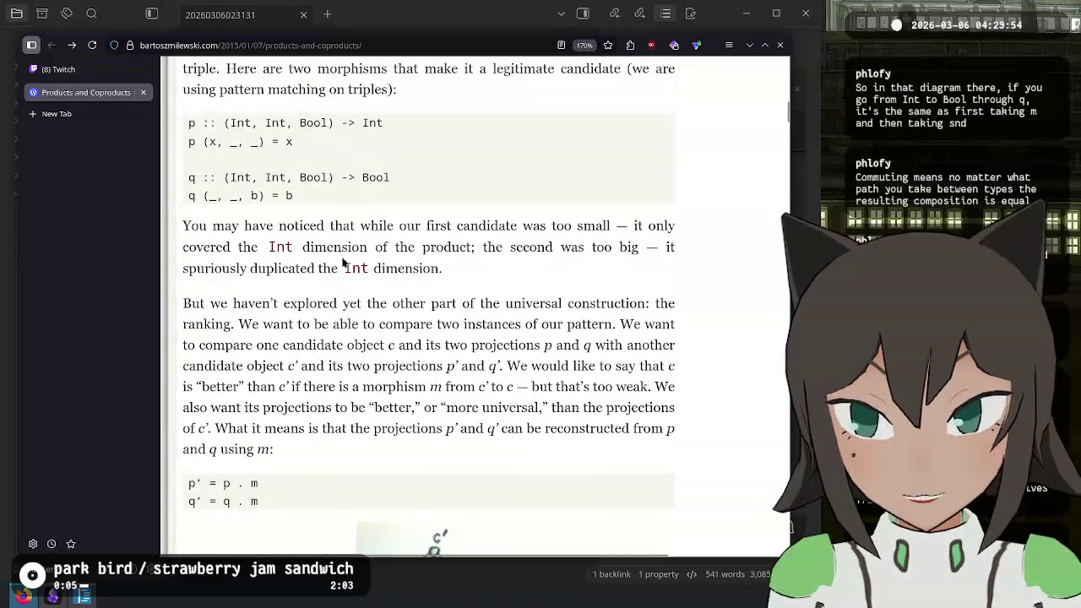
scroll(343, 263, "up", 3)
key("alt+Tab")
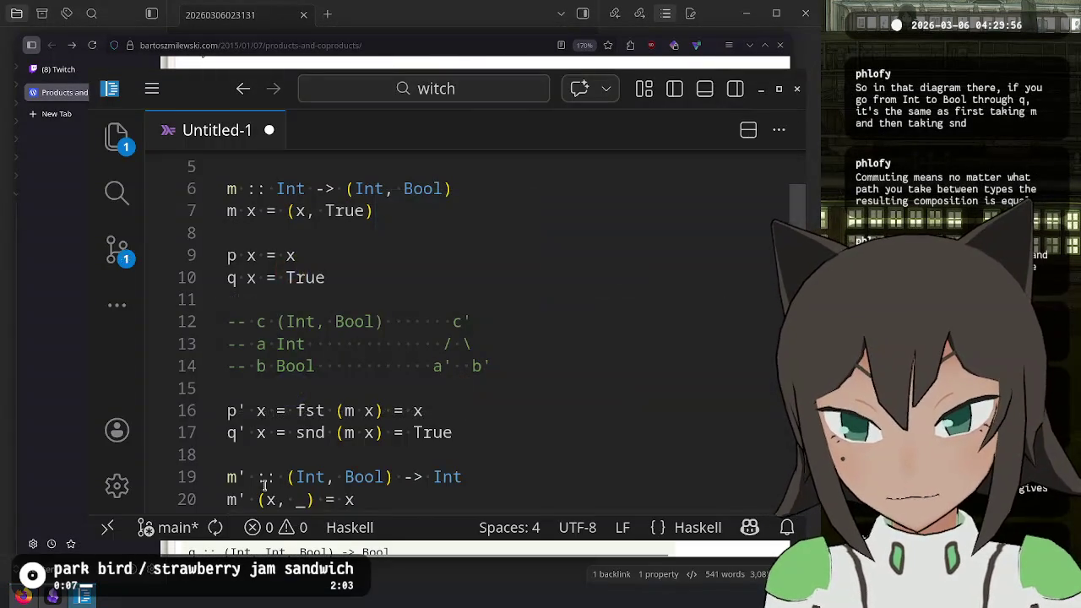
- Note under Products that a product combines two sets with morphisms, but the example is unclear
key("alt+Tab")
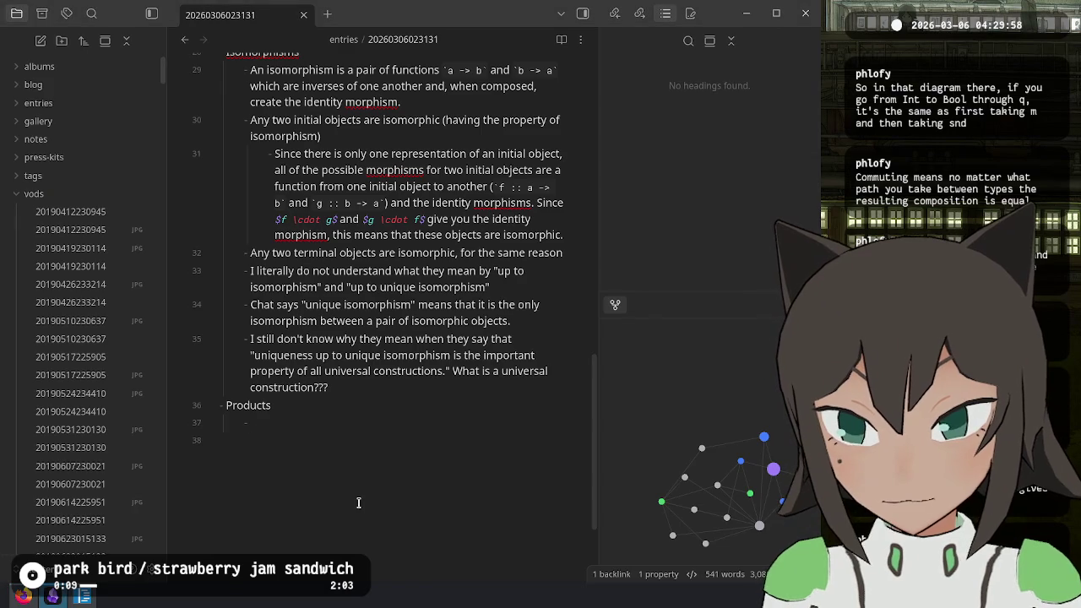
type("I get the ")
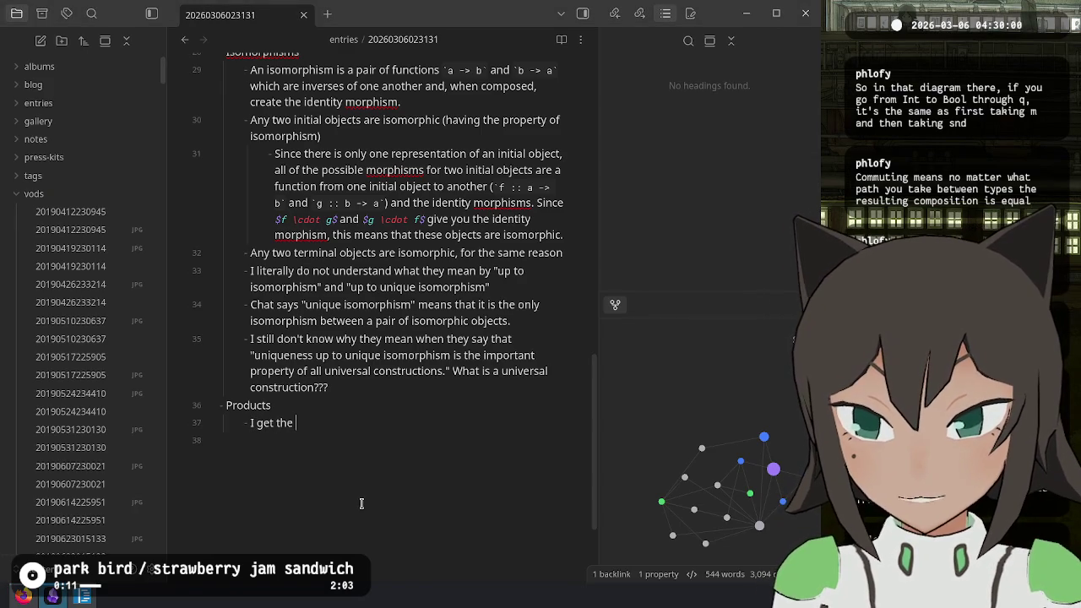
type("general idea t")
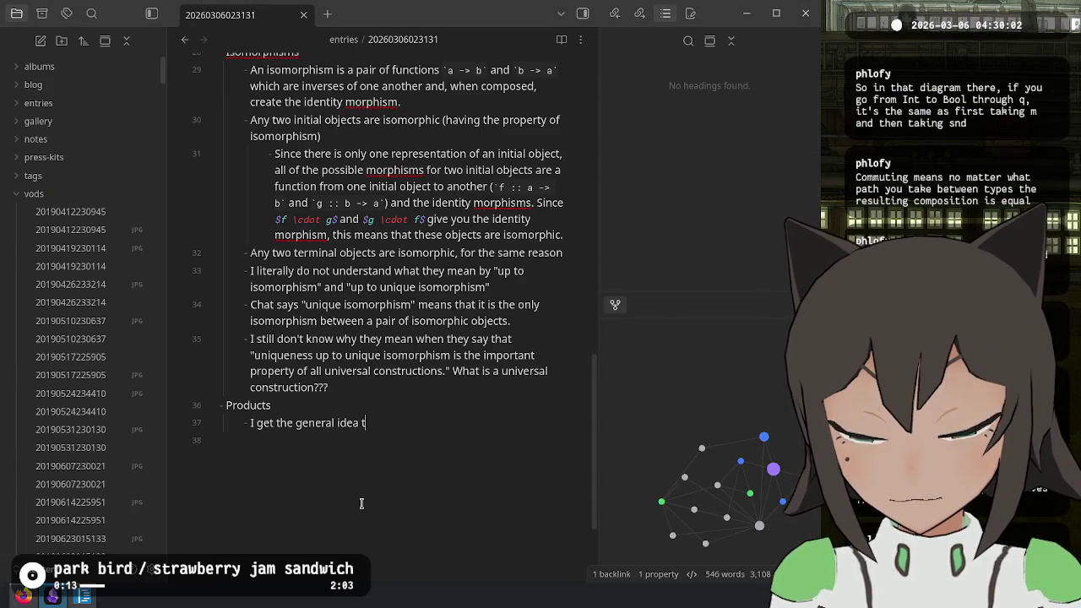
type("hat a proje")
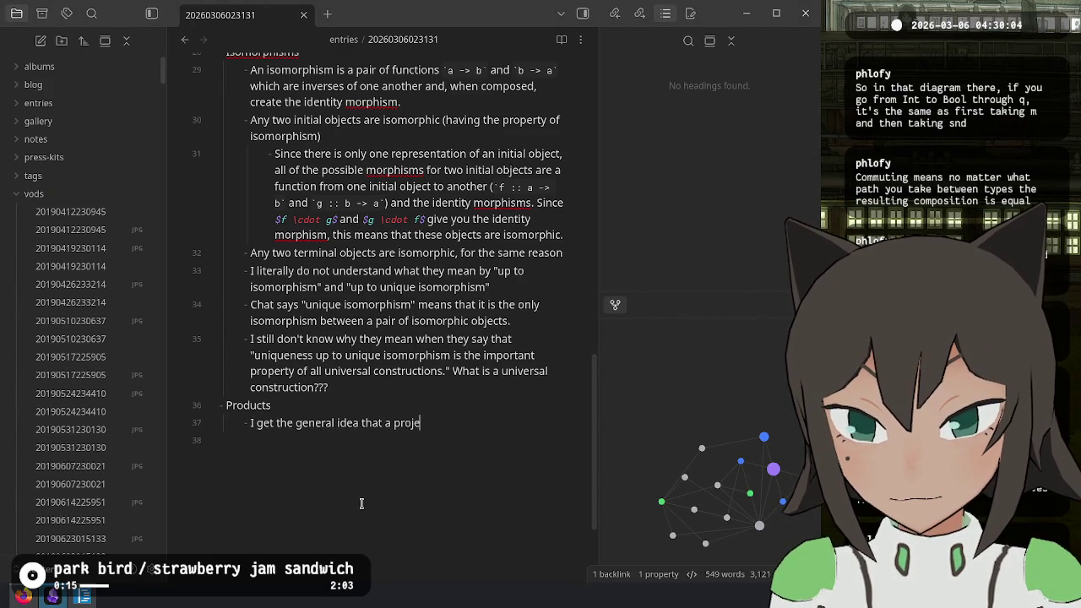
type("cuct is a combi")
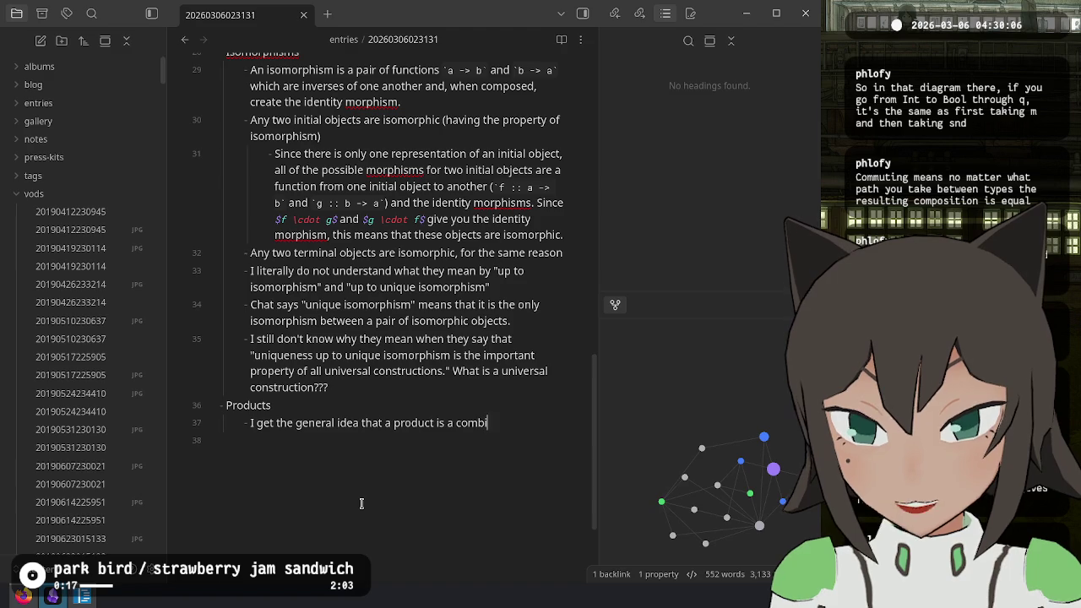
type("nation of two sets")
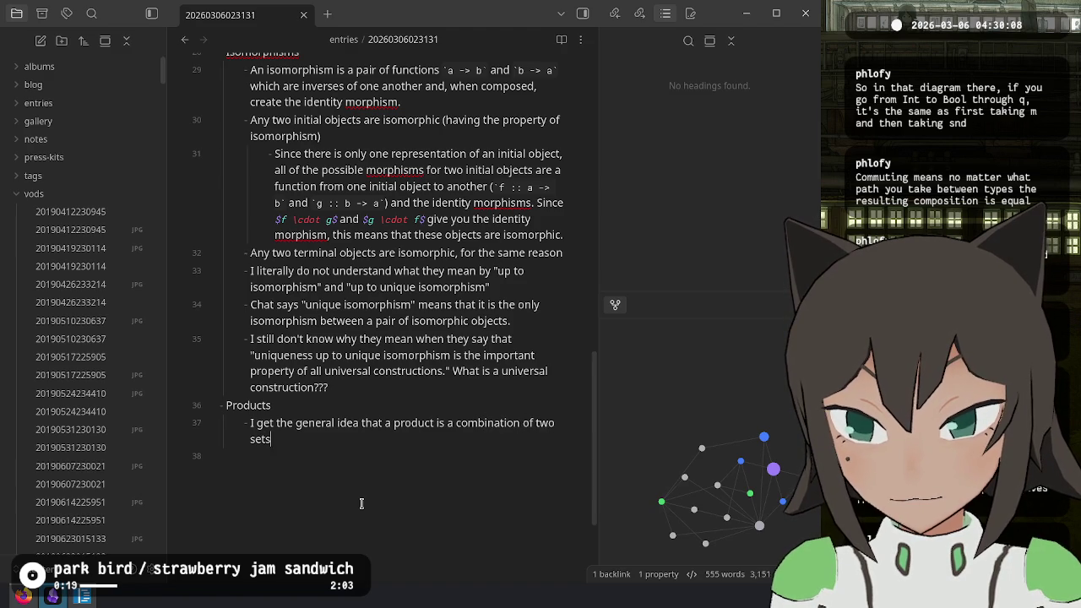
type(" and that it is the most generalized, ad")
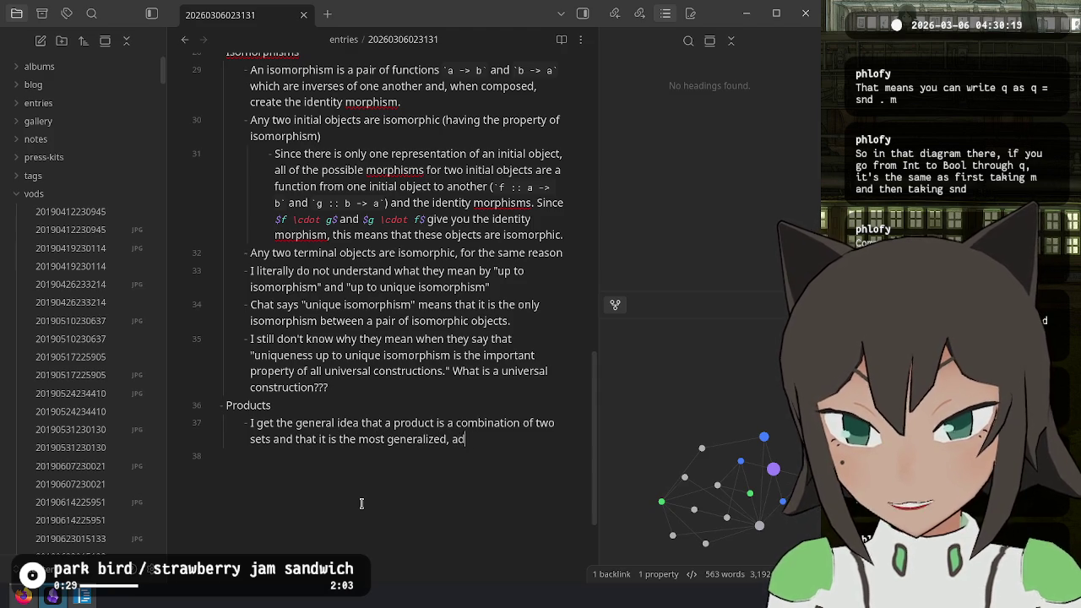
key("BackSpace")
type("br")
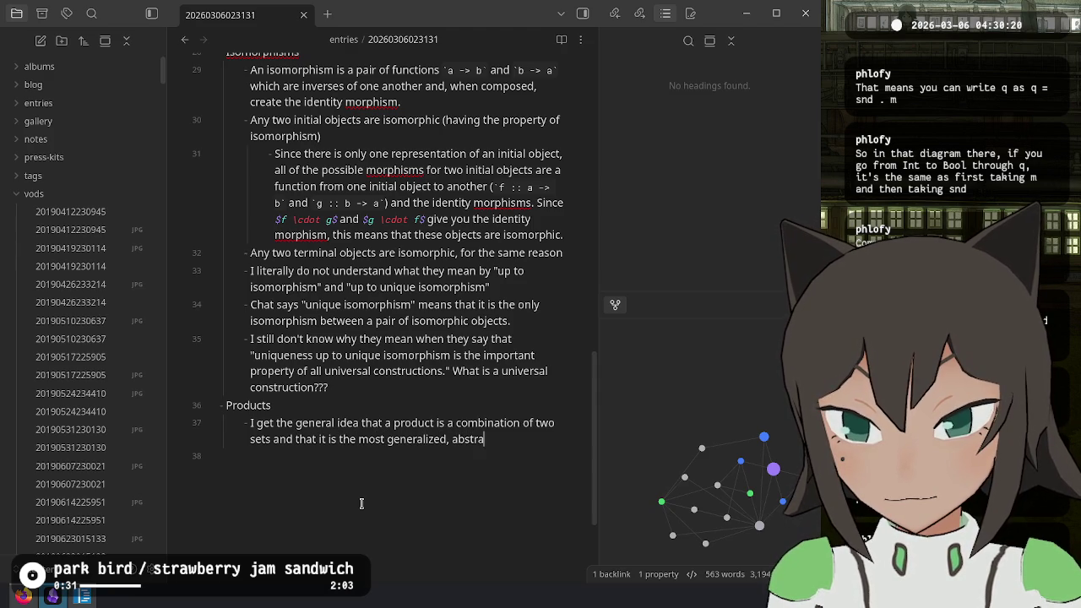
type(" vers")
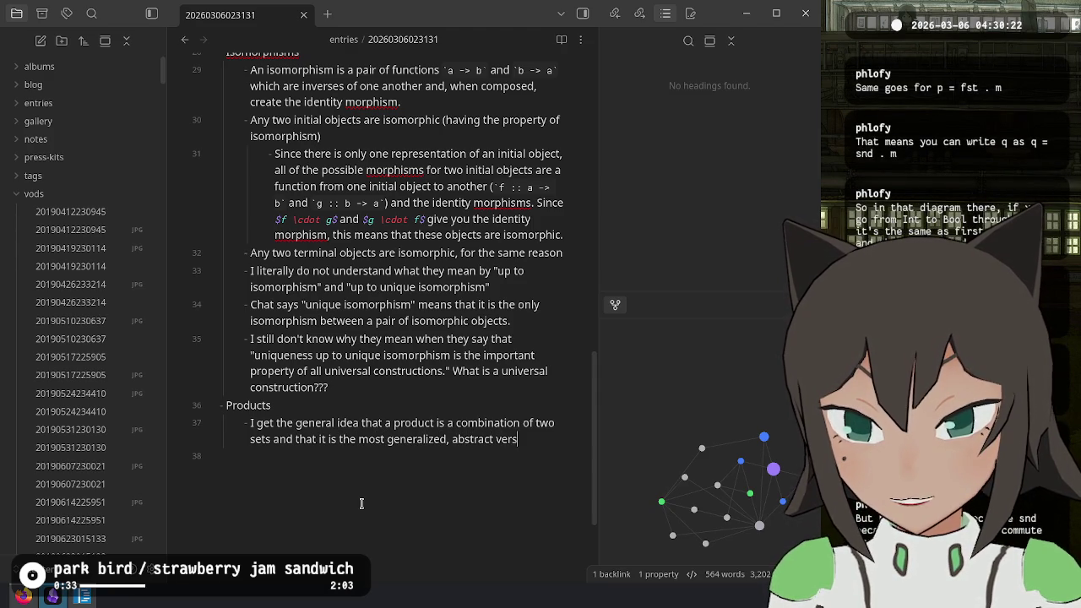
type("constituent")
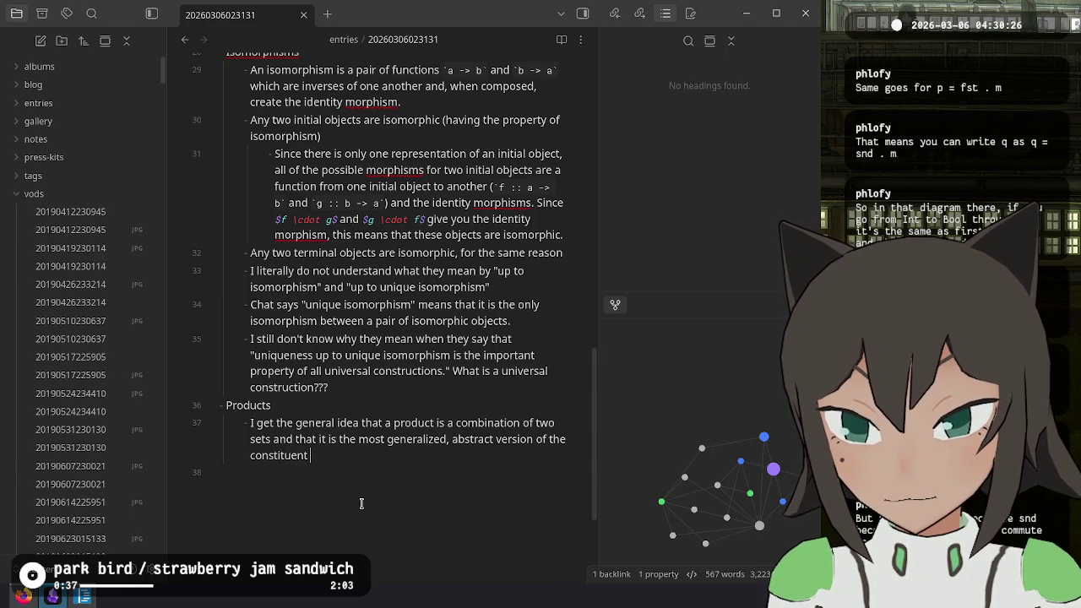
key("ctrl+BackSpace")
key("ctrl+BackSpace")
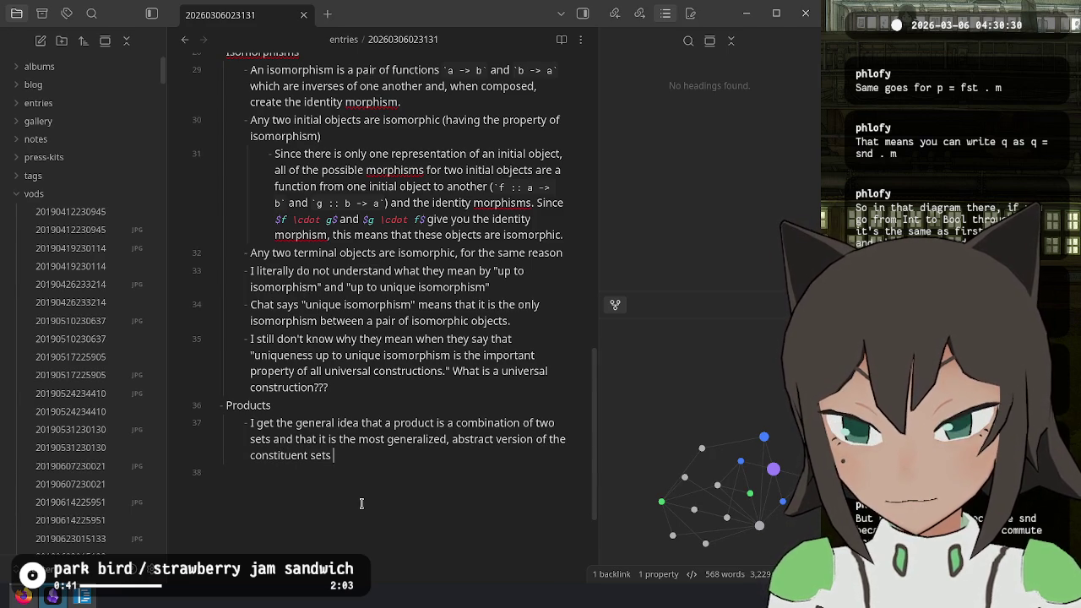
type(", the")
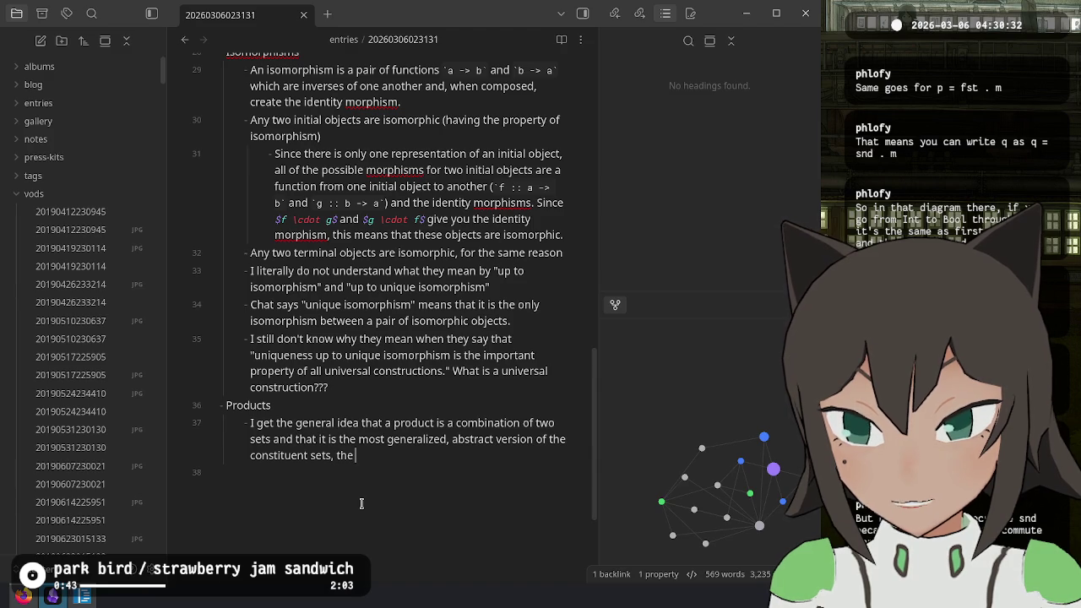
type(" combination")
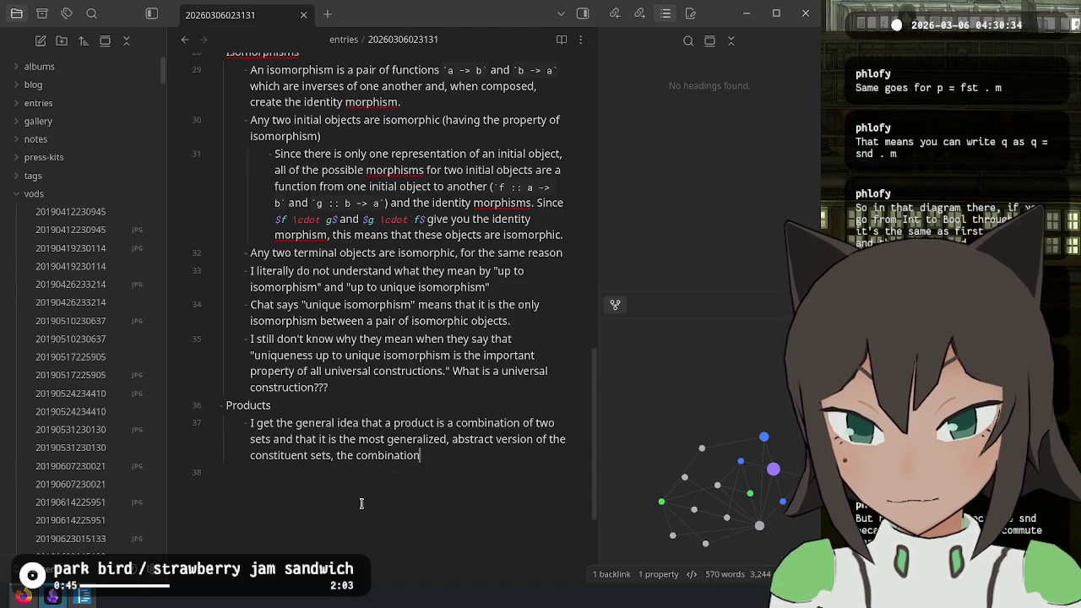
type(", and the morphis")
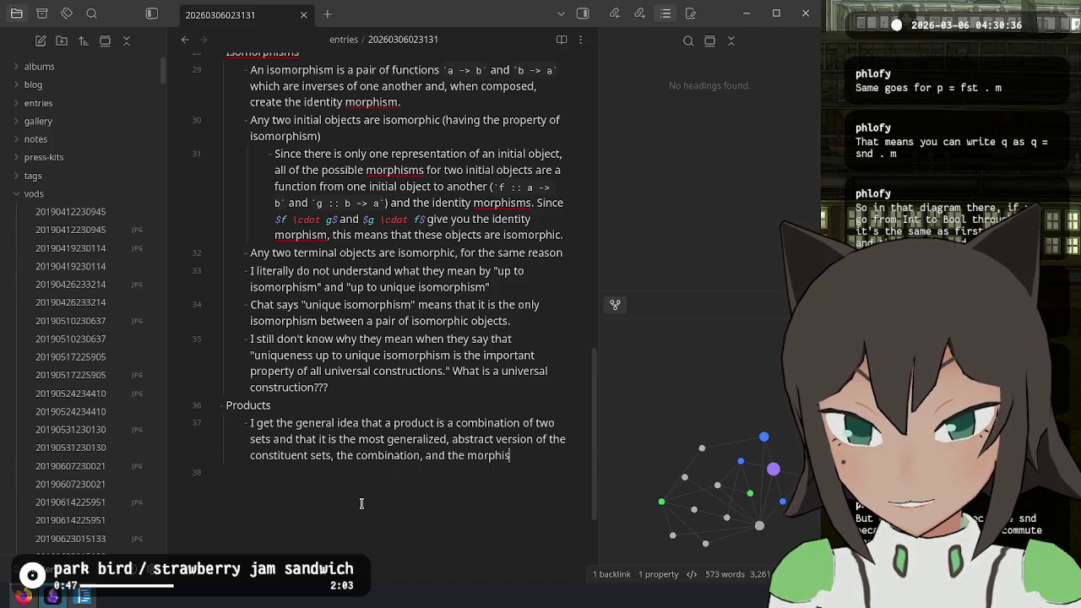
type("ms between them.")
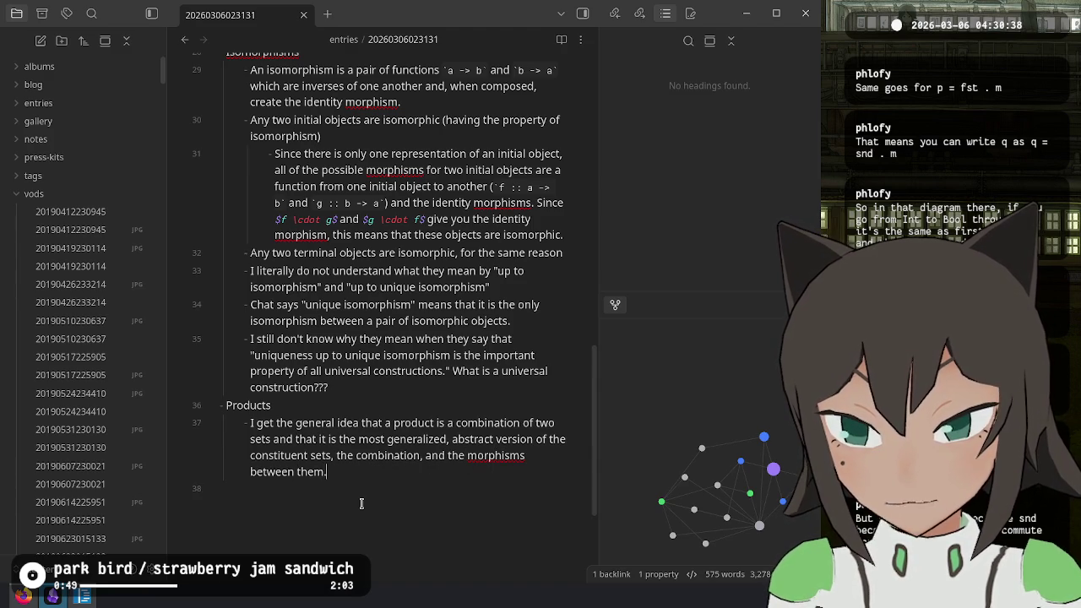
type(" However, I do not understand the exa")
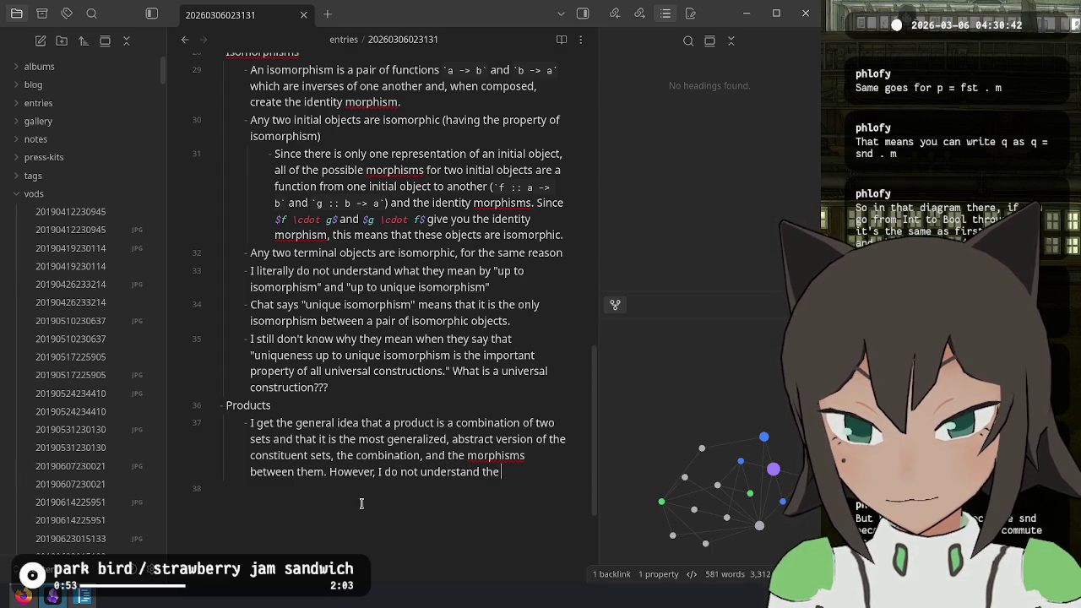
type("mple.")
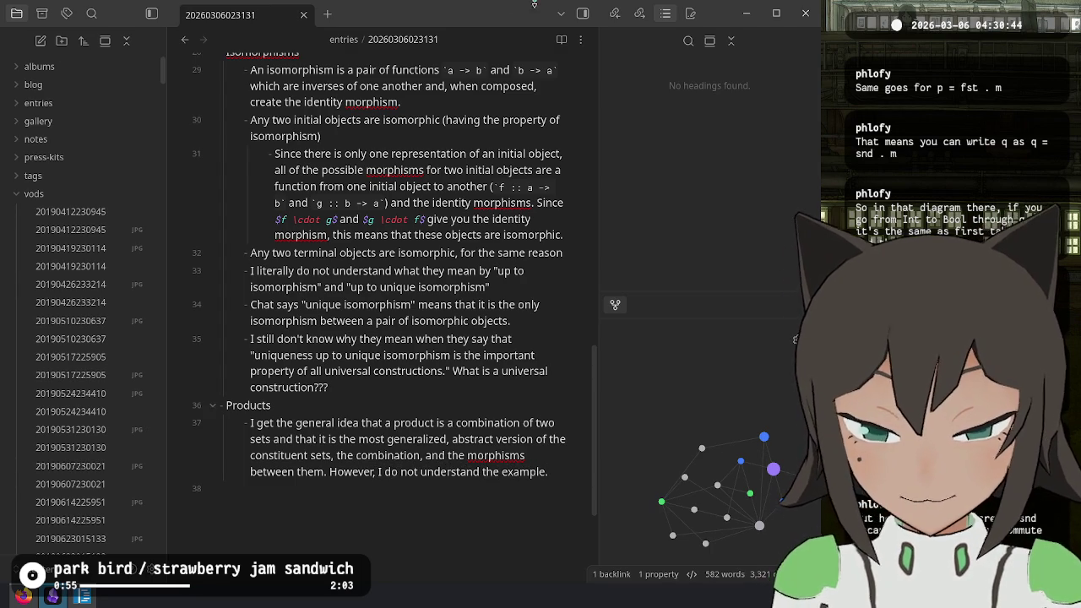
key("alt+Tab")
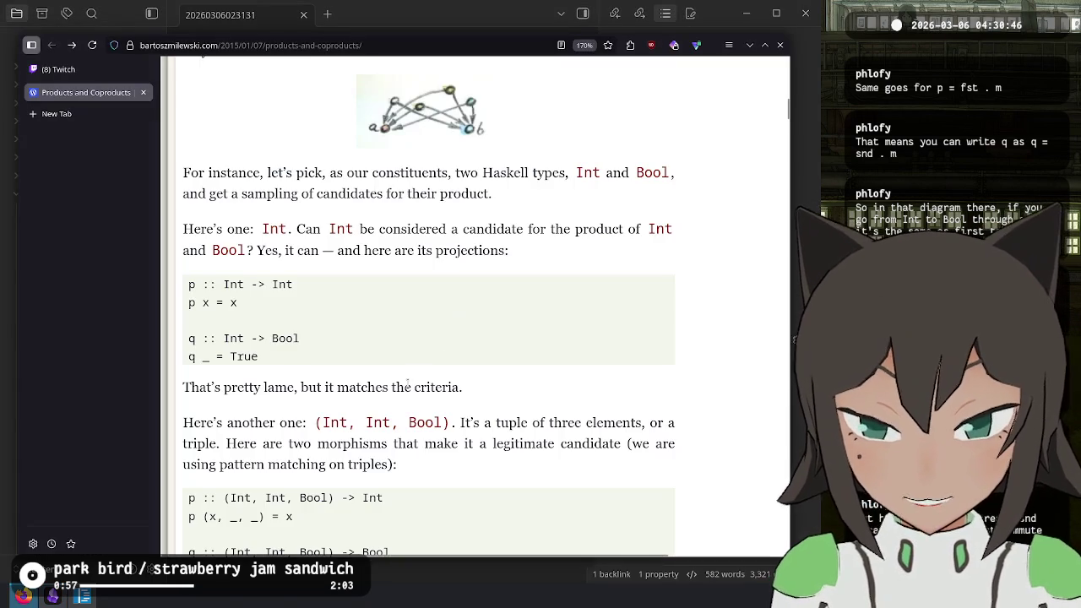
- Scroll through the article's Products examples, then switch to the Twitch stream dashboard
scroll(428, 245, "up", 5)
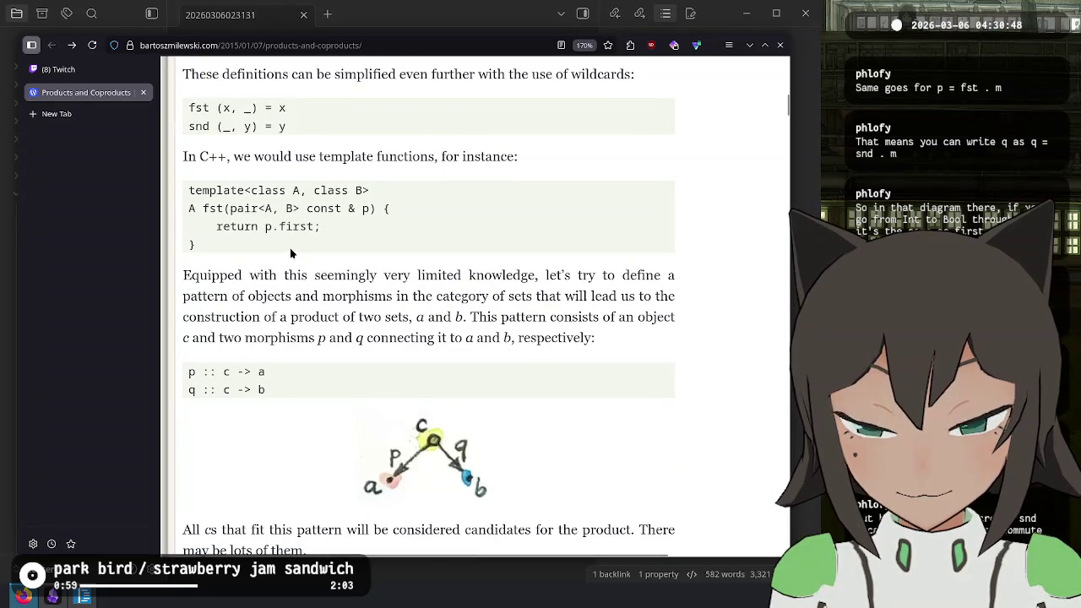
scroll(289, 248, "up", 1)
scroll(292, 230, "up", 4)
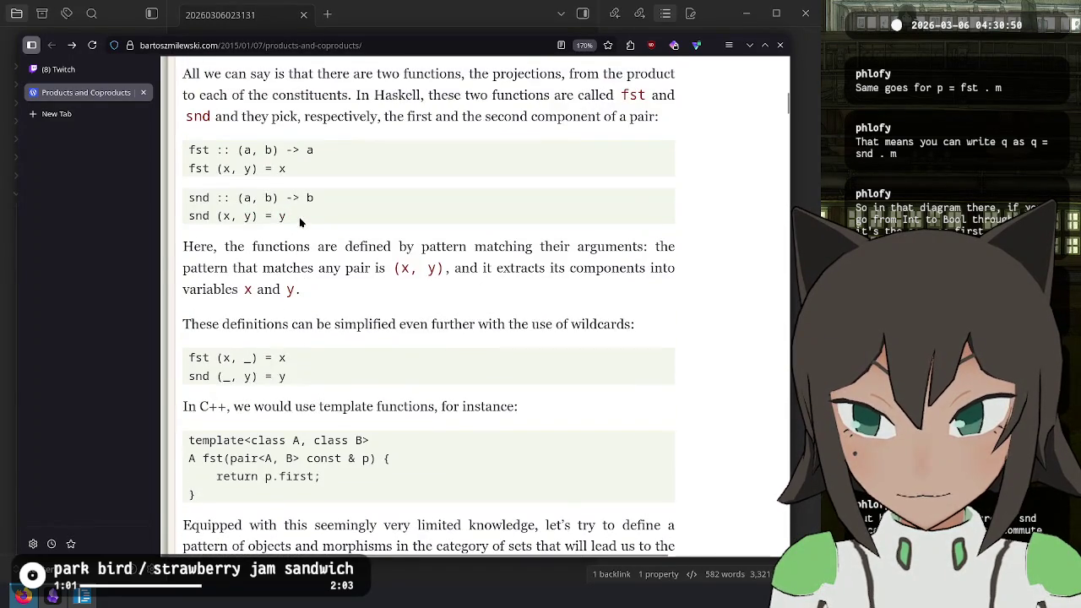
scroll(299, 217, "down", 15)
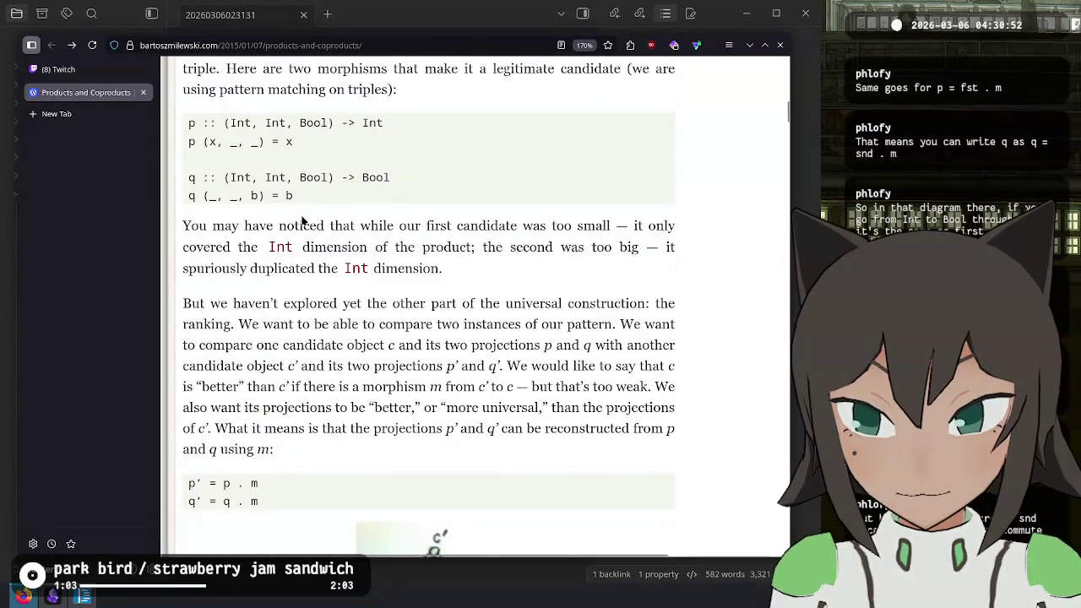
scroll(302, 221, "down", 9)
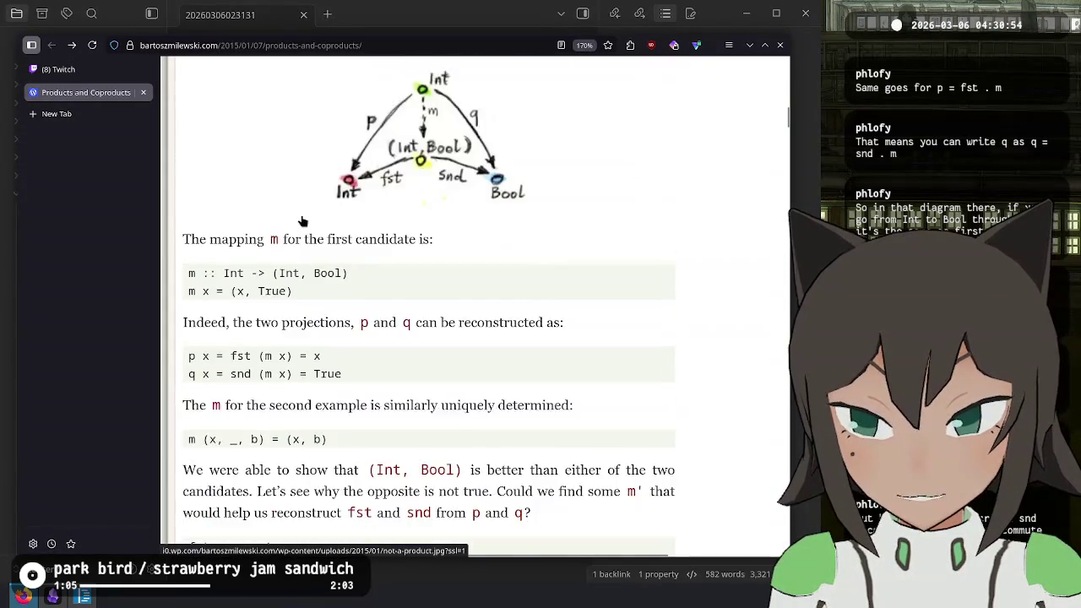
left_click(57, 69)
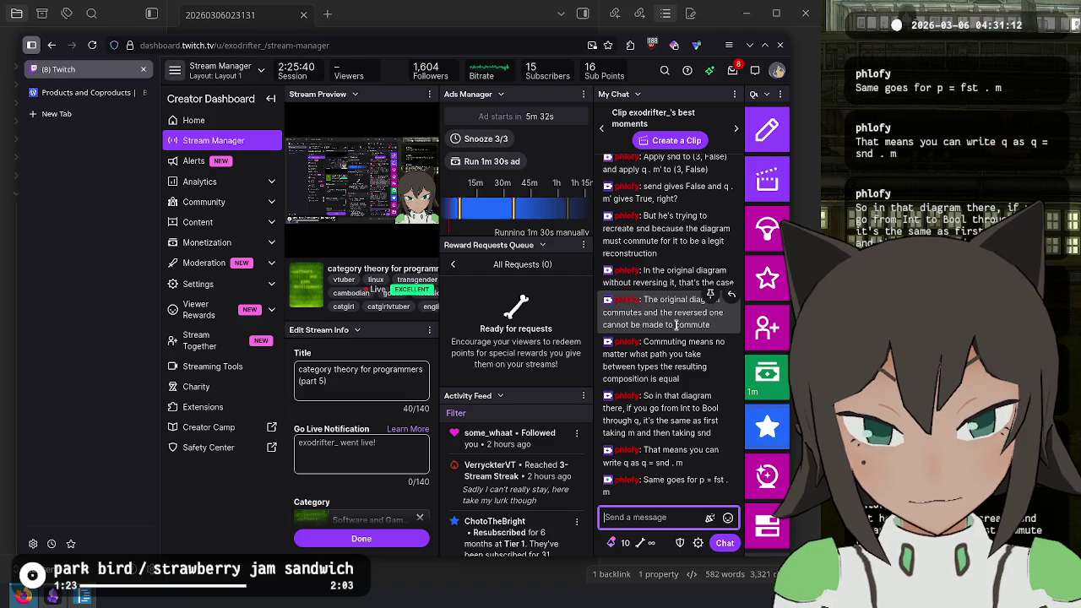
- Glance at the Twitch dashboard a few times, ending on the article's (Int, Bool) diagram with fst and snd
left_click(83, 93)
left_click(96, 74)
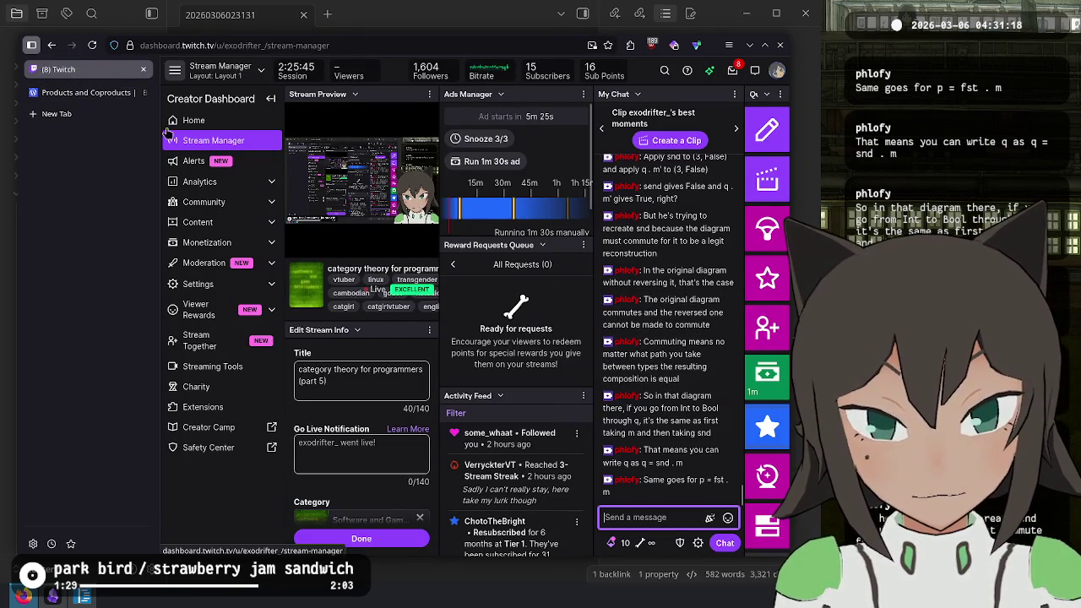
left_click(83, 93)
left_click(59, 69)
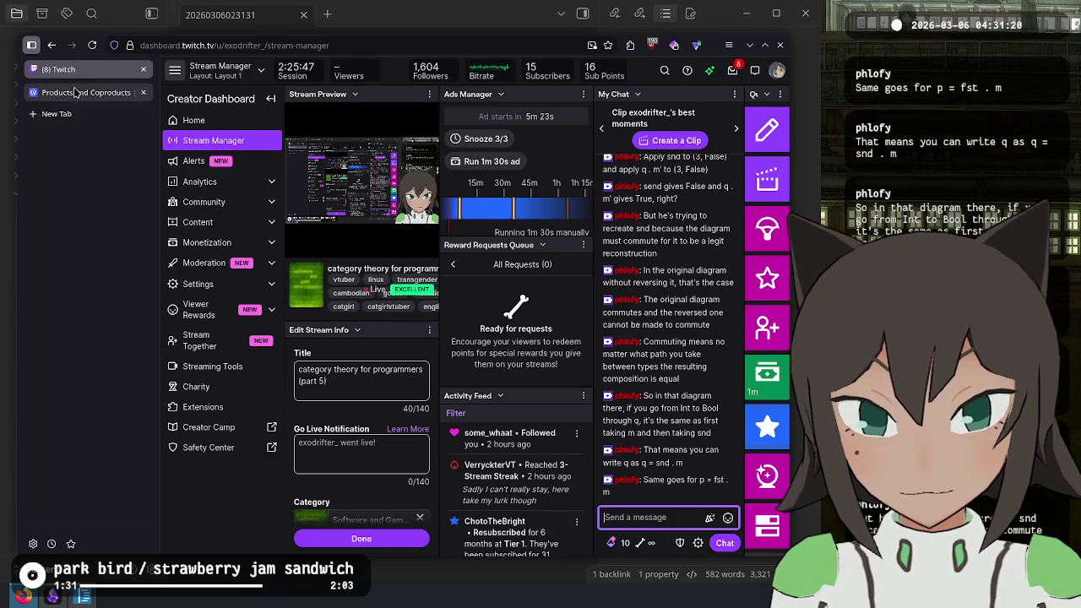
left_click(76, 93)
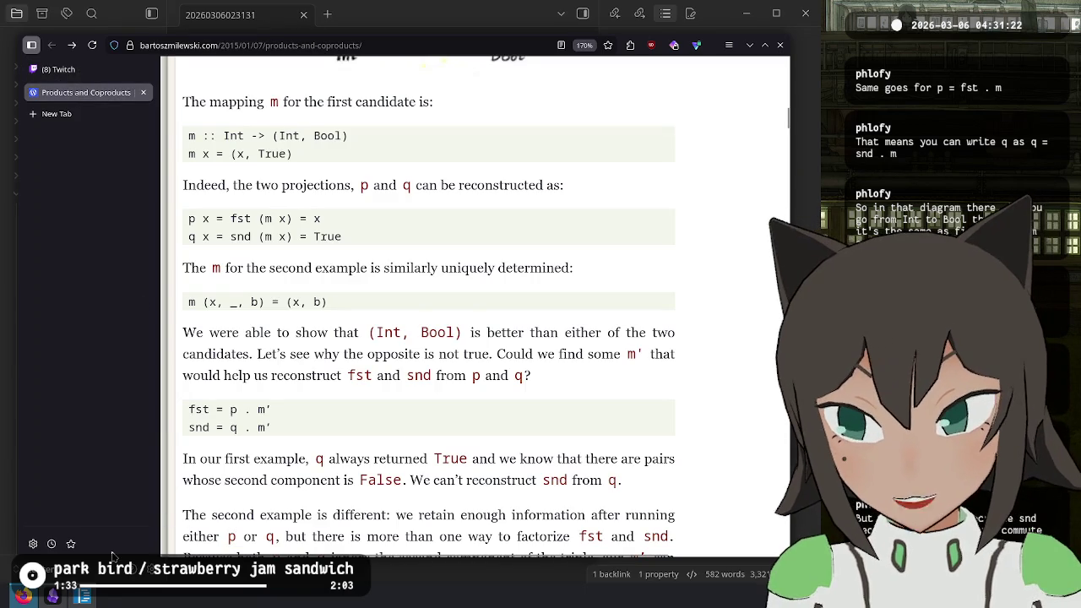
left_click(92, 72)
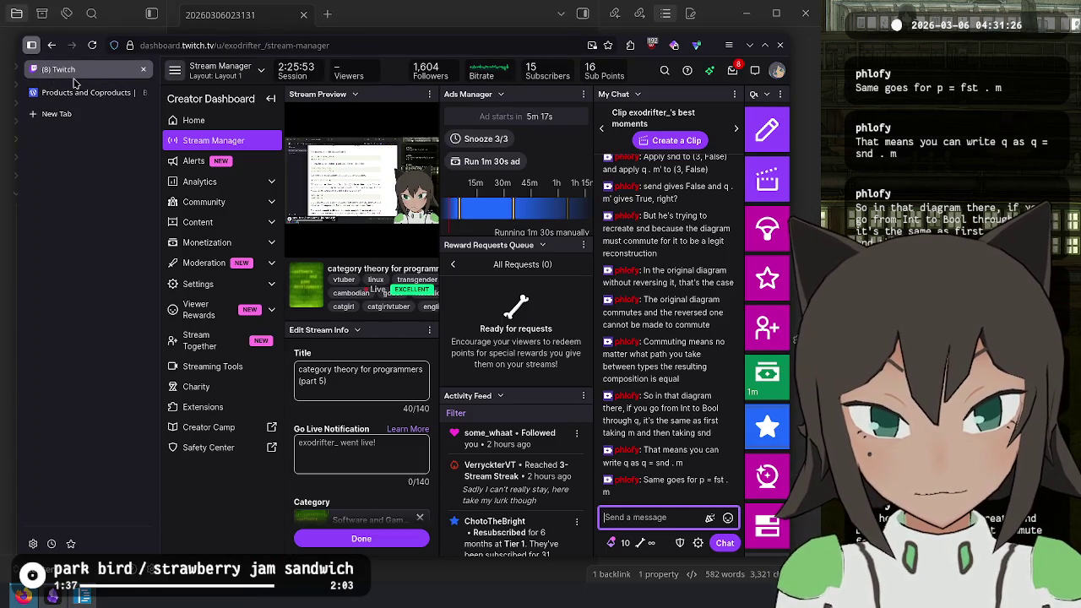
left_click(76, 93)
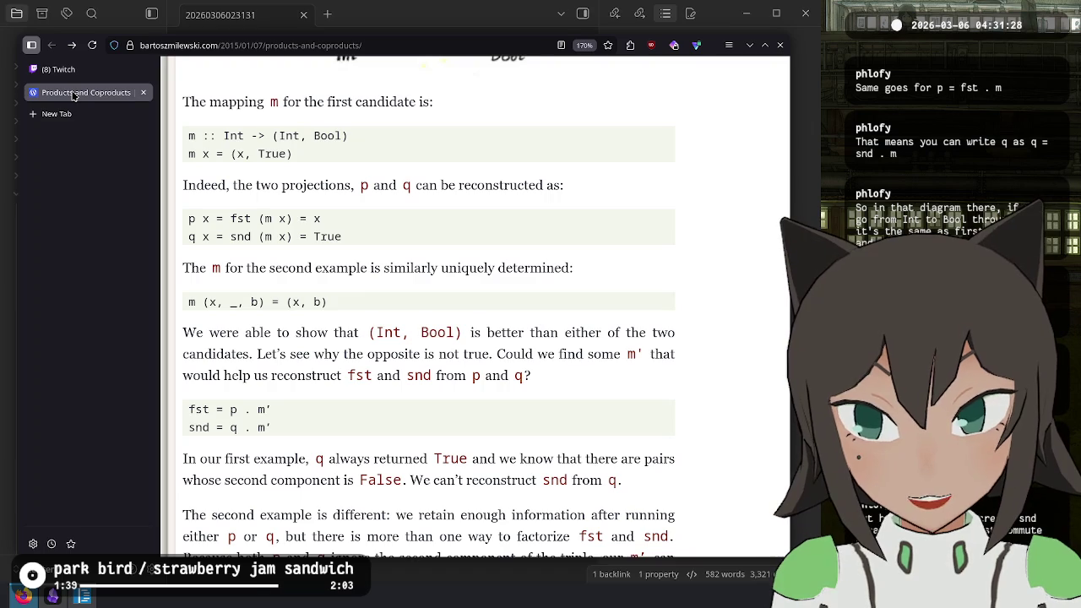
scroll(484, 387, "up", 5)
- Scroll back and forth through the article, briefly highlighting a passage while reading
scroll(484, 386, "down", 2)
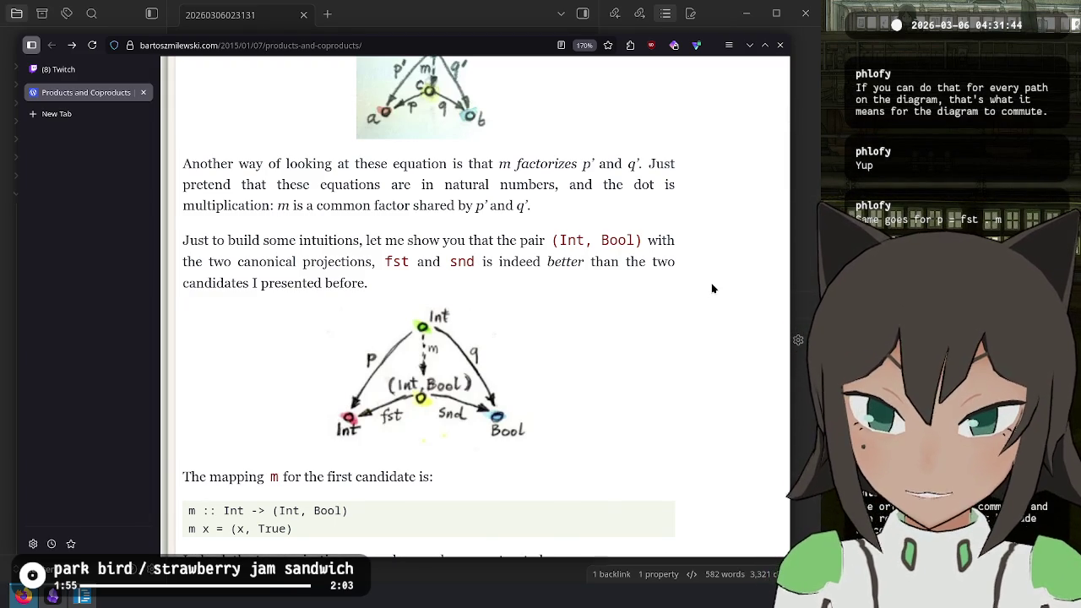
scroll(712, 289, "down", 3)
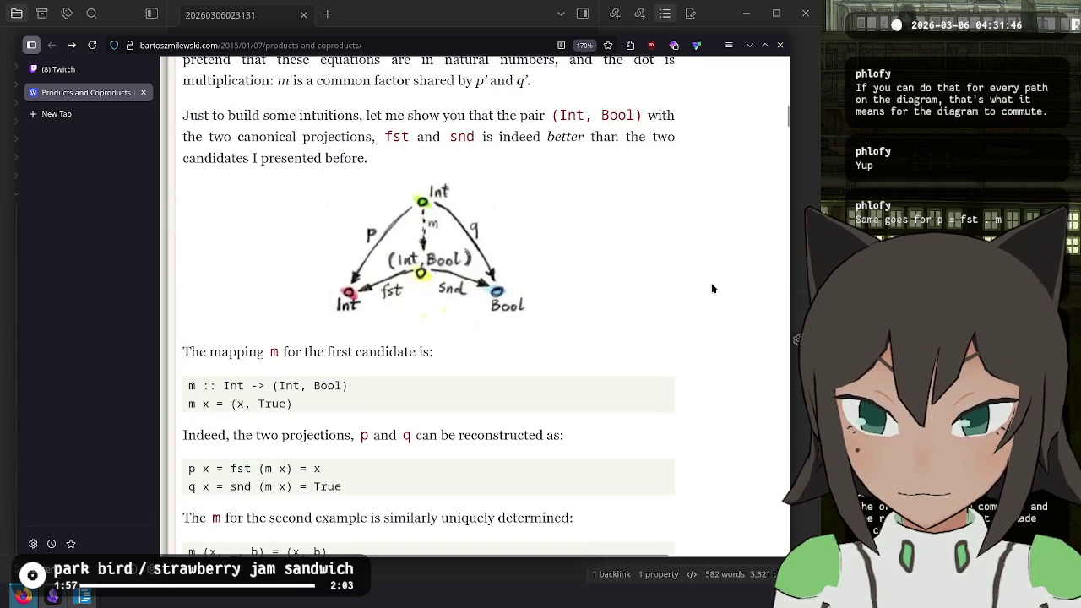
scroll(712, 289, "down", 5)
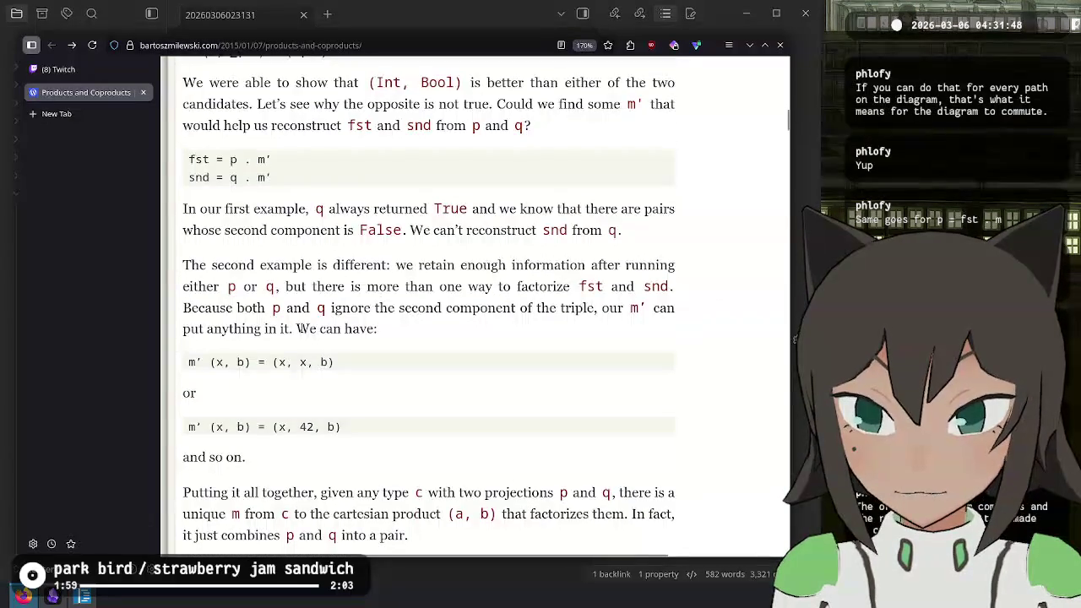
scroll(318, 328, "down", 3)
scroll(261, 362, "up", 3)
scroll(262, 362, "down", 2)
scroll(299, 162, "up", 2)
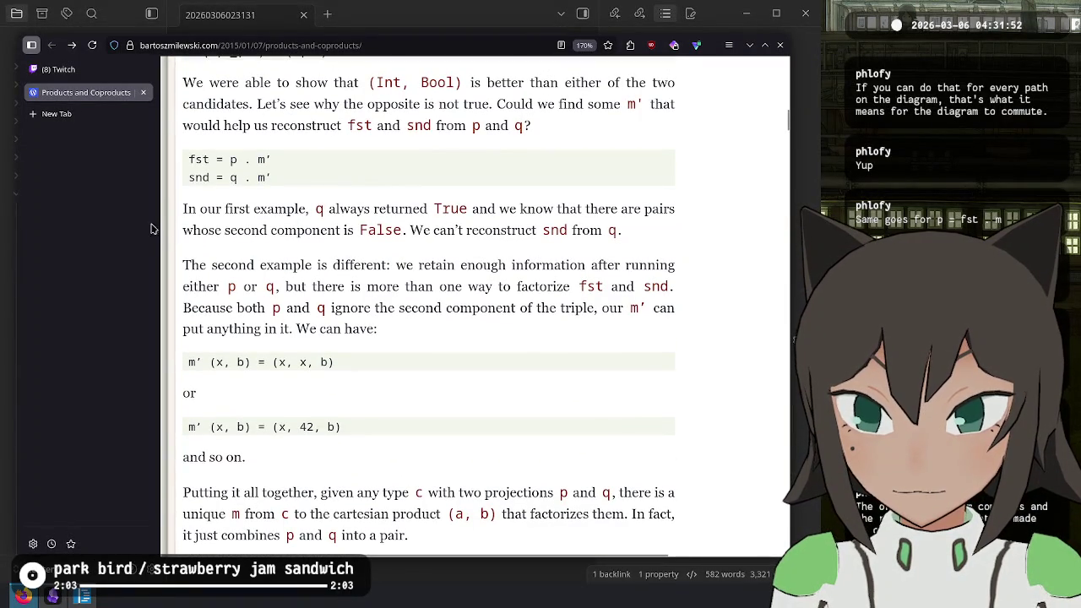
mouse_move(196, 208)
left_mouse_down()
mouse_move(259, 286)
mouse_move(415, 307)
left_mouse_up()
left_click(434, 317)
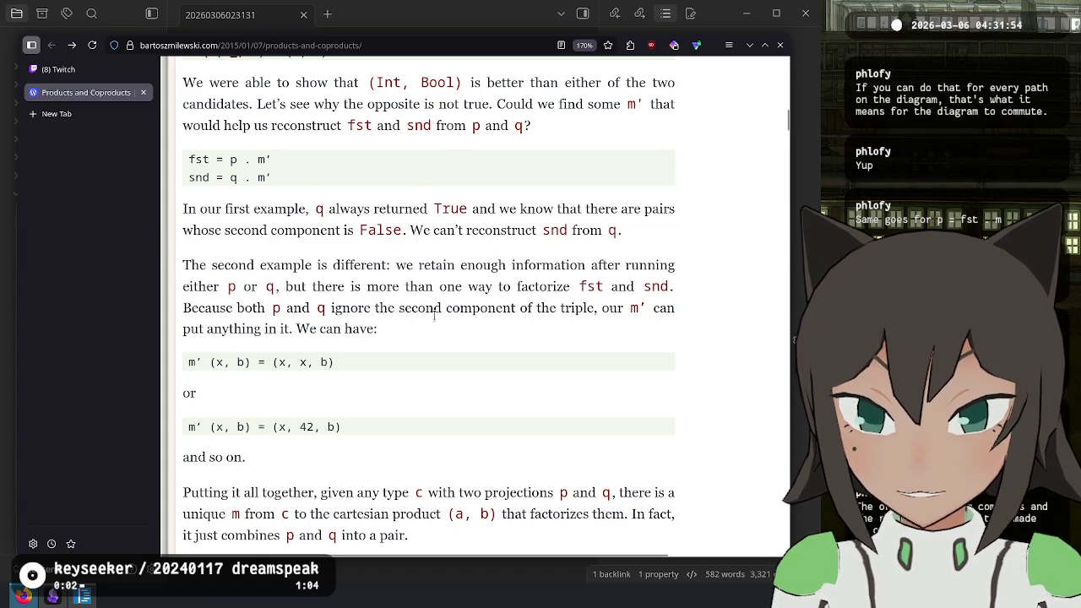
scroll(434, 317, "up", 2)
scroll(434, 318, "up", 4)
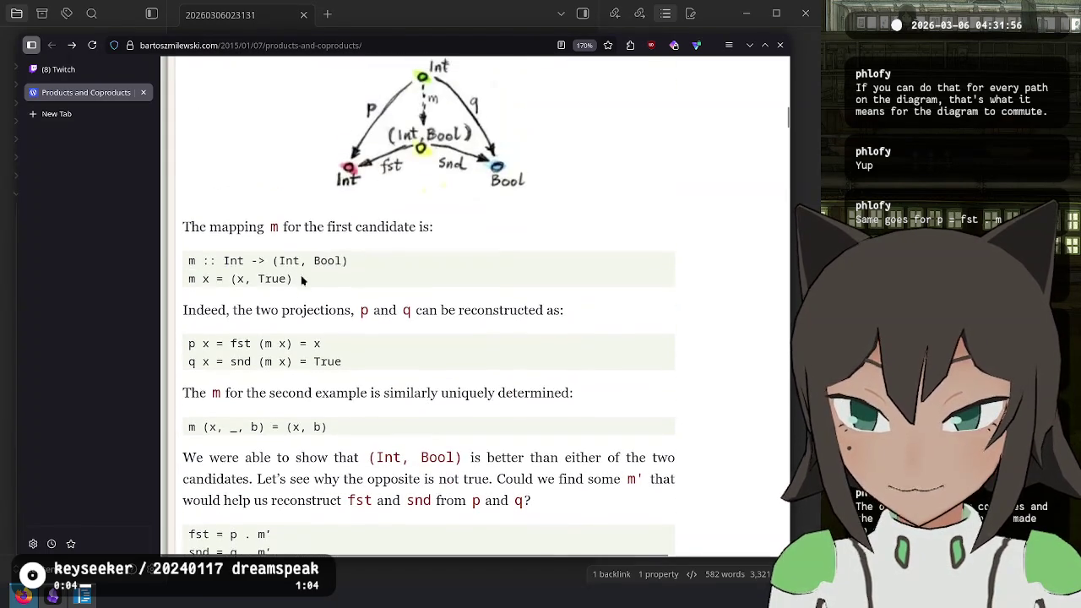
scroll(288, 294, "down", 2)
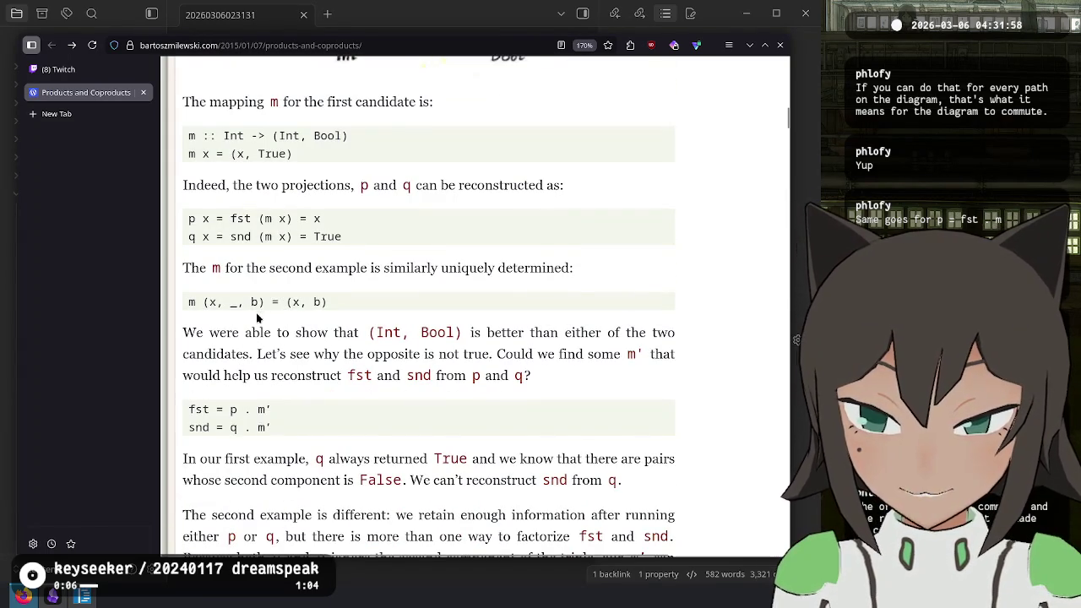
scroll(256, 322, "down", 4)
- Highlight the second example sentence and the line saying q always returned True
left_click_drag(226, 265, 311, 266)
left_click(330, 244)
mouse_move(314, 212)
left_mouse_down()
mouse_move(478, 209)
mouse_move(321, 245)
mouse_move(442, 225)
left_mouse_up()
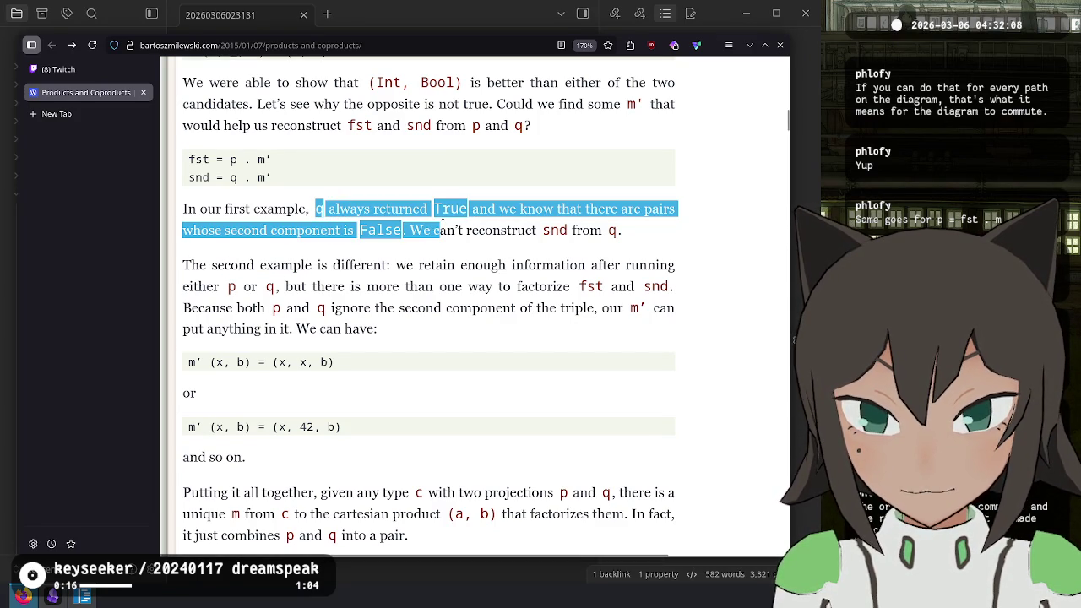
scroll(442, 224, "up", 3)
left_click(412, 354)
left_click_drag(411, 355, 495, 355)
left_click(412, 353)
mouse_move(412, 353)
left_mouse_down()
mouse_move(421, 333)
mouse_move(640, 333)
left_mouse_up()
- Highlight the 'We can't reconstruct' lines and the opening of the second example paragraph
scroll(529, 309, "up", 3)
scroll(388, 300, "up", 3)
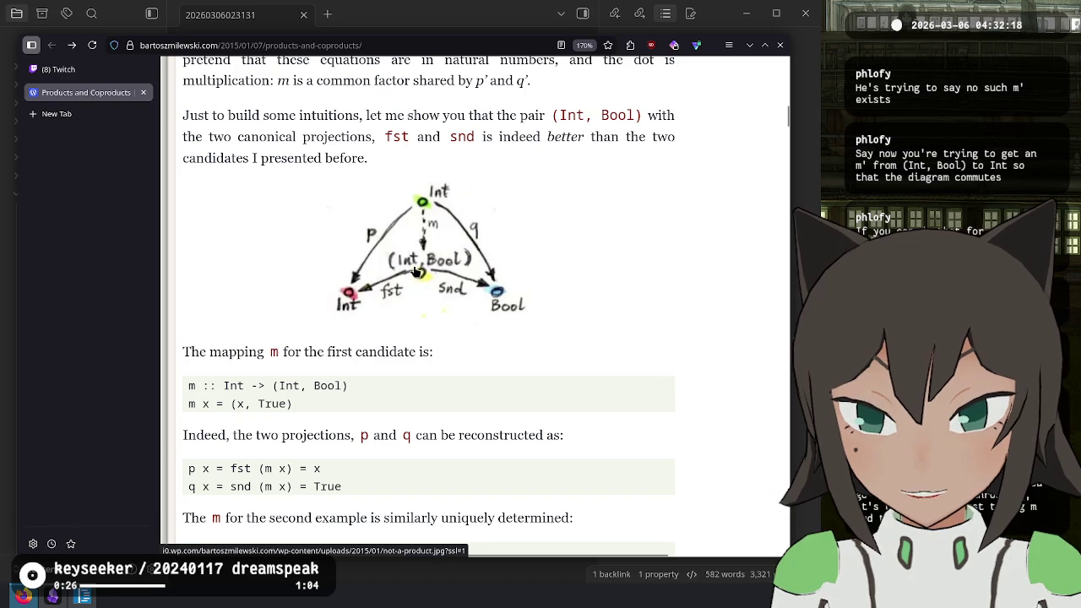
scroll(420, 327, "down", 12)
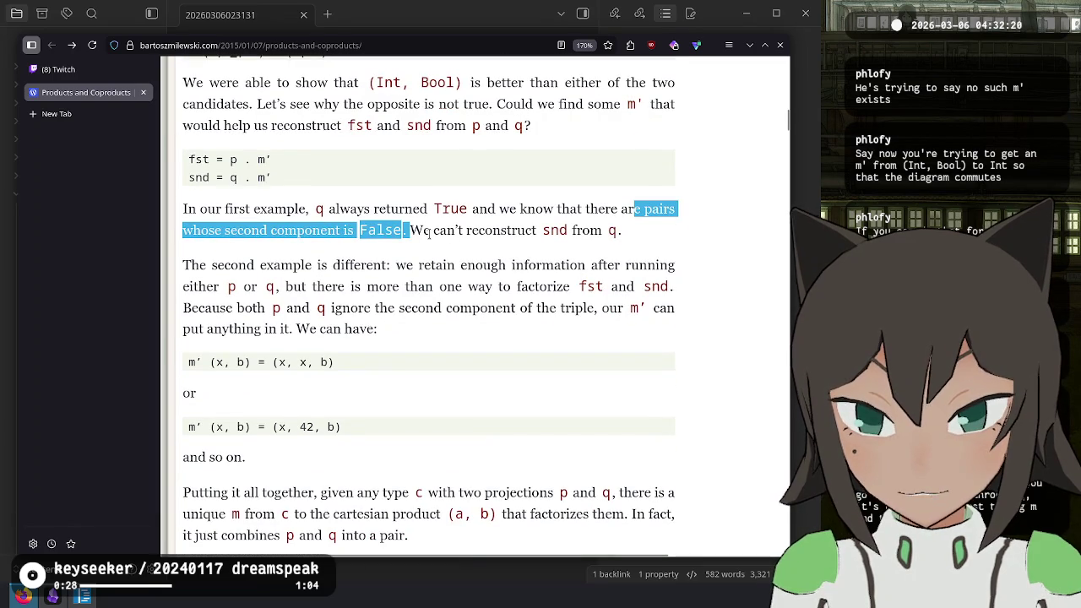
left_click(429, 234)
left_click_drag(411, 233, 387, 288)
left_click(203, 290)
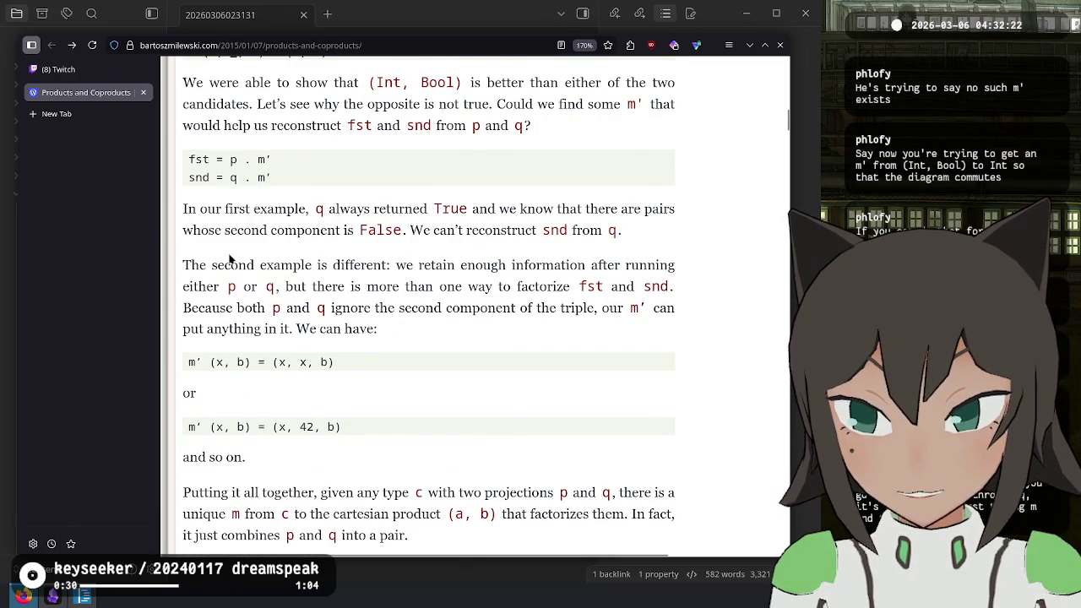
scroll(228, 253, "down", 3)
mouse_move(192, 141)
left_mouse_down()
mouse_move(622, 142)
mouse_move(584, 161)
mouse_move(216, 162)
mouse_move(568, 162)
mouse_move(655, 184)
mouse_move(213, 196)
mouse_move(237, 183)
mouse_move(589, 193)
mouse_move(639, 182)
mouse_move(225, 204)
mouse_move(360, 204)
left_mouse_up()
left_click(361, 203)
left_click_drag(203, 236, 338, 238)
left_click_drag(346, 310, 190, 302)
left_click(254, 359)
mouse_move(397, 310)
left_mouse_down()
mouse_move(190, 303)
mouse_move(216, 251)
mouse_move(271, 245)
left_mouse_up()
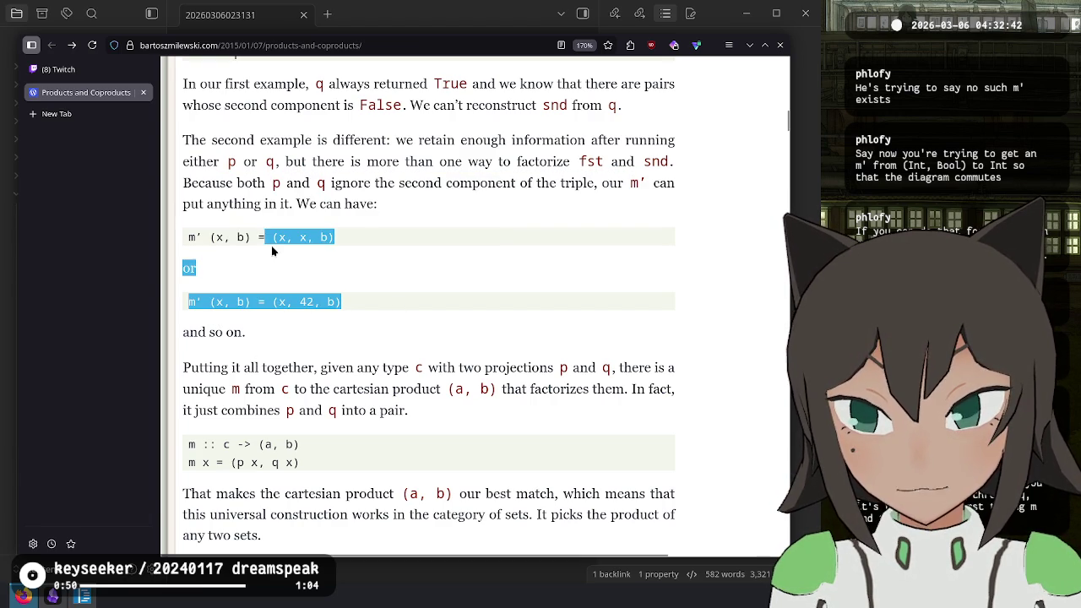
left_click(302, 333)
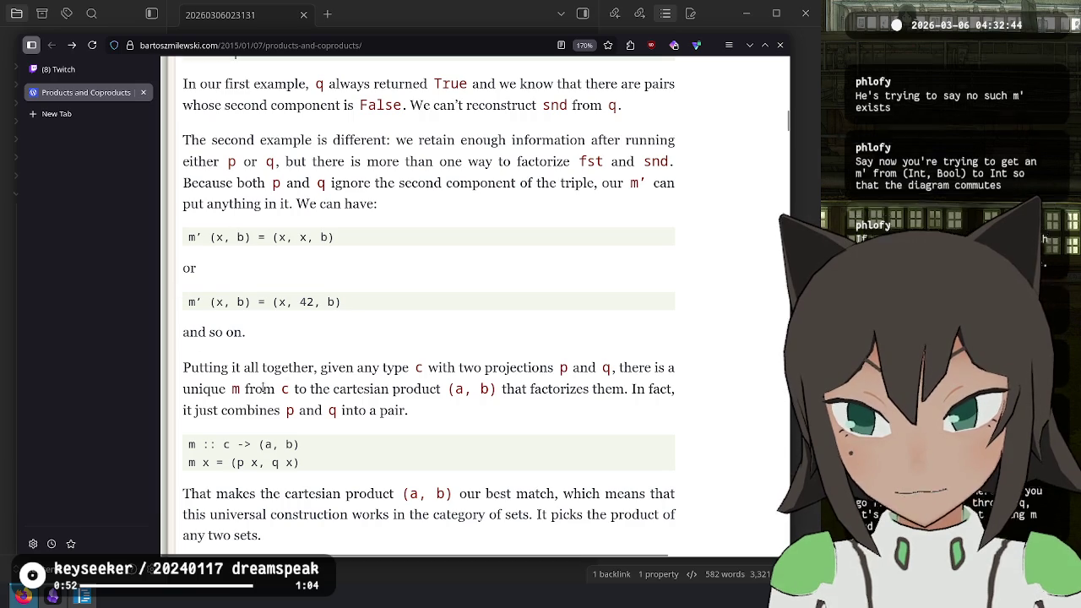
mouse_move(242, 367)
left_mouse_down()
mouse_move(590, 370)
mouse_move(230, 389)
mouse_move(610, 393)
left_mouse_up()
left_click(567, 411)
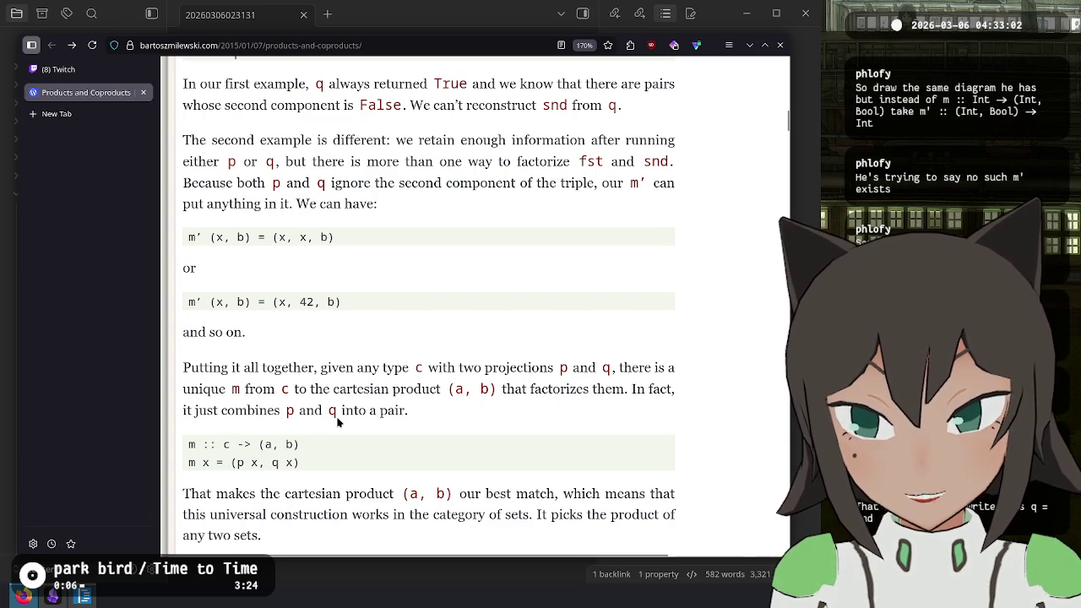
scroll(337, 420, "down", 3)
left_click_drag(234, 242, 368, 345)
left_click(369, 344)
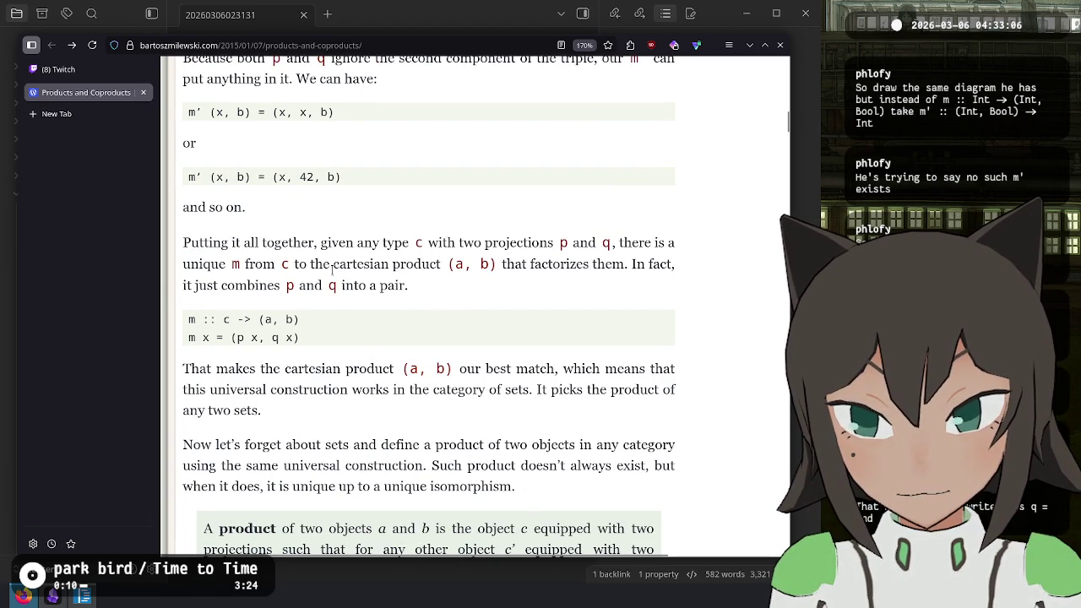
scroll(268, 385, "down", 3)
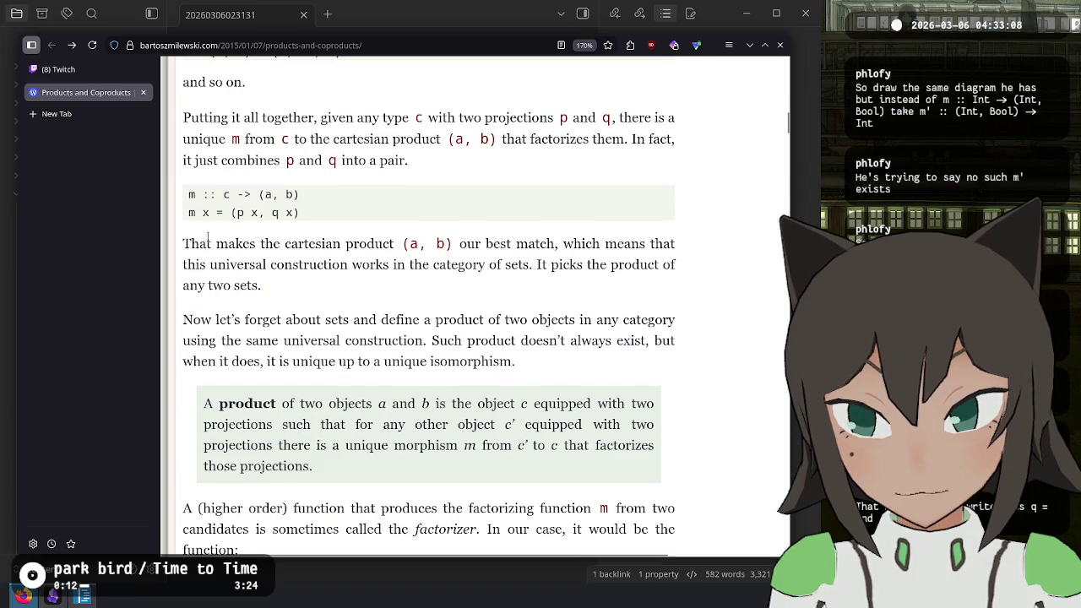
mouse_move(197, 244)
left_mouse_down()
mouse_move(560, 245)
mouse_move(287, 264)
mouse_move(538, 264)
mouse_move(534, 289)
left_mouse_up()
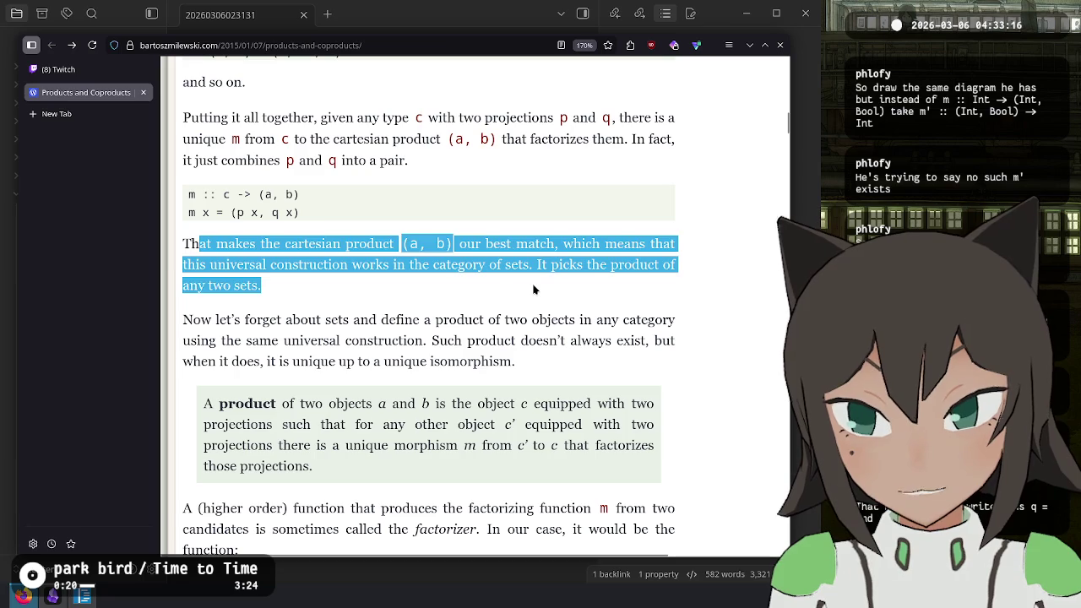
left_click(533, 290)
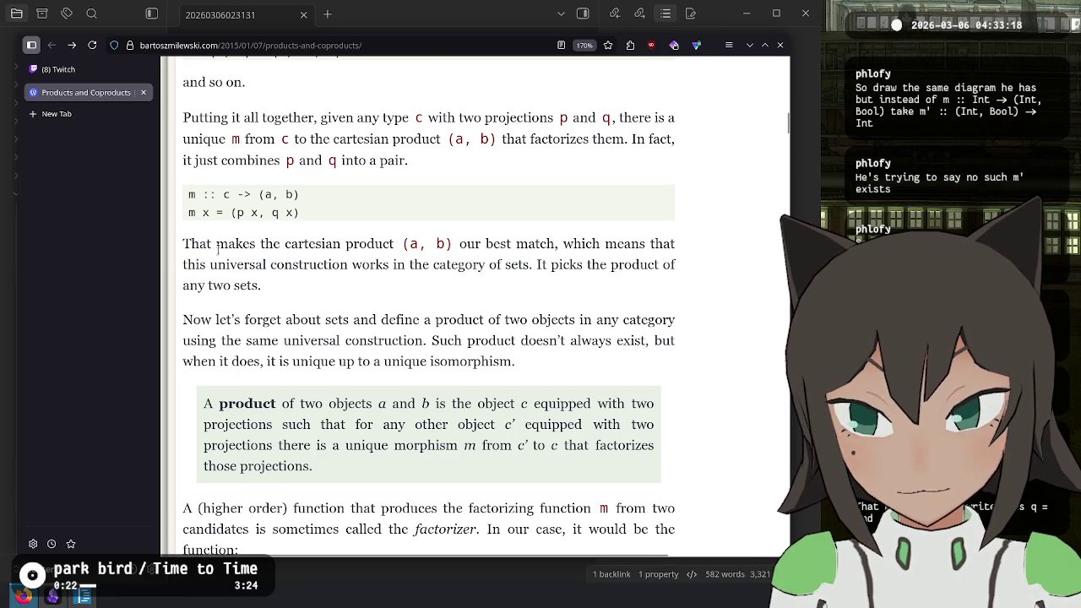
mouse_move(220, 321)
left_mouse_down()
mouse_move(632, 320)
mouse_move(282, 339)
mouse_move(425, 340)
mouse_move(279, 321)
mouse_move(282, 340)
left_mouse_up()
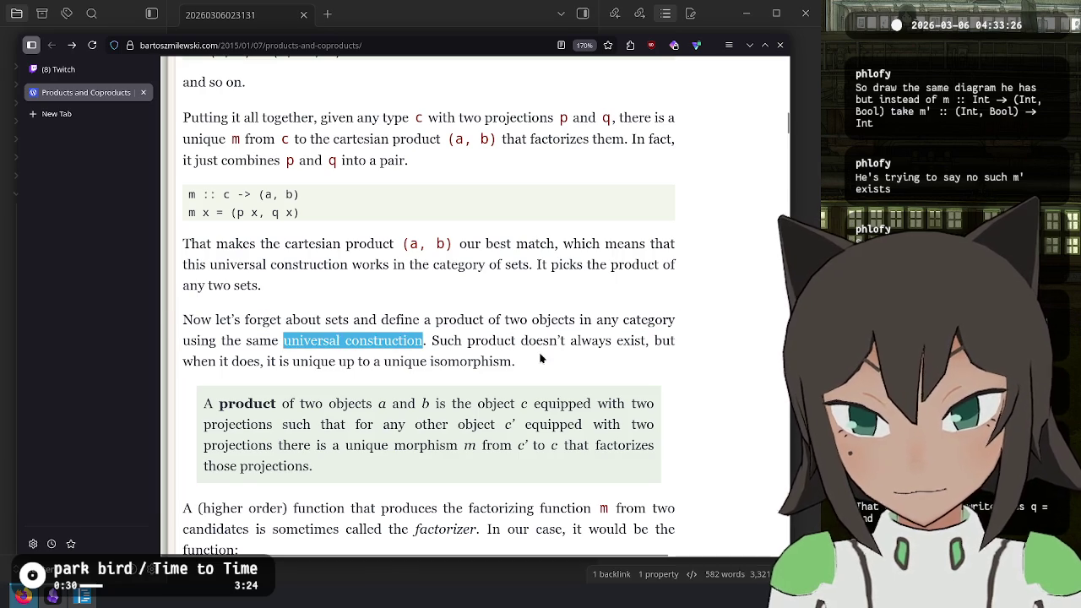
- Add the bullet 'He keeps using the word "universal construction" like I'm supposed to know what it means'
key("alt+Tab")
type("He keeps using the word \"universal construction")
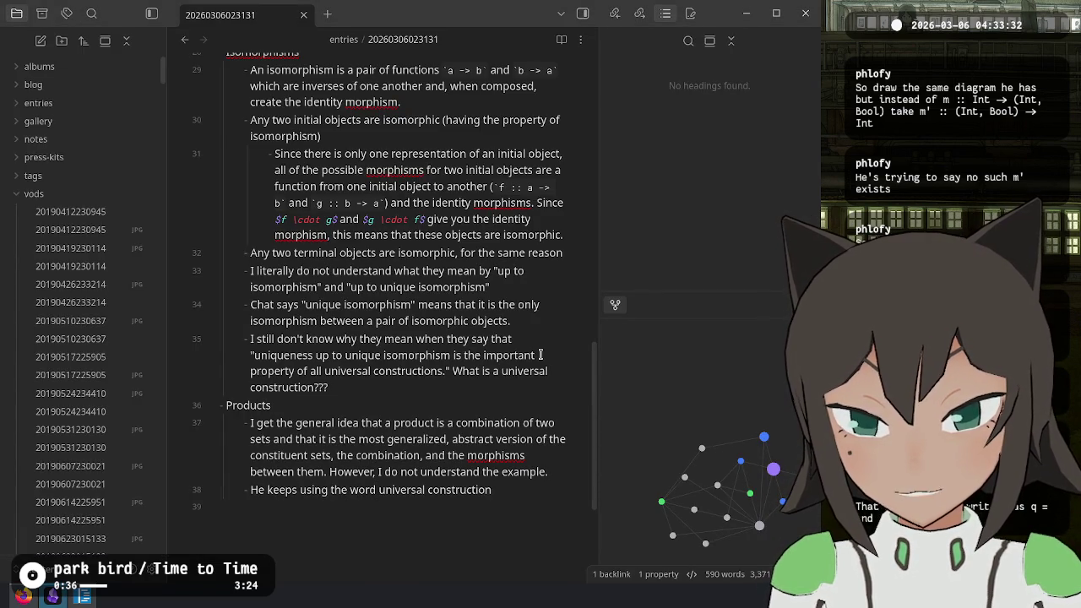
type("\"")
key("End")
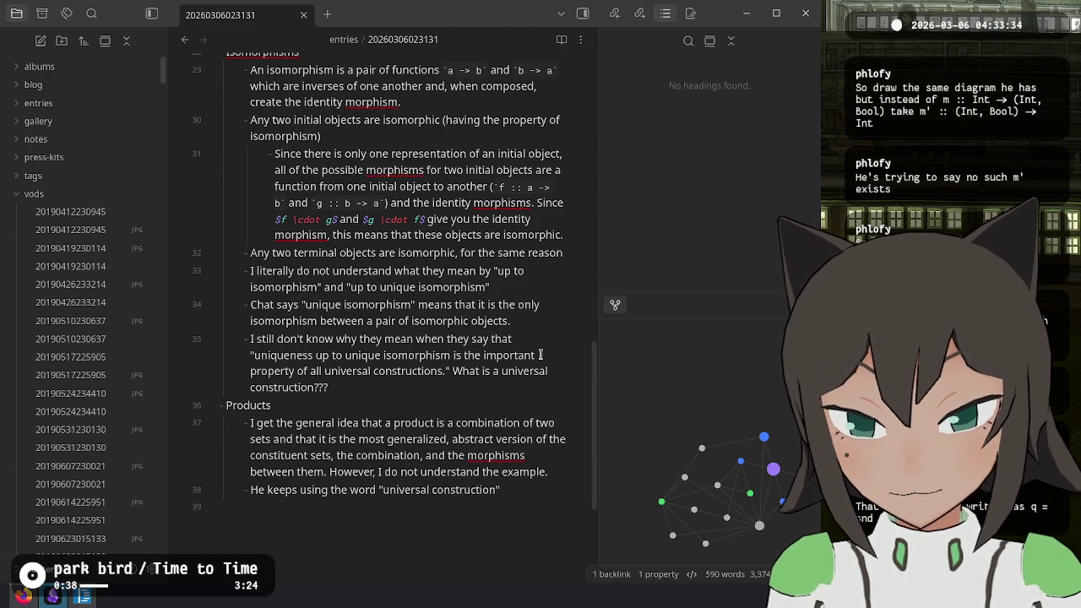
type("ke Im supposed to know what itmmeans")
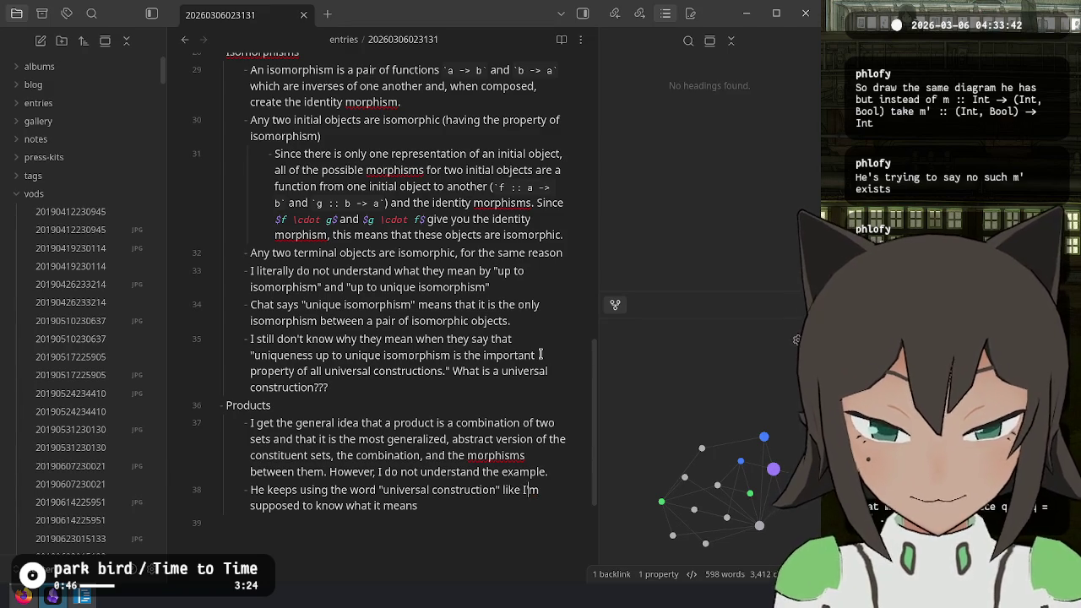
scroll(431, 296, "down", 3)
key("Return")
- Read the article's 'unique up to a unique isomorphism' passage, glancing back at the notes once
key("alt+Tab")
scroll(348, 234, "down", 3)
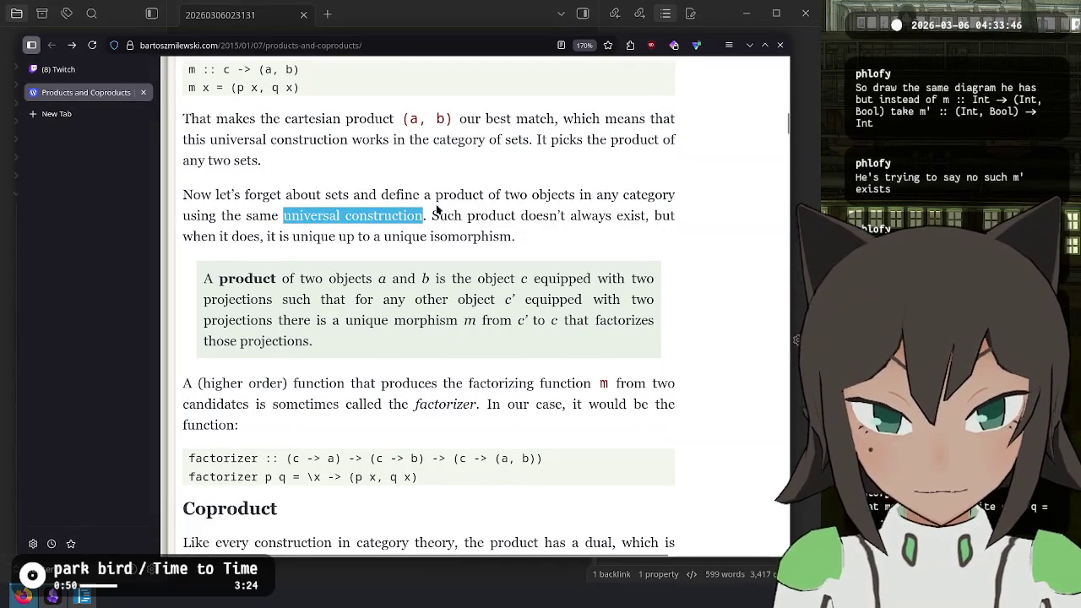
mouse_move(432, 216)
left_mouse_down()
mouse_move(641, 216)
mouse_move(291, 236)
mouse_move(515, 237)
left_mouse_up()
left_click_drag(515, 236, 298, 236)
key("ctrl+Tab")
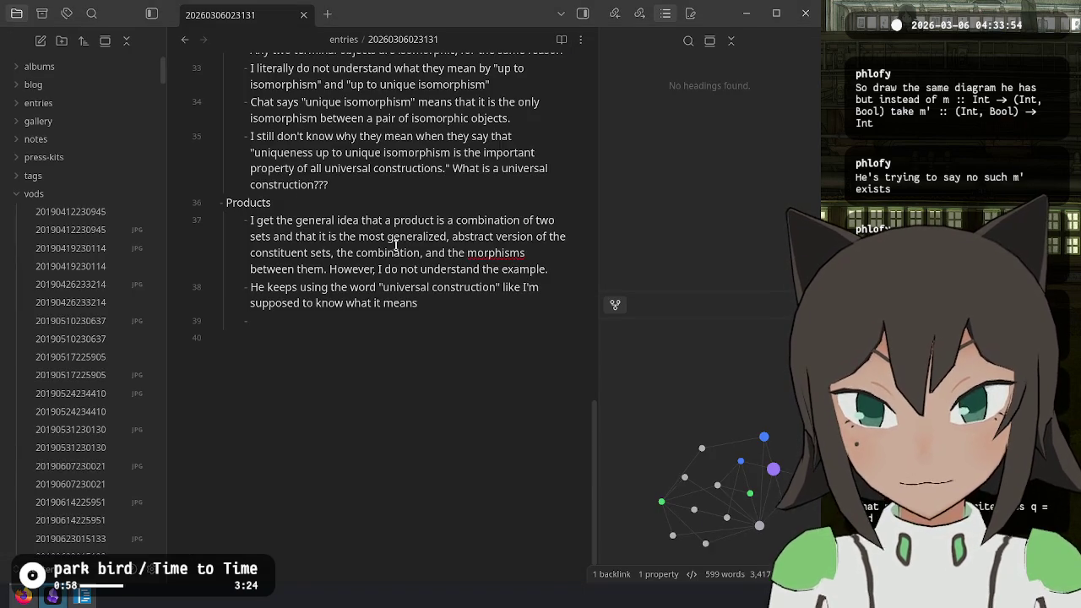
scroll(395, 247, "up", 2)
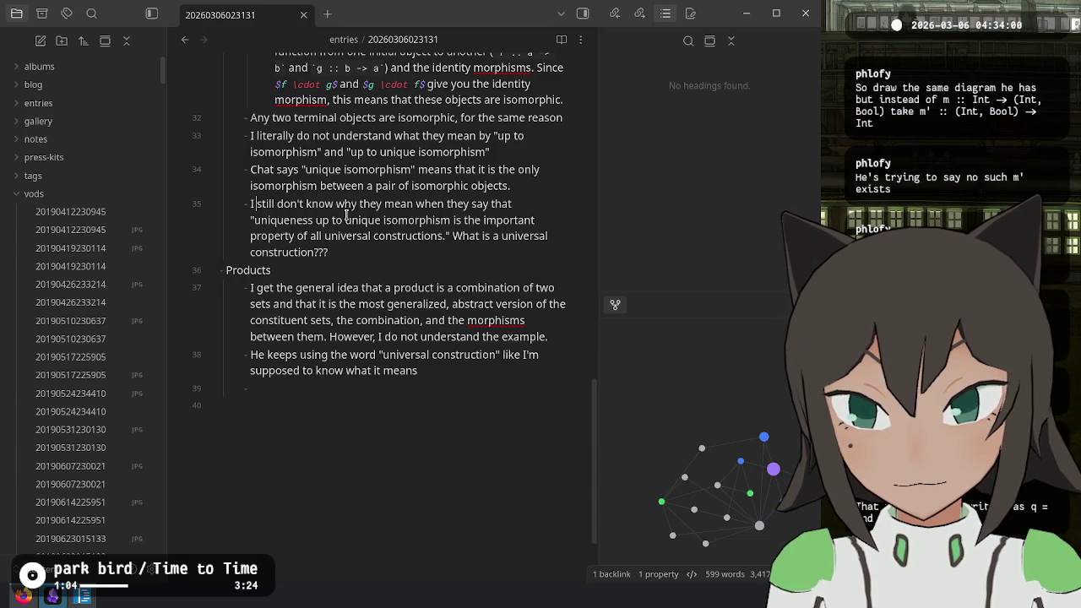
key("alt+Tab")
left_click(323, 250)
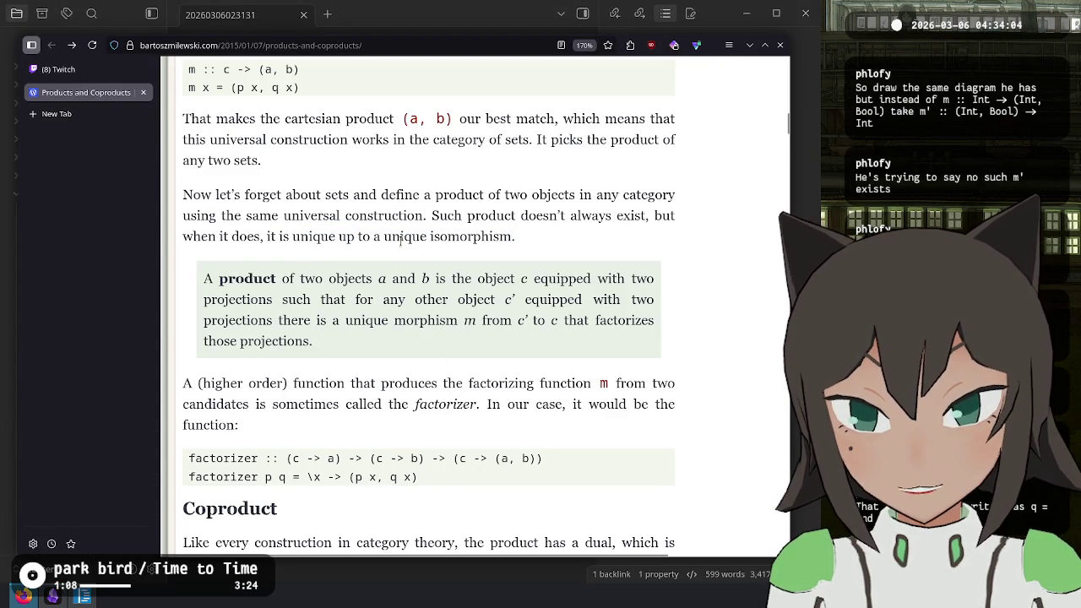
- Highlight 'unique isomorphism' and the boxed product definition while reading
mouse_move(380, 239)
left_mouse_down()
mouse_move(279, 239)
mouse_move(292, 239)
left_mouse_up()
left_click(385, 239)
left_click_drag(386, 239, 516, 239)
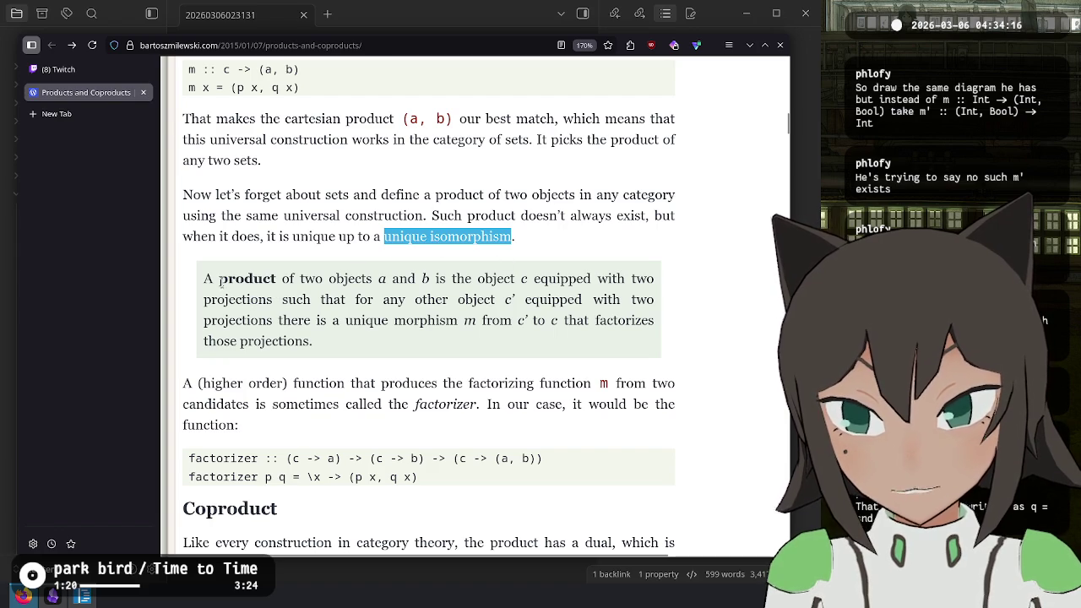
mouse_move(206, 280)
left_mouse_down()
mouse_move(585, 285)
mouse_move(507, 300)
mouse_move(238, 300)
mouse_move(458, 300)
mouse_move(500, 313)
mouse_move(531, 302)
mouse_move(517, 321)
mouse_move(269, 323)
mouse_move(557, 321)
mouse_move(621, 335)
mouse_move(368, 347)
left_mouse_up()
left_click(343, 352)
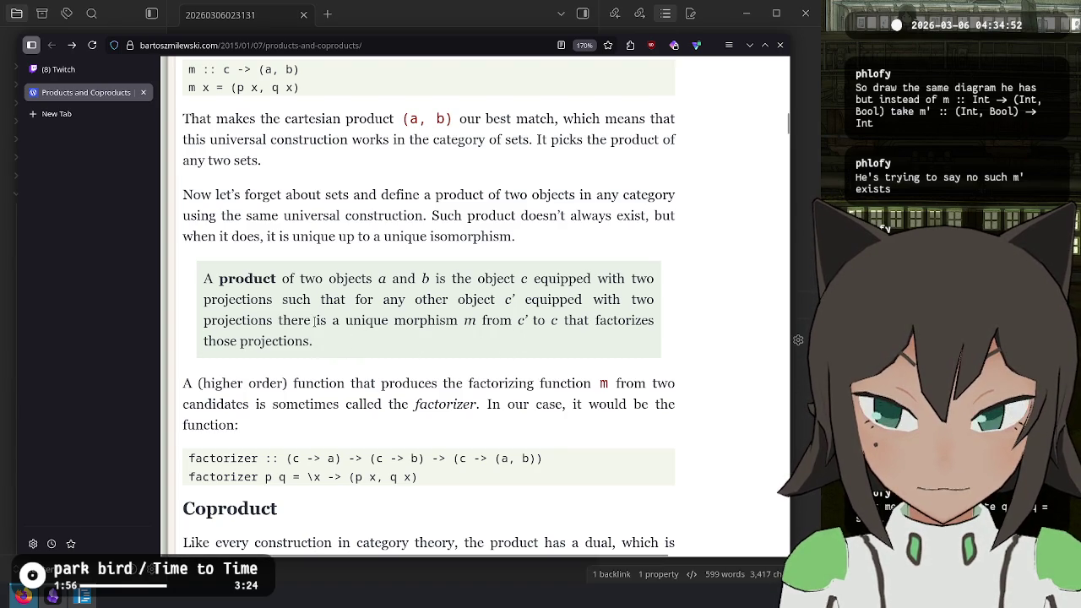
- Select and copy the whole definition of a product of a and b, including the unique morphism m
mouse_move(464, 322)
left_mouse_down()
mouse_move(488, 322)
mouse_move(332, 324)
left_mouse_up()
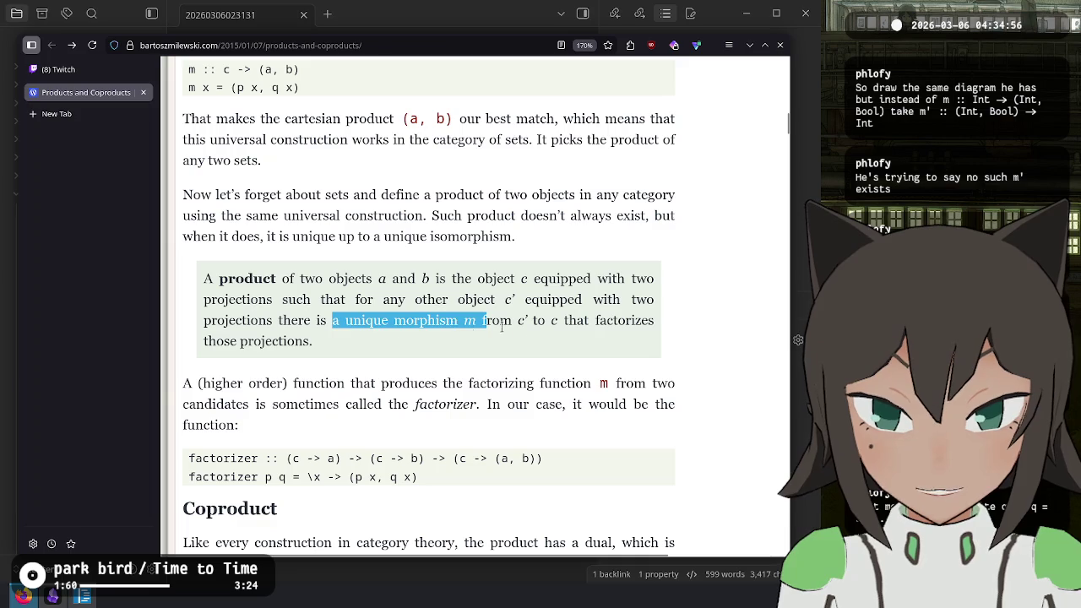
left_click(429, 317)
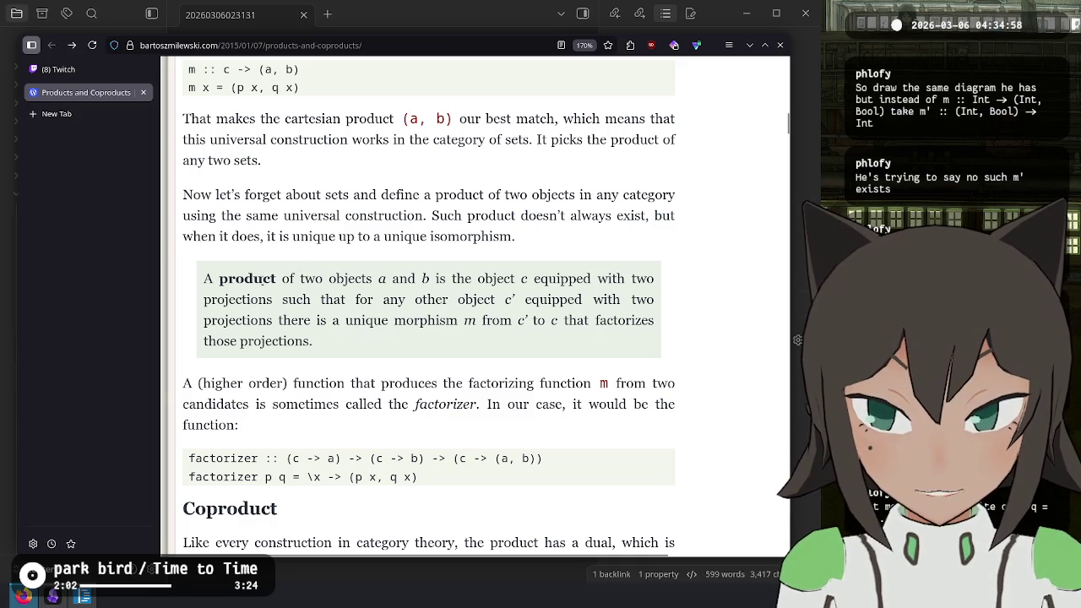
left_click_drag(224, 286, 437, 279)
mouse_move(444, 338)
left_mouse_down()
mouse_move(349, 338)
mouse_move(205, 293)
mouse_move(199, 282)
left_mouse_up()
key("ctrl+Tab")
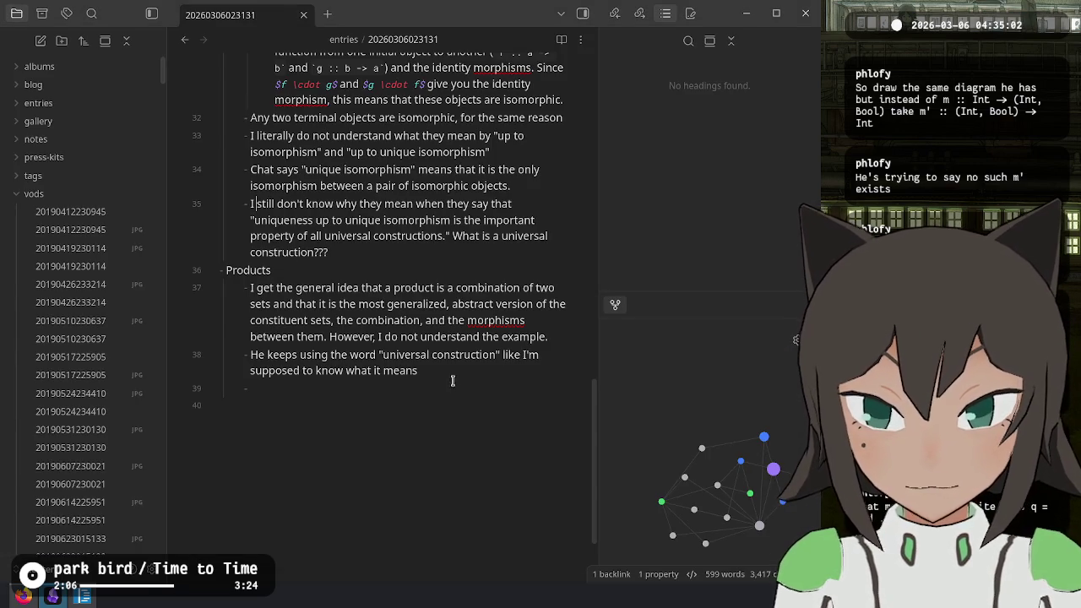
- Paste the product definition on line 39, making a into $a$ and deleting 'equipped' after c
type("A **product** of two objects _a_ and _b_ is the object _c_ equipped with two projections such that for any other object _c'_ equipped with two projections there is a unique morphism _m_ from _c'_ to _c_ that factorizes those projections.")
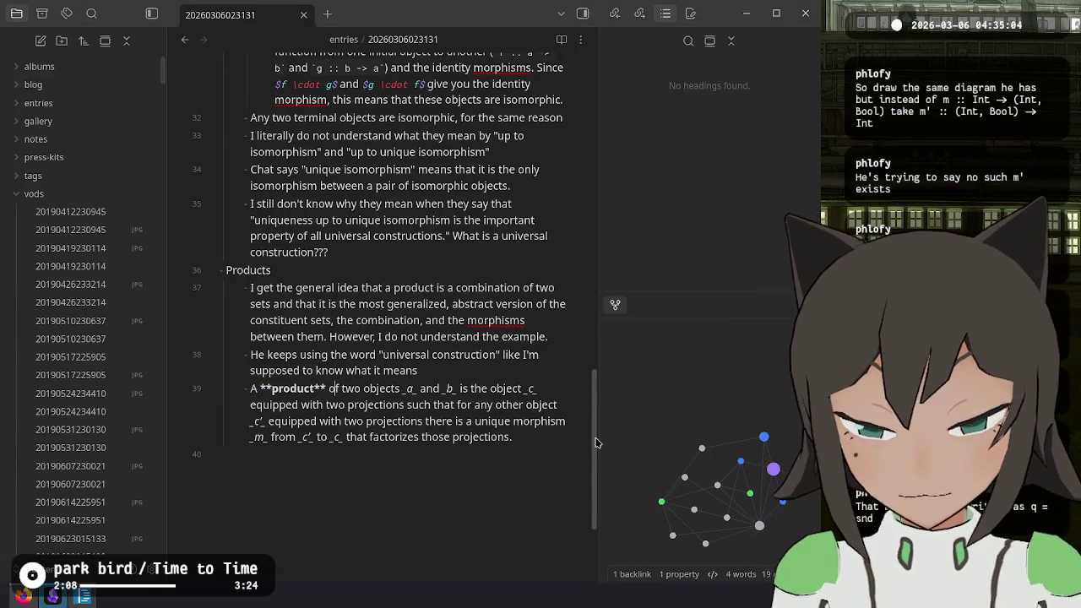
key("Right")
key("Right")
key("Right")
key("Left")
key("Left")
key("BackSpace")
type("$")
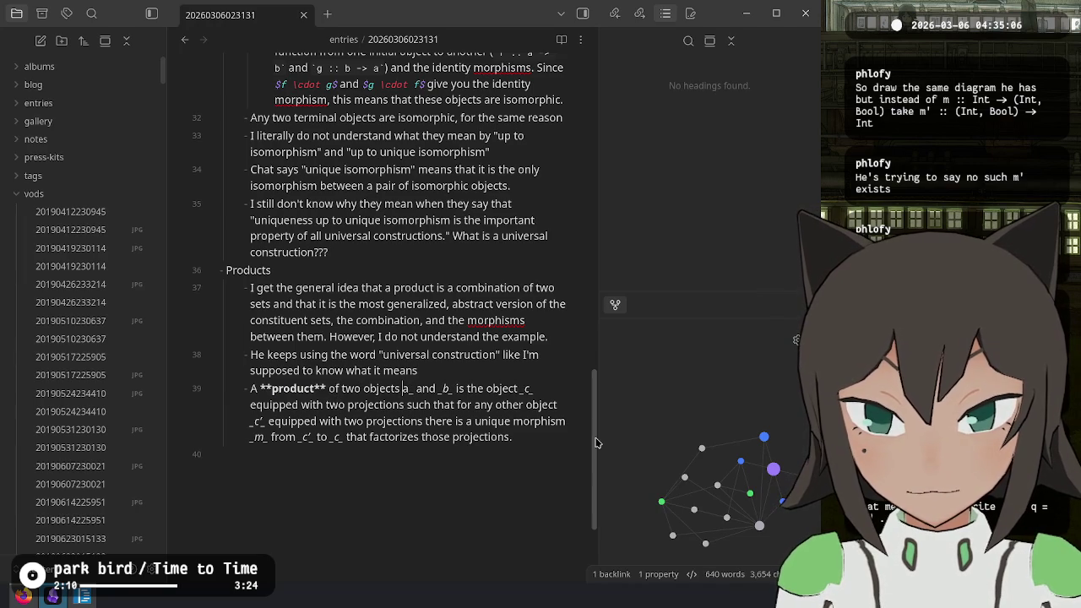
key("Right")
key("Right")
key("BackSpace")
type("$")
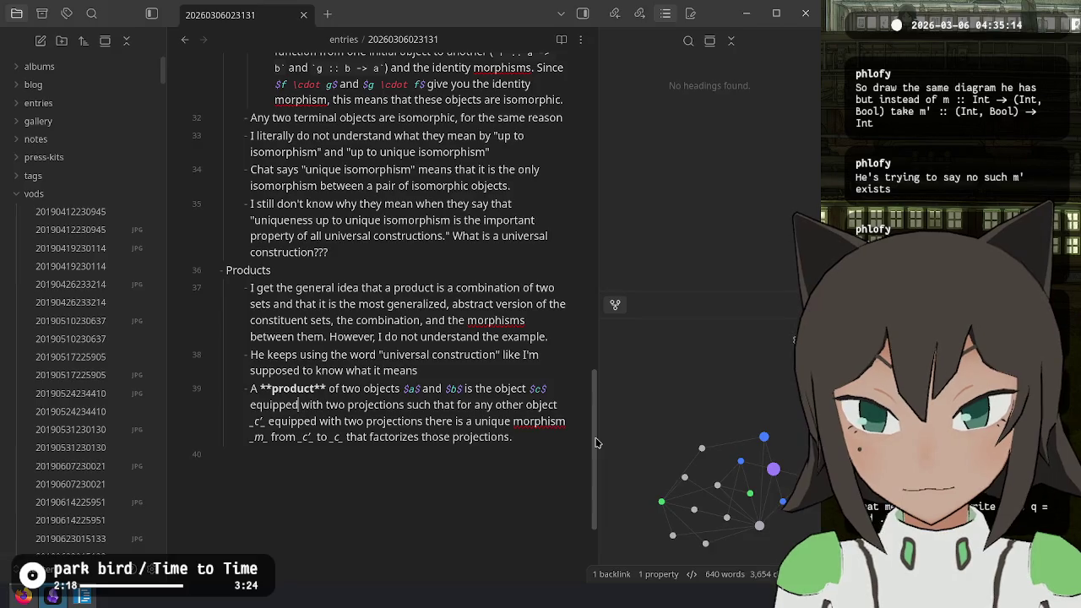
key("ctrl+BackSpace")
key("End")
key("Left")
key("Left")
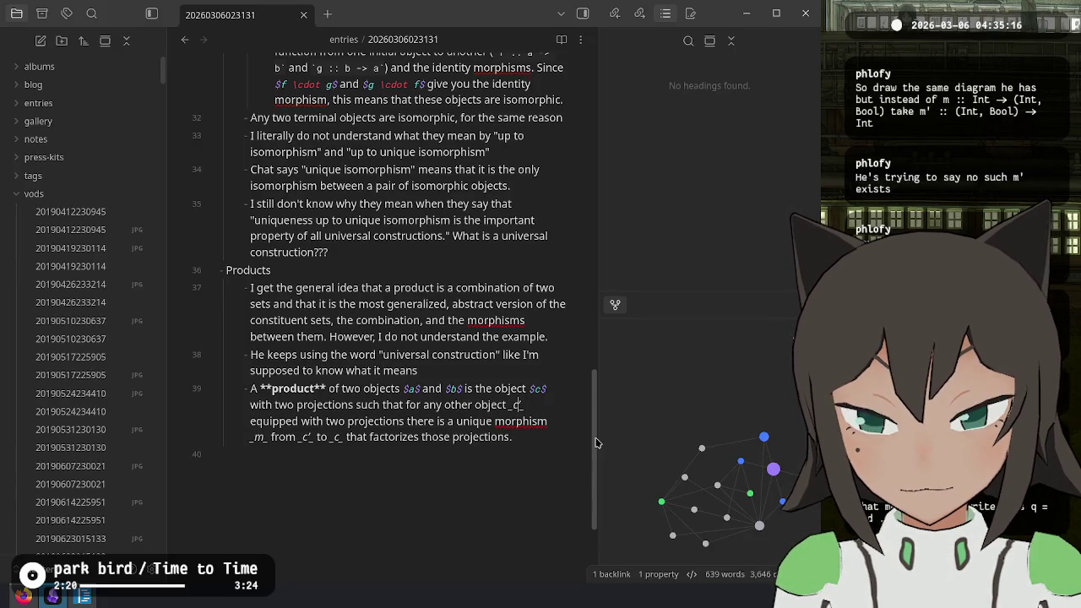
type("'")
- Add '(morphisms from $c$ to $a$ and from $c$ to $b$)' after 'projections'
key("ctrl+shift+Left")
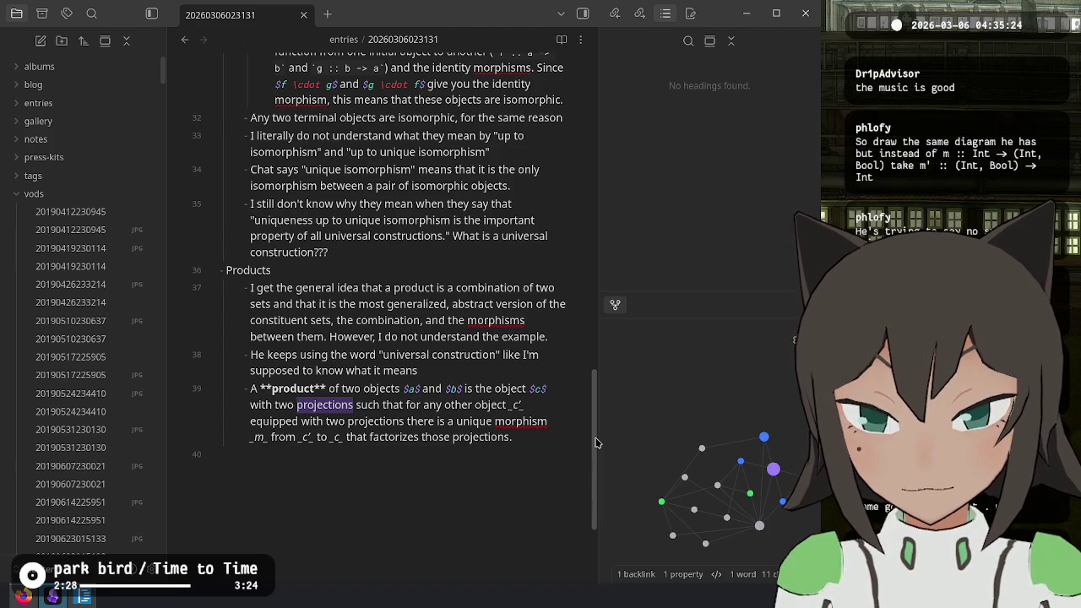
key("Right")
type("(")
type("morphisms")
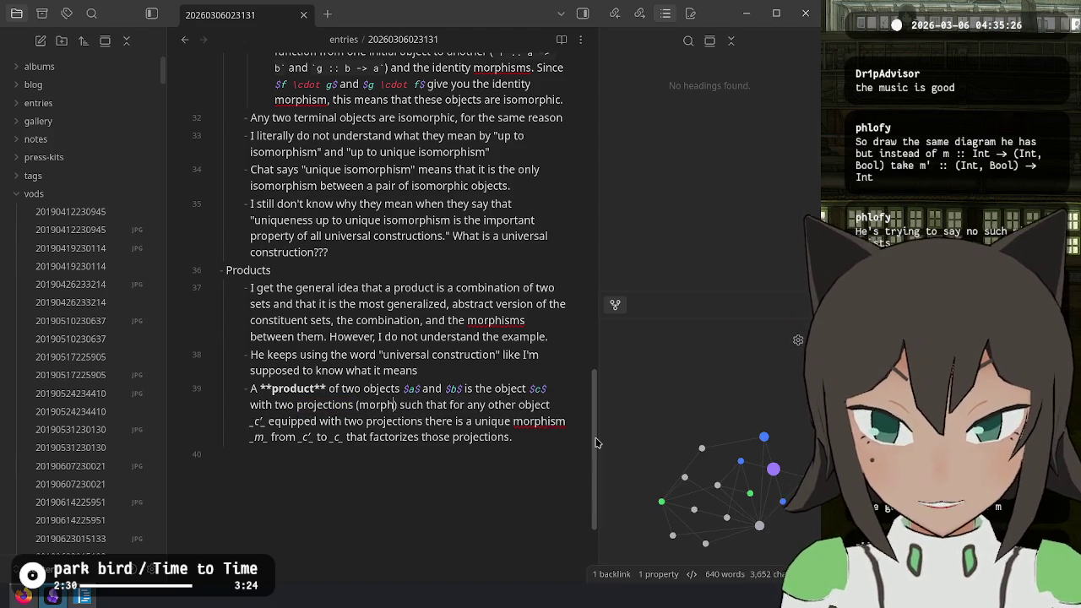
type(" from $a$")
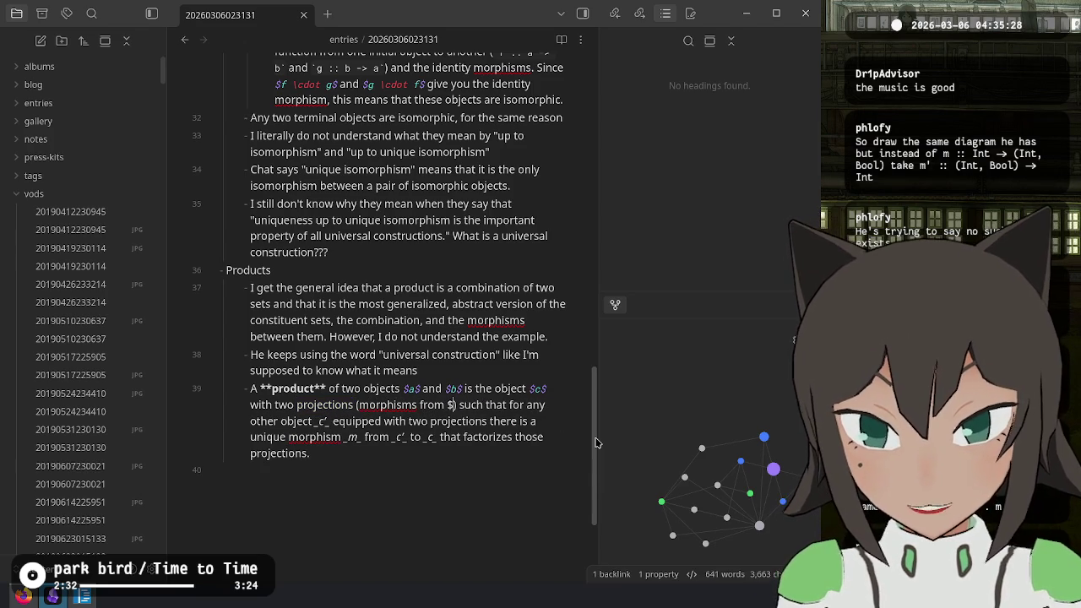
type(" to $a$")
key("Left")
key("Left")
key("Left")
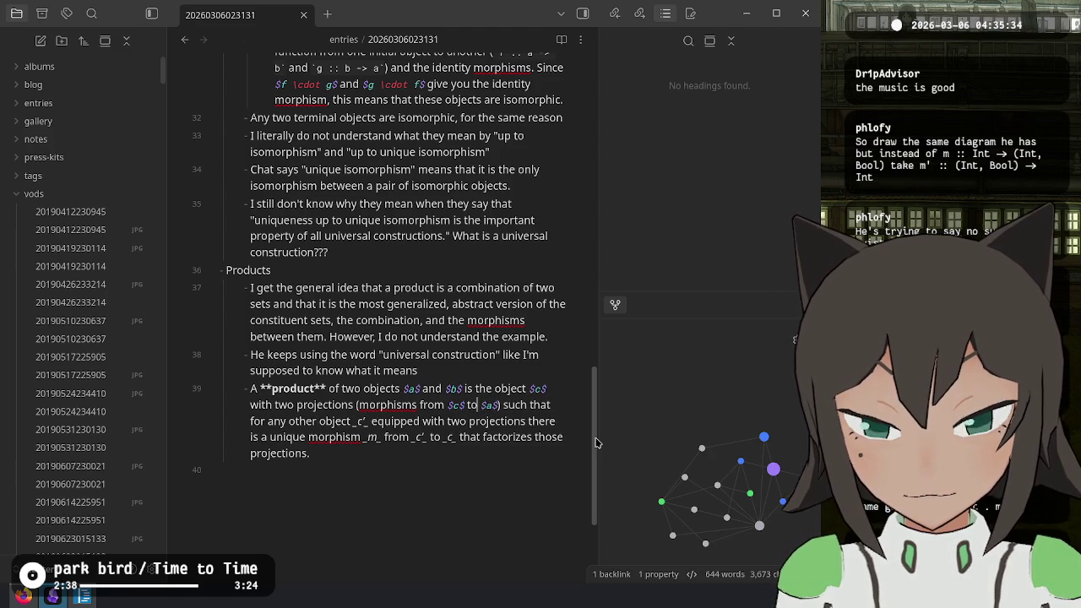
type("and fro")
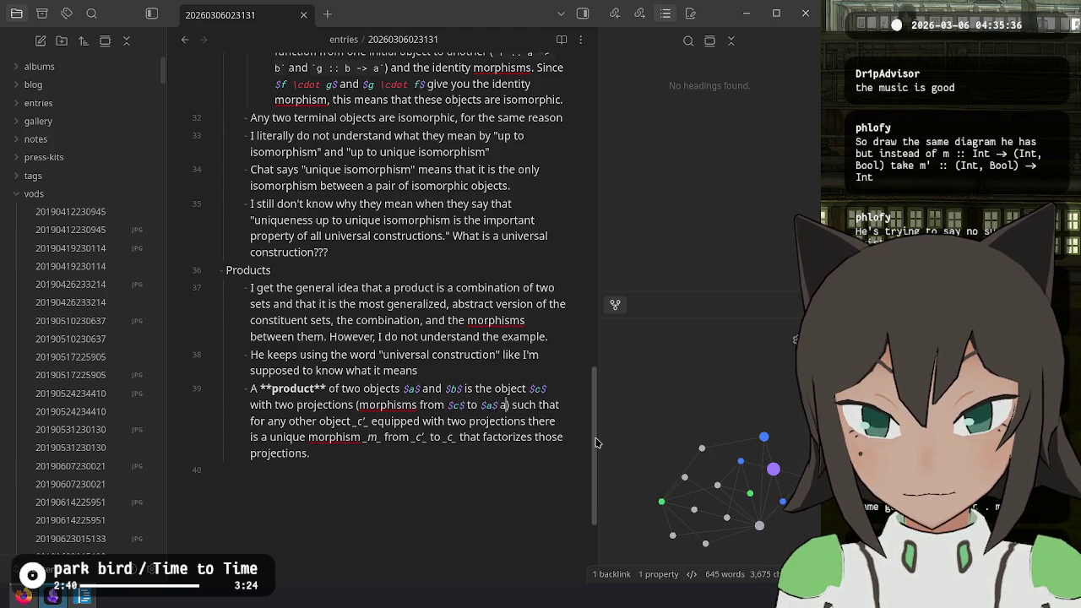
type("m $c$ to $b$")
- Turn c' into inline math $c'$ and delete the word 'equipped' after it
key("ctrl+shift+Right")
key("ctrl+shift+Right")
key("ctrl+shift+Right")
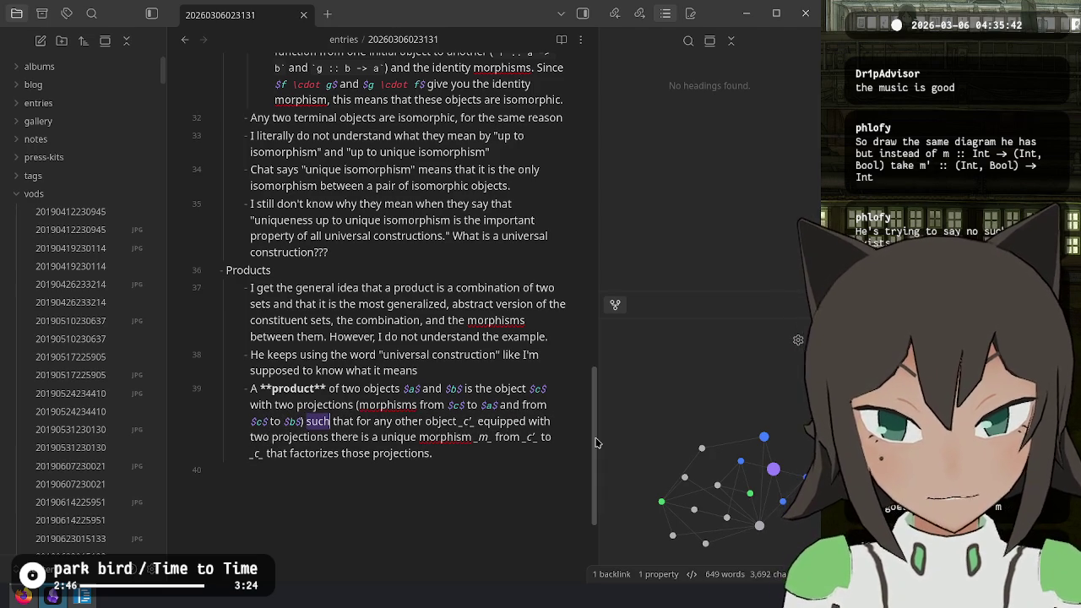
key("Right")
key("Left")
key("BackSpace")
type("$")
key("BackSpace")
type("$")
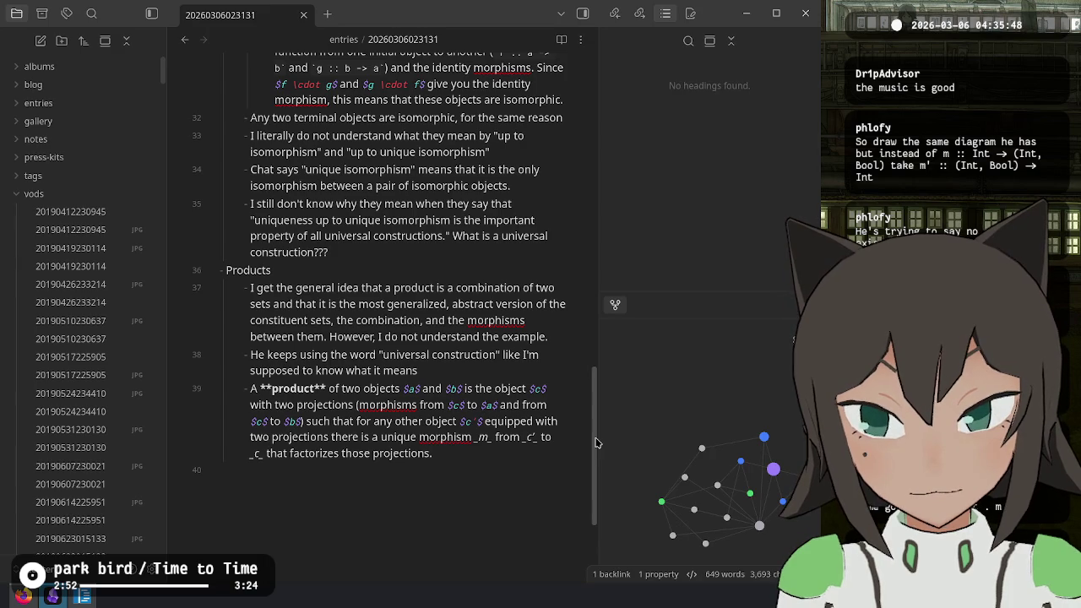
key("ctrl+Delete")
- Convert the italic m and the second c' into inline math
key("ctrl+Right")
key("ctrl+Right")
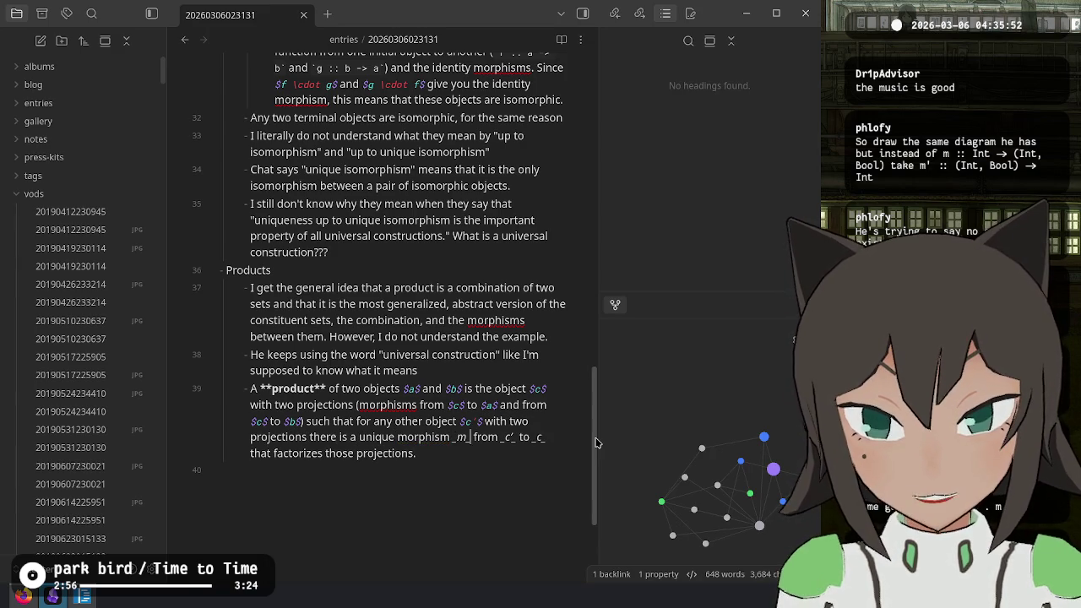
key("BackSpace")
type("$")
key("Right")
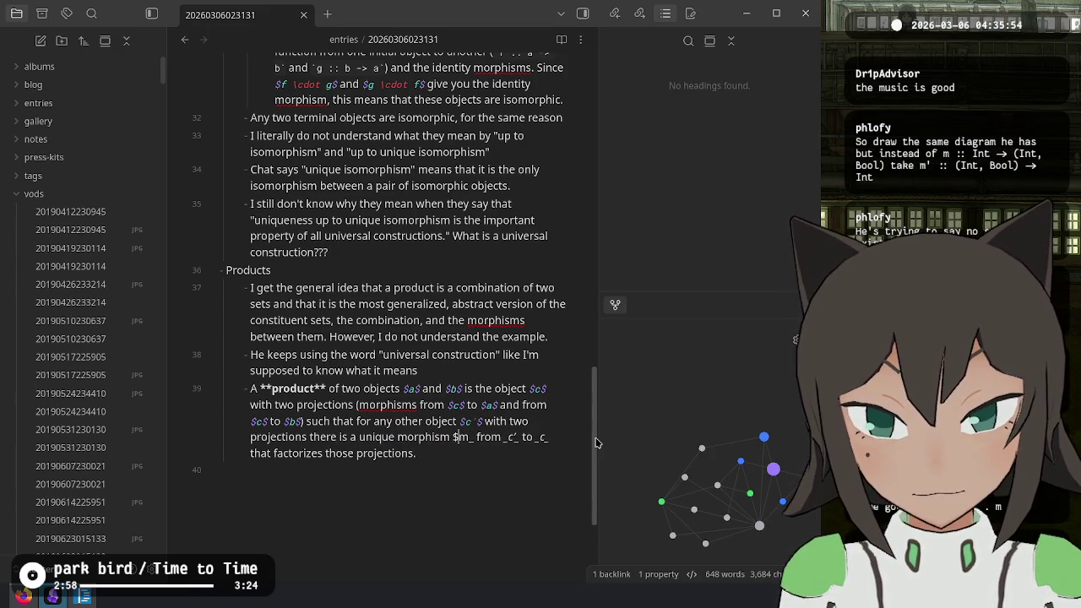
key("Delete")
type("$")
key("ctrl+Right")
key("ctrl+Right")
key("BackSpace")
type("$")
key("Right")
key("Right")
type("$")
- Turn the last italic variable into inline math and select 'factorizes those projections'
key("BackSpace")
type("$a$")
key("ctrl+Left")
key("ctrl+Left")
key("ctrl+shift+Right")
key("ctrl+shift+Right")
key("ctrl+shift+Right")
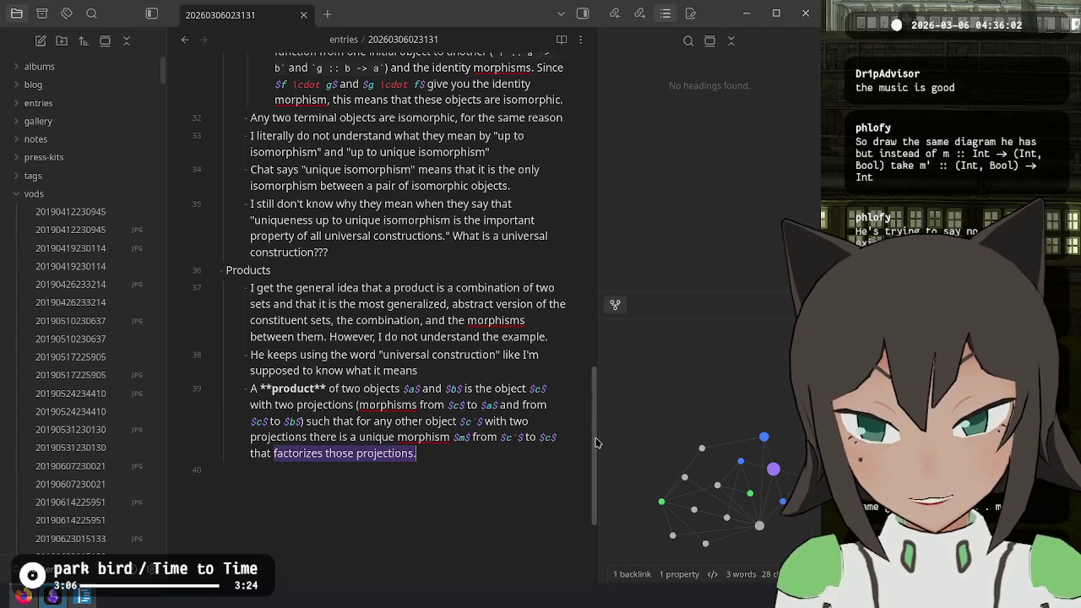
key("alt+Tab")
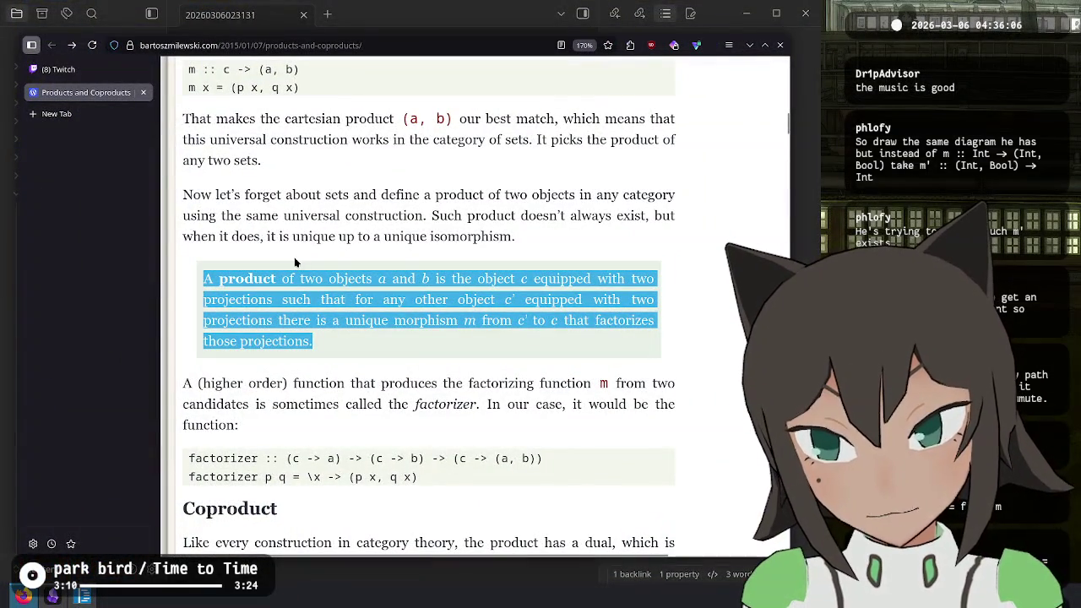
- Clear the product definition highlight and bring up the Twitch stream manager with its chat
scroll(298, 264, "up", 3)
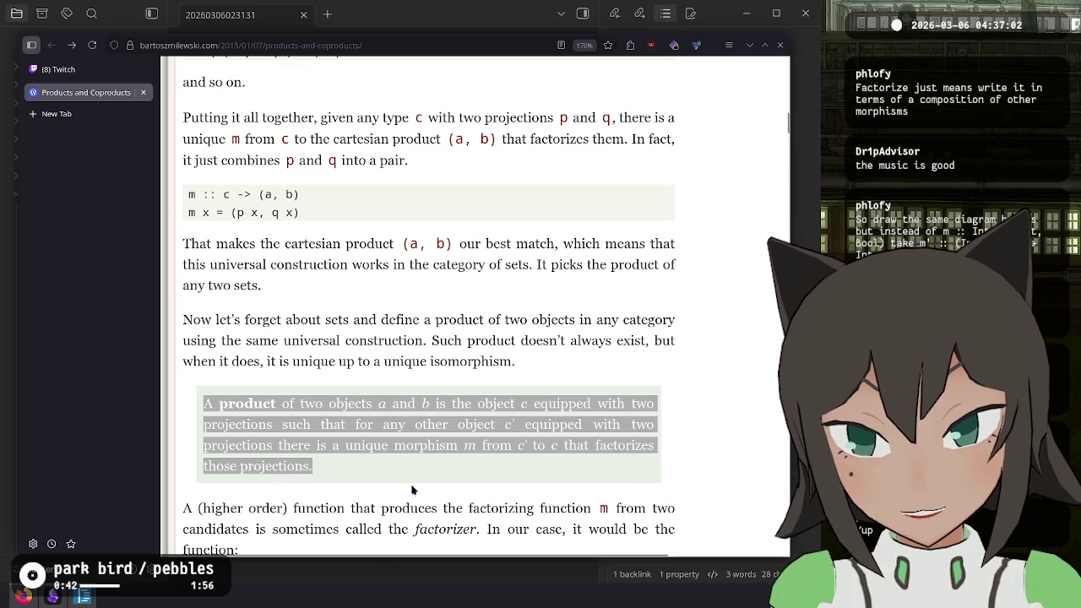
left_click(507, 173)
left_click(59, 70)
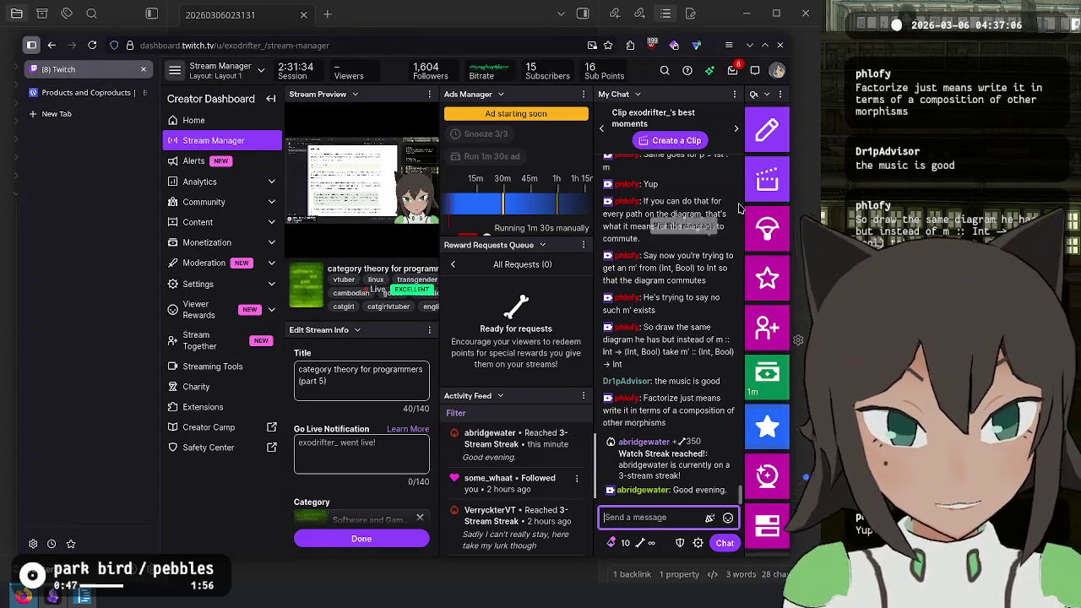
- Read the Twitch chat, then return to the article at the m x = (p x, q x) pairing
scroll(700, 245, "up", 3)
scroll(714, 224, "down", 3)
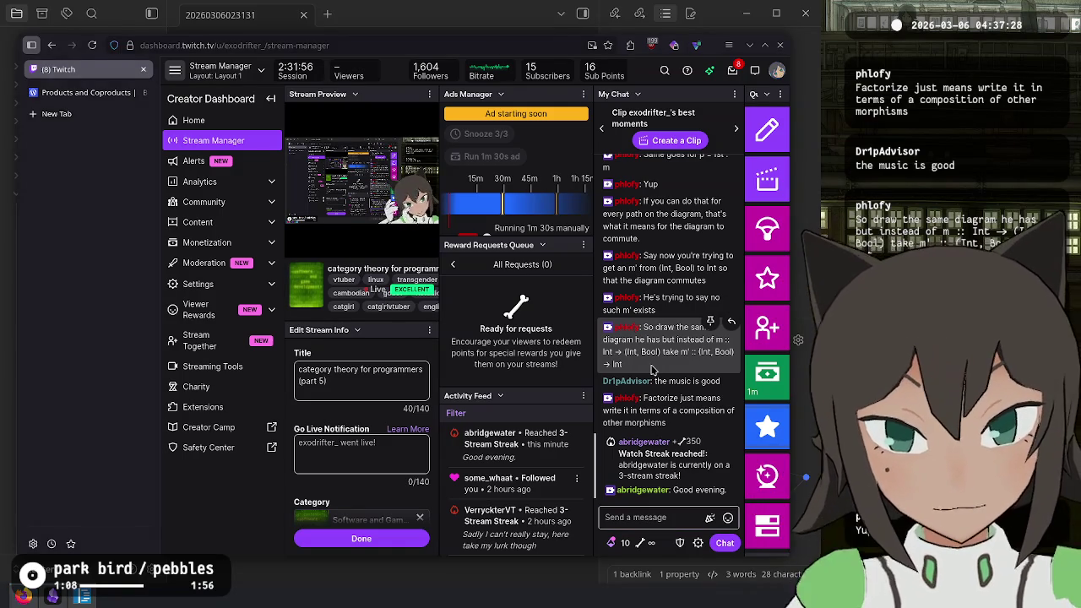
left_click(98, 98)
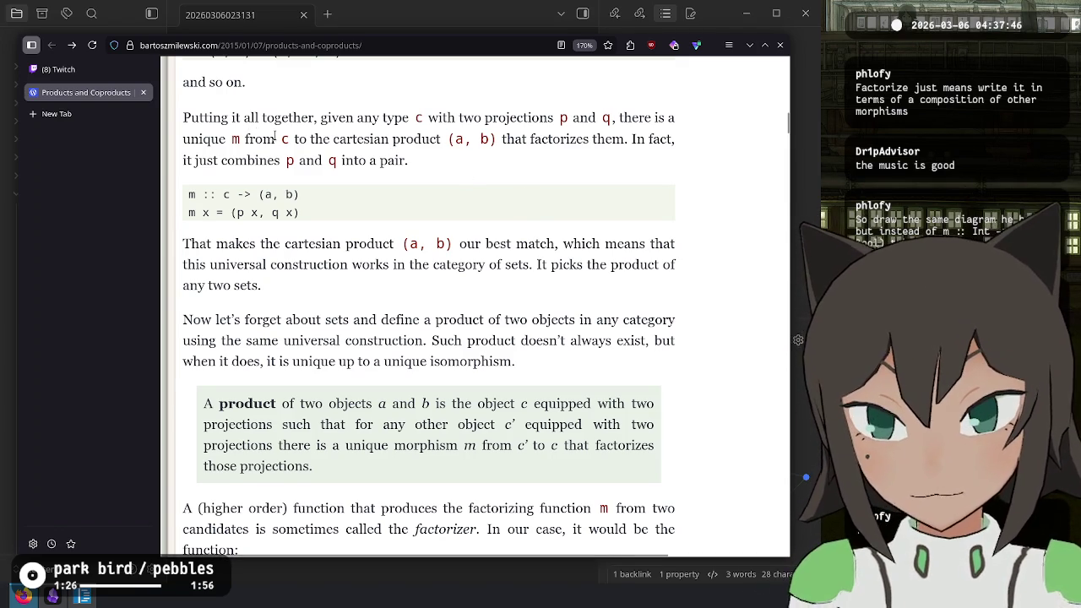
- Scroll past the product definition to the (Int, Bool) candidate mapping m x = (x, True)
scroll(425, 422, "up", 3)
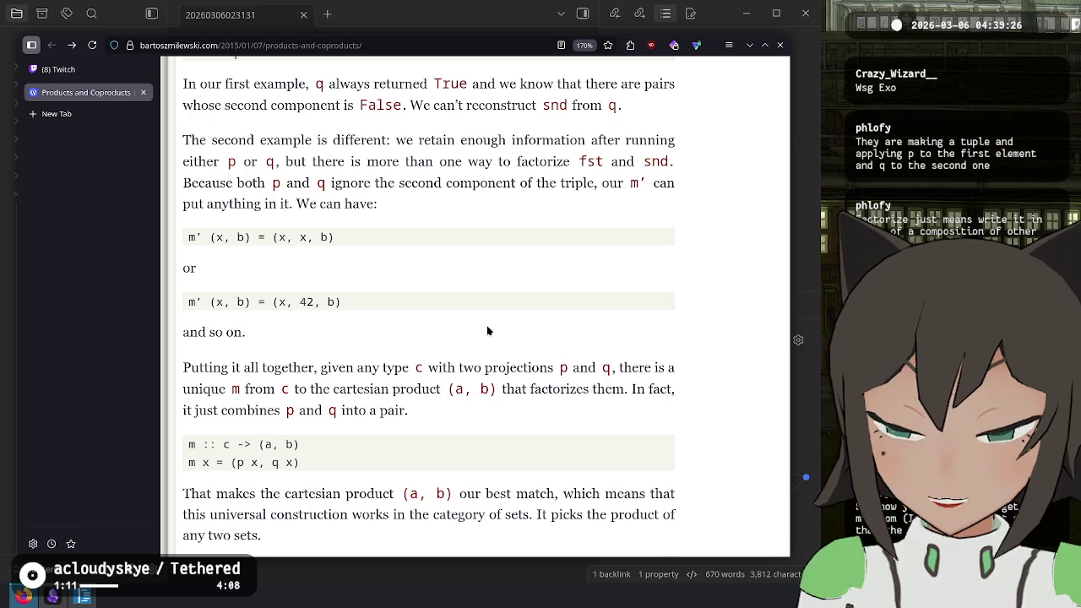
scroll(360, 470, "down", 3)
scroll(500, 404, "down", 3)
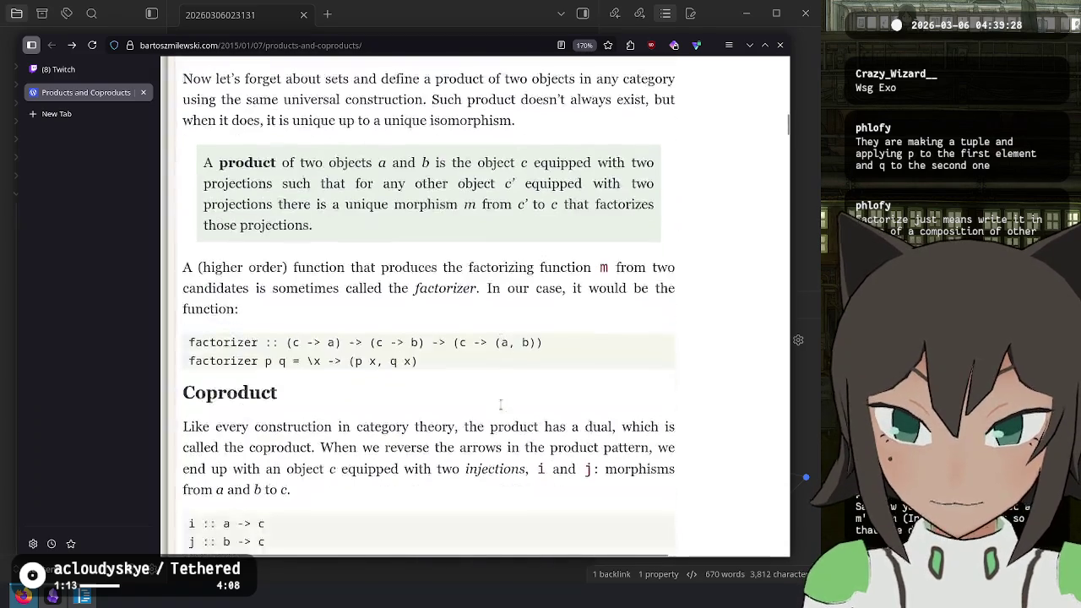
scroll(379, 336, "down", 10)
scroll(380, 348, "up", 1)
scroll(380, 348, "up", 4)
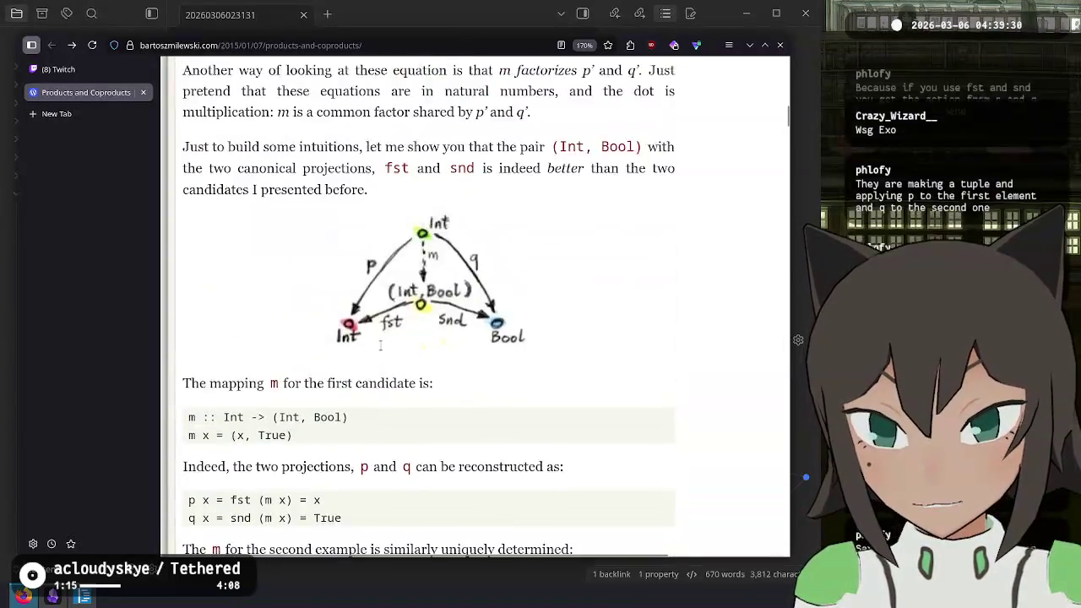
left_click(86, 72)
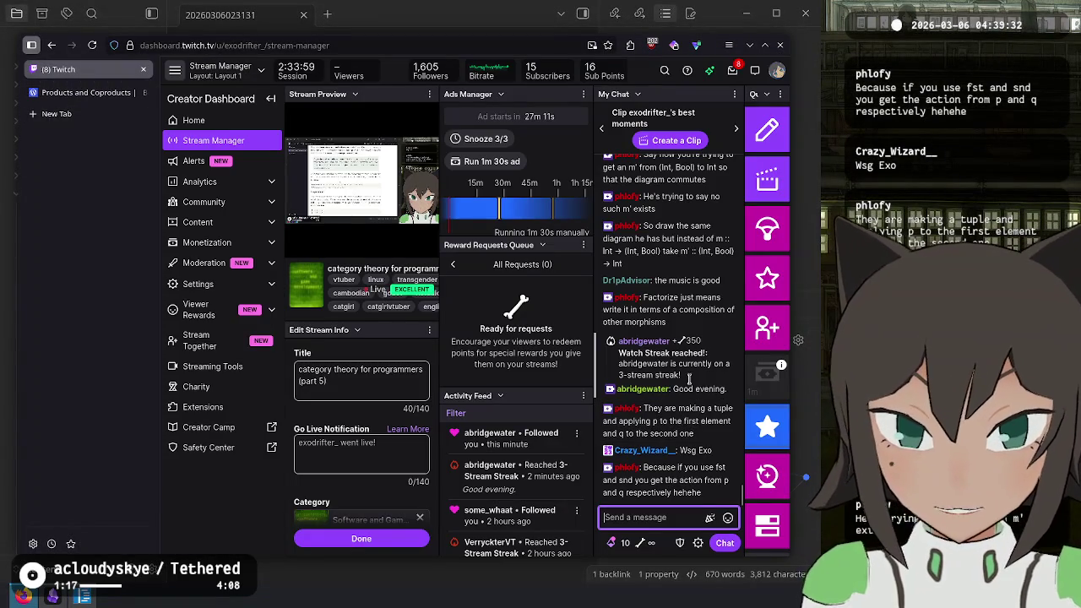
scroll(694, 304, "up", 3)
scroll(694, 304, "up", 2)
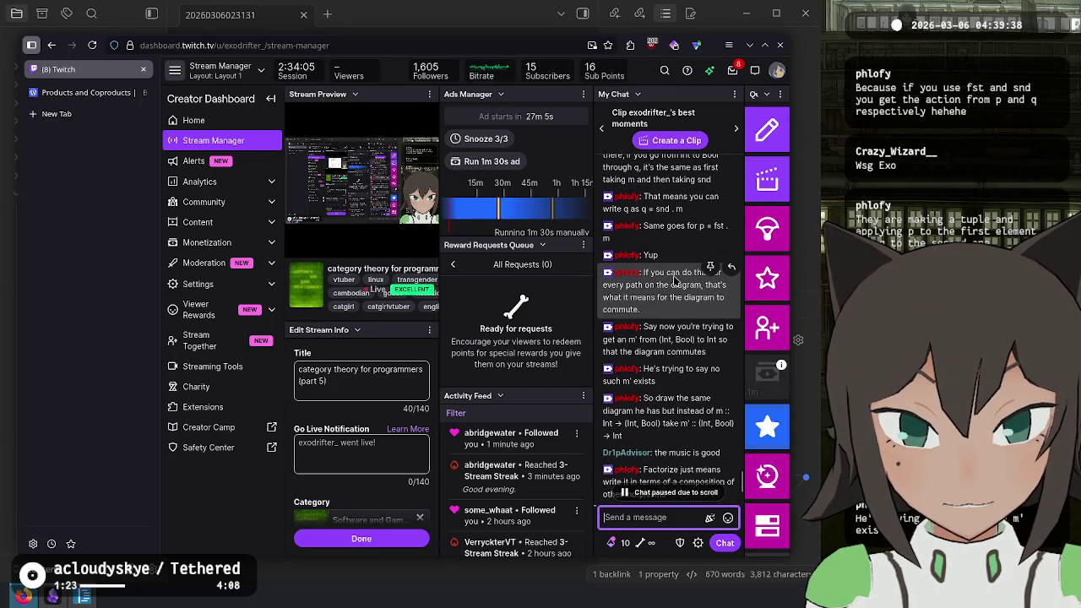
left_click(80, 92)
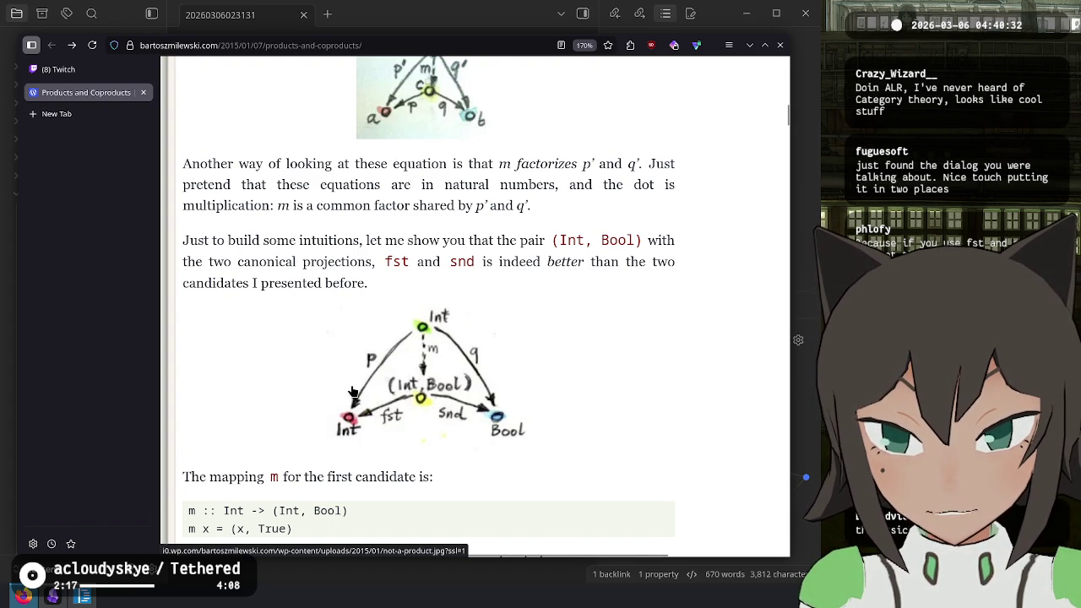
- Scroll back up through the diagrams to the Products heading that introduces fst and snd
scroll(417, 372, "up", 3)
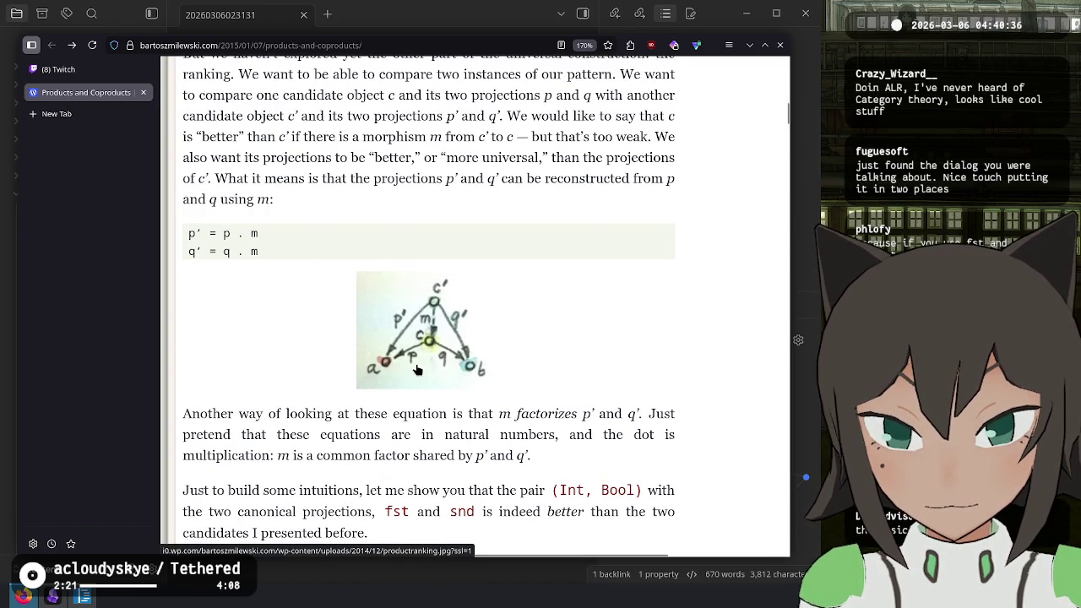
scroll(416, 370, "up", 8)
scroll(416, 366, "up", 7)
scroll(416, 366, "up", 3)
scroll(416, 366, "down", 15)
scroll(416, 366, "down", 10)
scroll(416, 366, "up", 4)
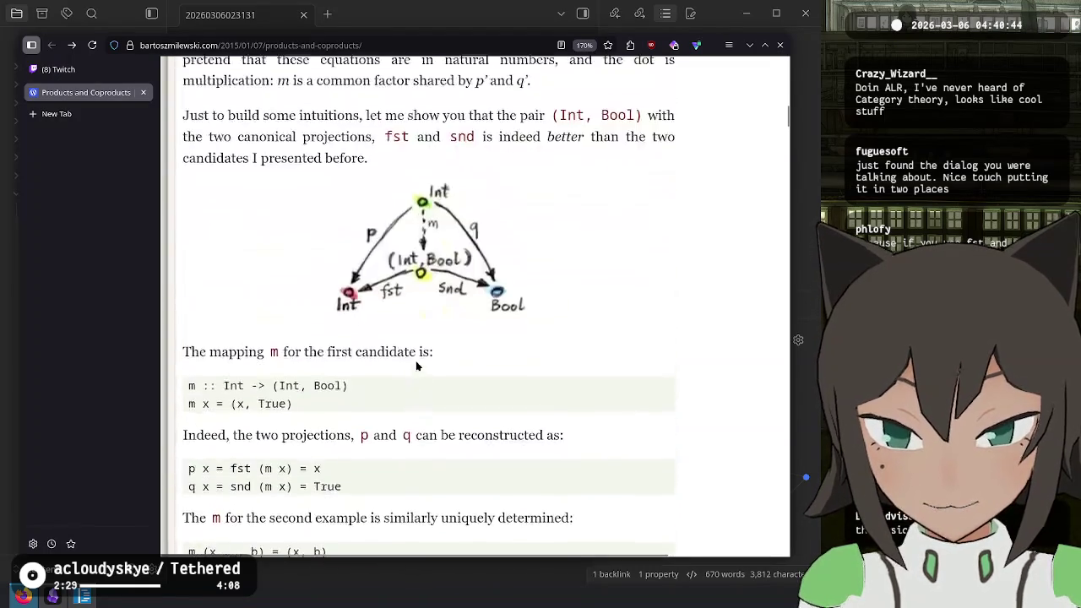
scroll(416, 366, "up", 1)
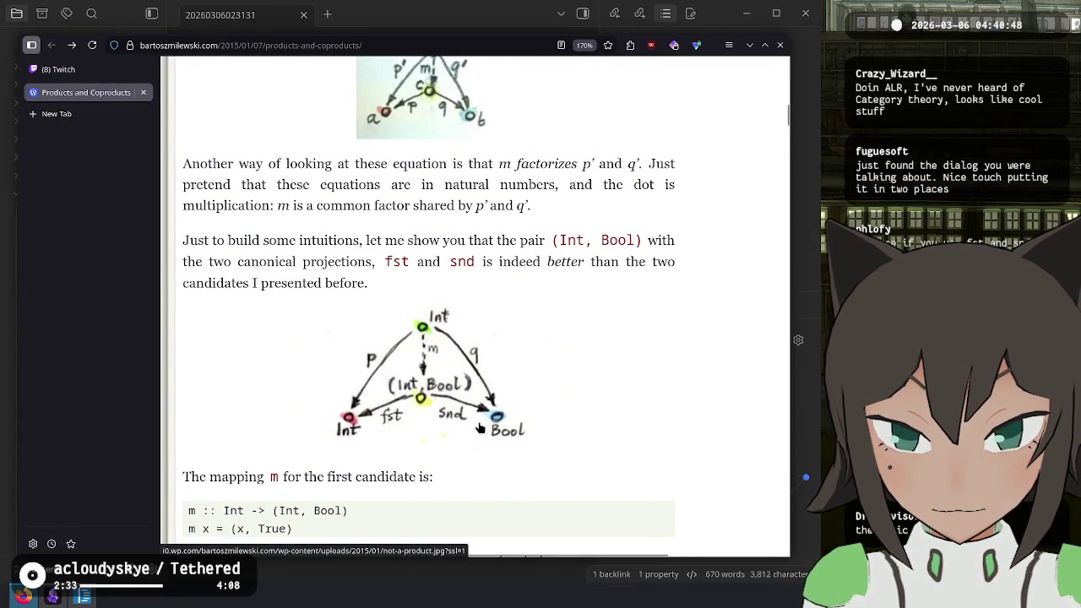
scroll(431, 394, "up", 6)
scroll(432, 393, "up", 10)
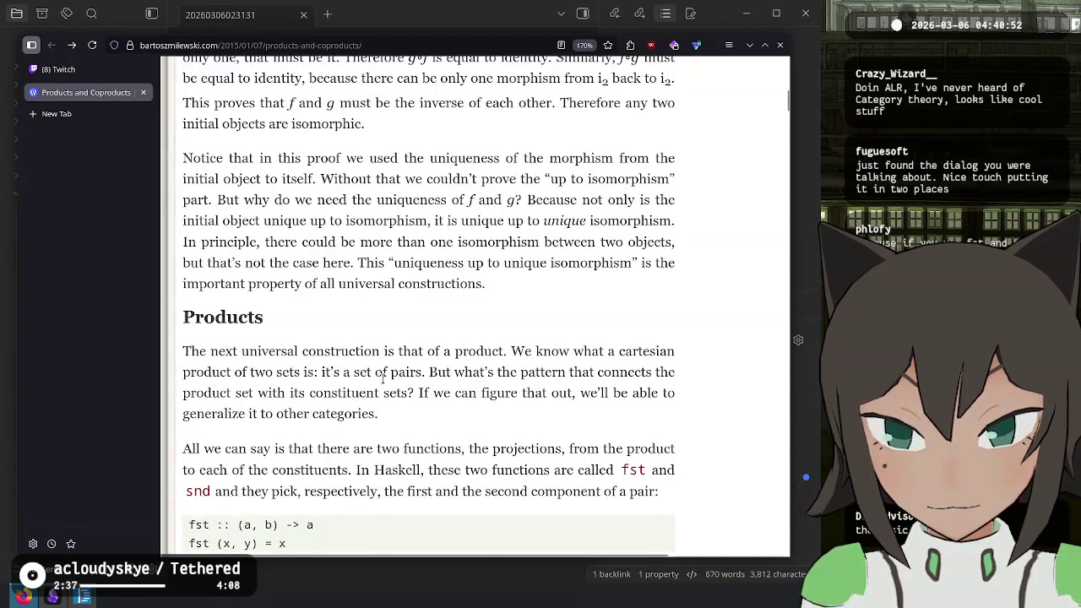
scroll(383, 377, "down", 3)
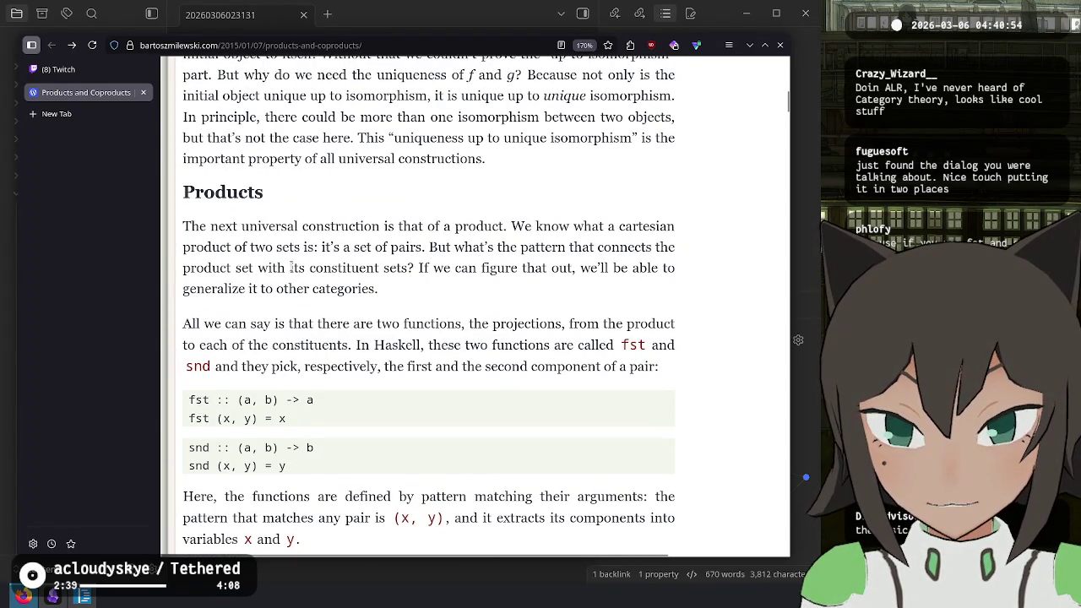
mouse_move(187, 289)
left_mouse_down()
mouse_move(379, 292)
mouse_move(245, 289)
mouse_move(297, 539)
mouse_move(173, 279)
left_mouse_up()
left_click(258, 325)
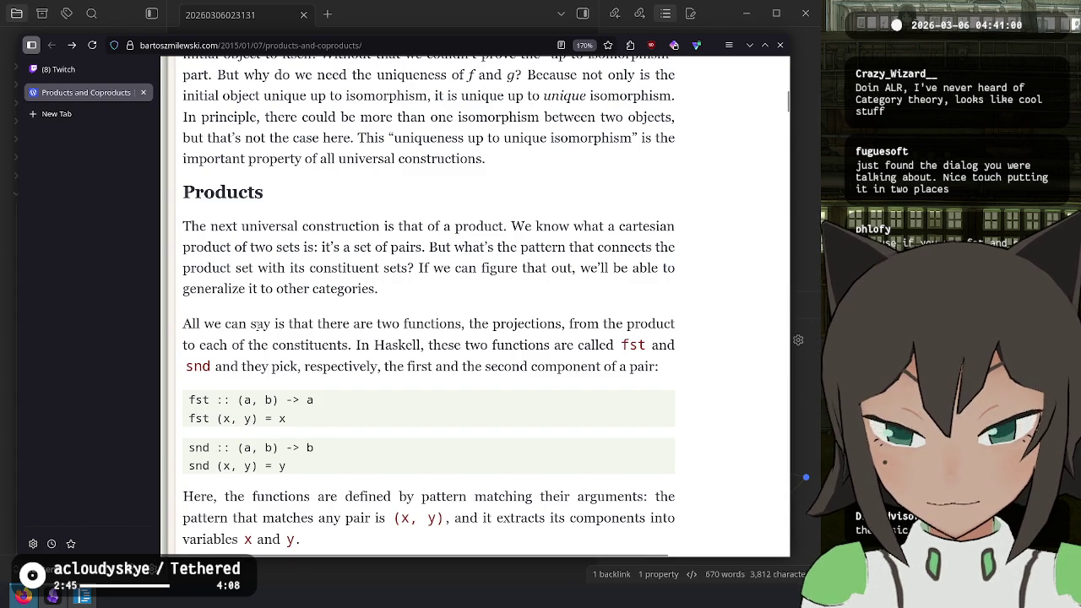
left_click_drag(467, 342, 476, 400)
left_click(477, 402)
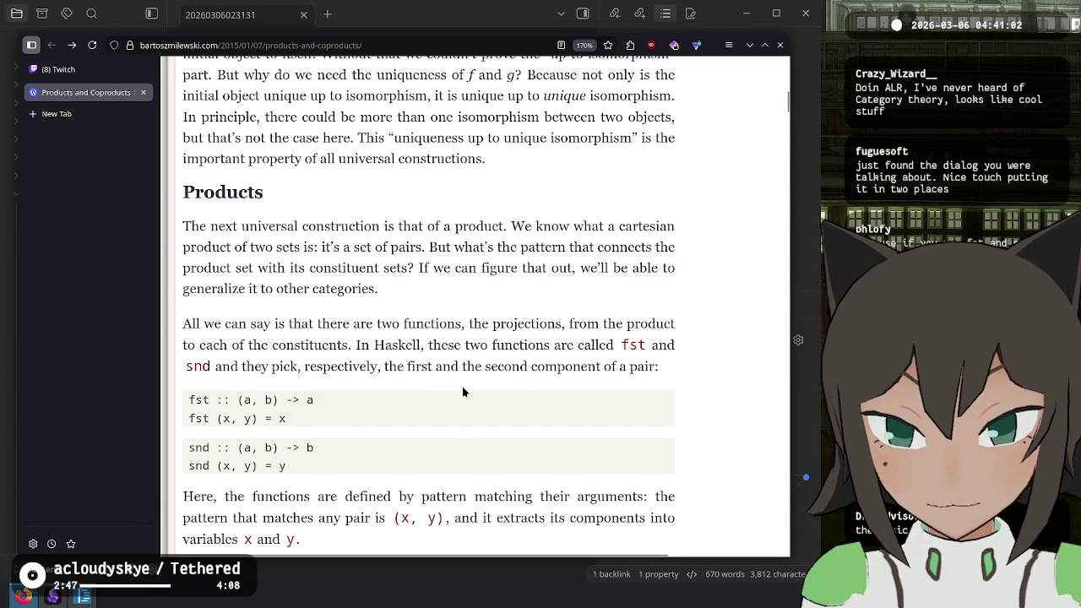
triple_click(435, 433)
scroll(401, 353, "down", 20)
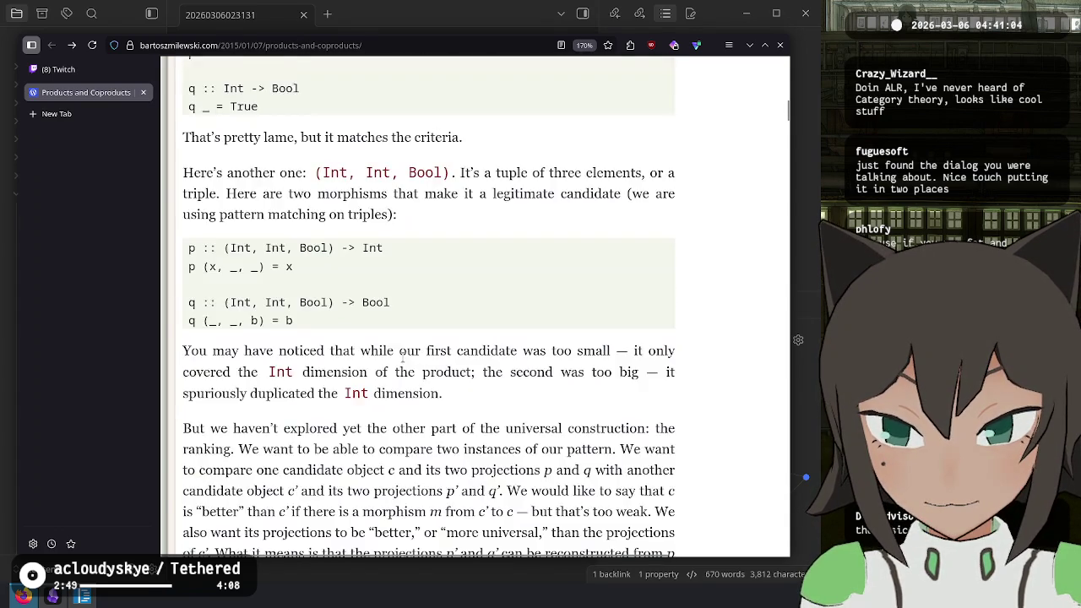
scroll(403, 361, "down", 15)
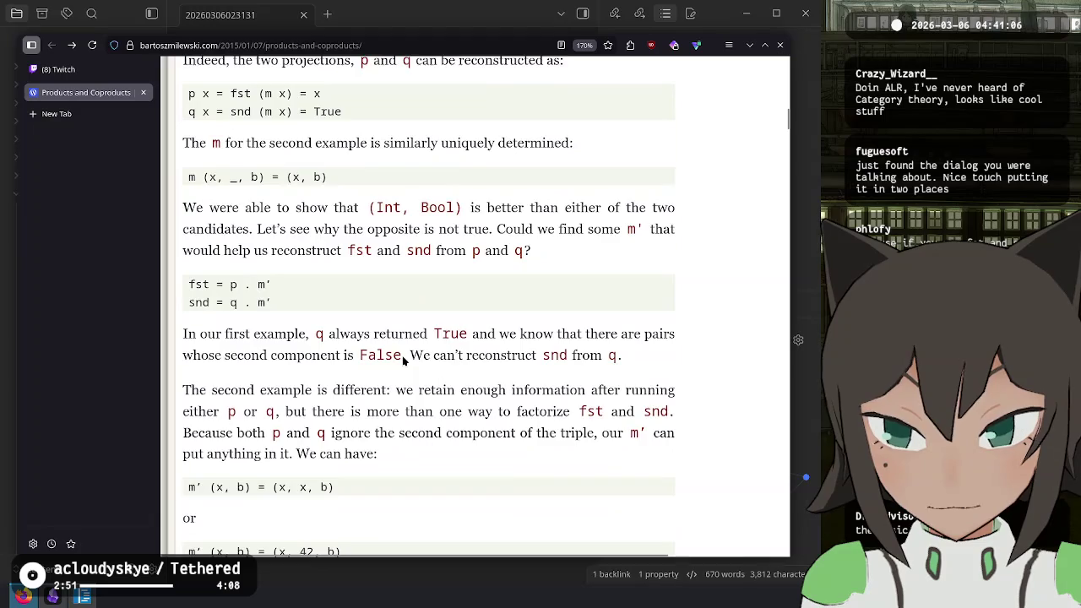
scroll(404, 361, "down", 10)
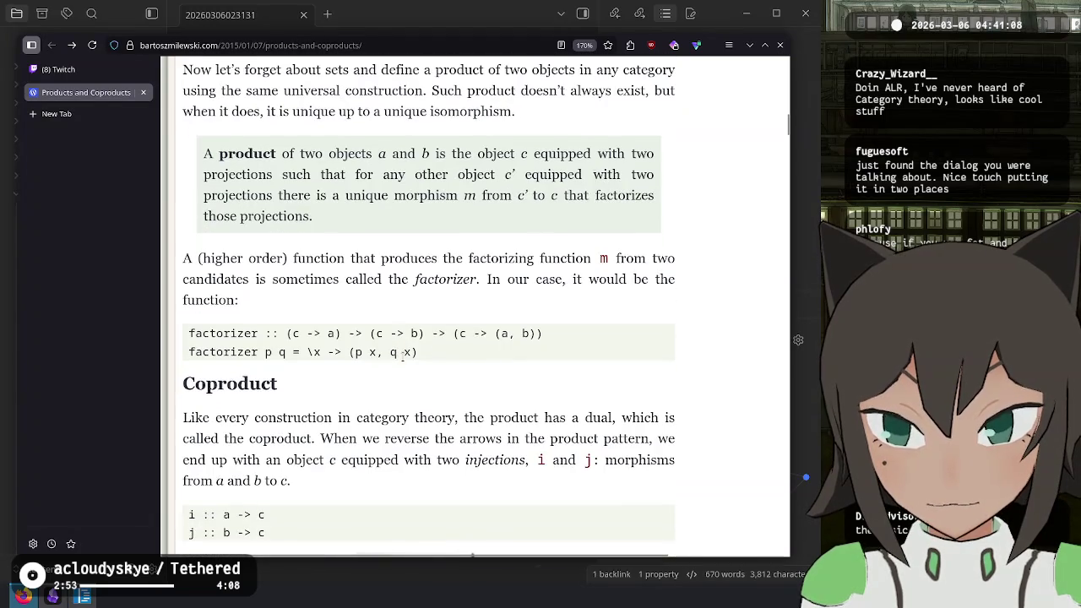
scroll(401, 211, "up", 2)
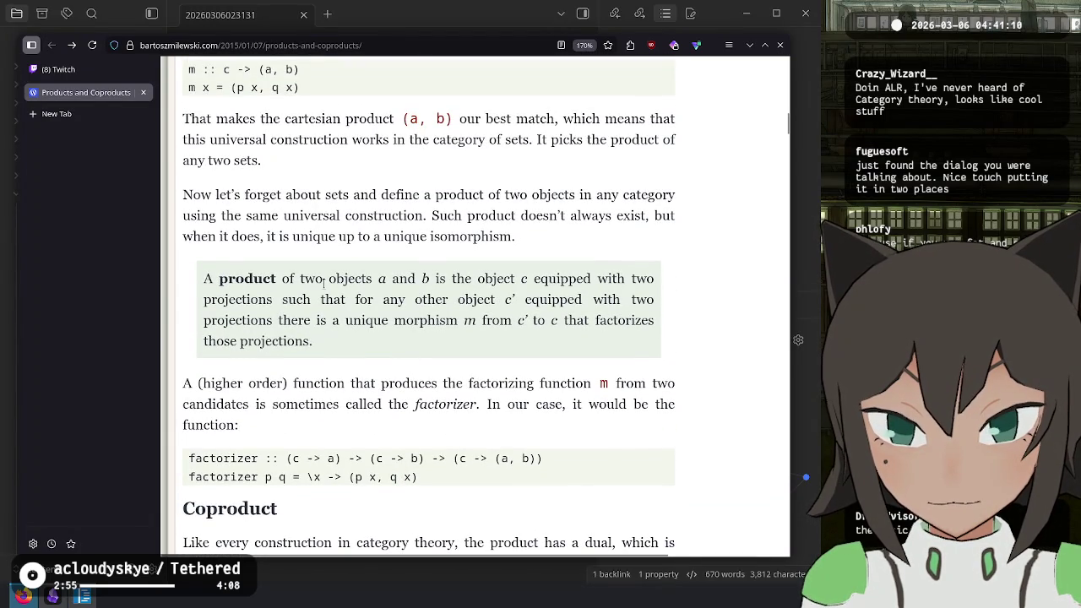
scroll(324, 284, "up", 12)
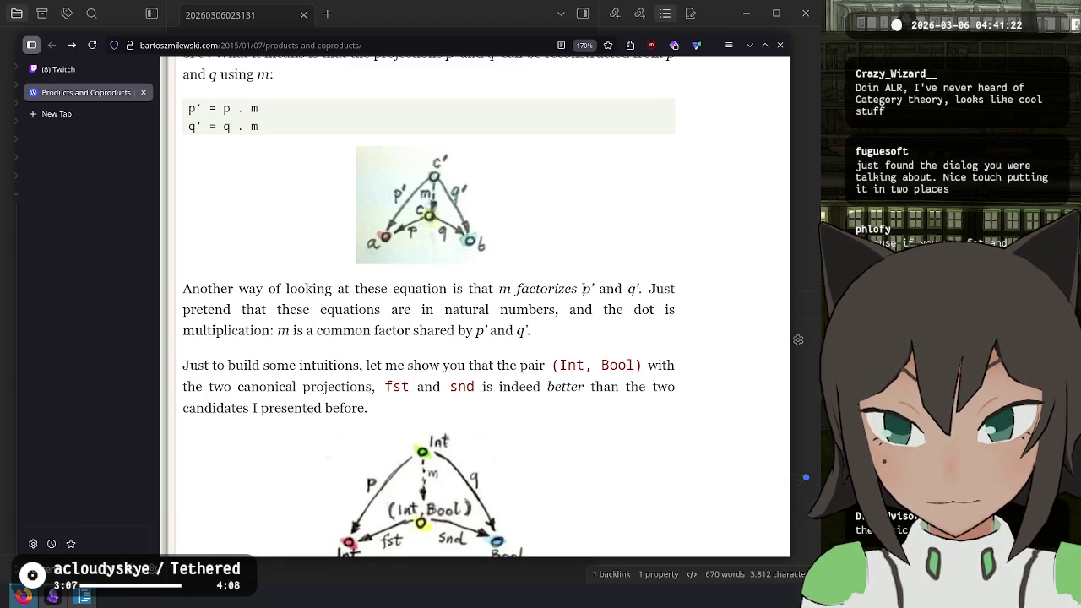
scroll(583, 289, "up", 5)
scroll(583, 289, "down", 5)
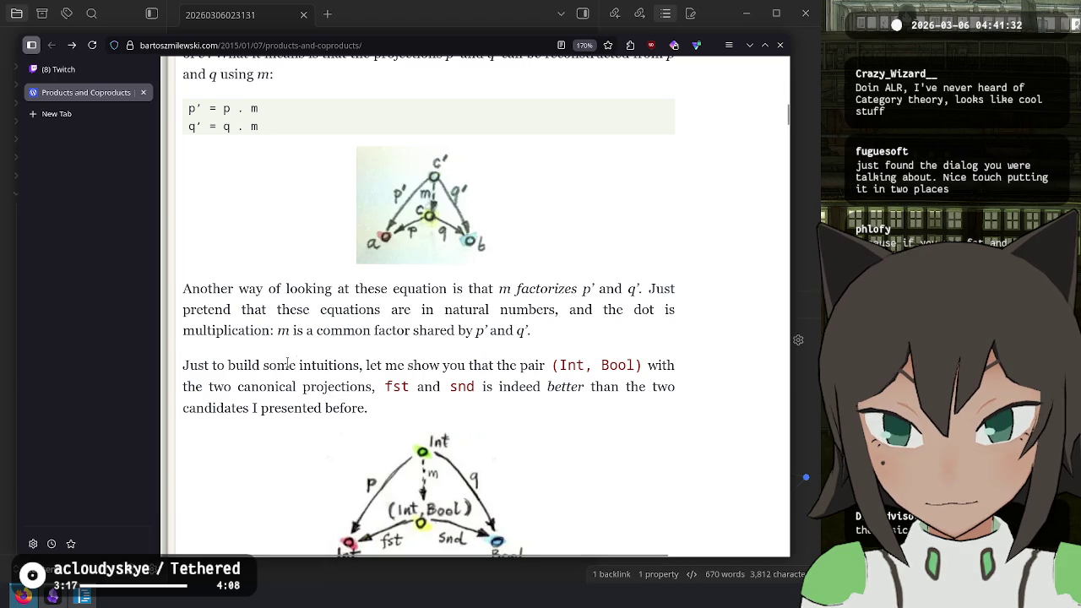
double_click(472, 363)
left_click_drag(473, 363, 532, 386)
left_click(574, 407)
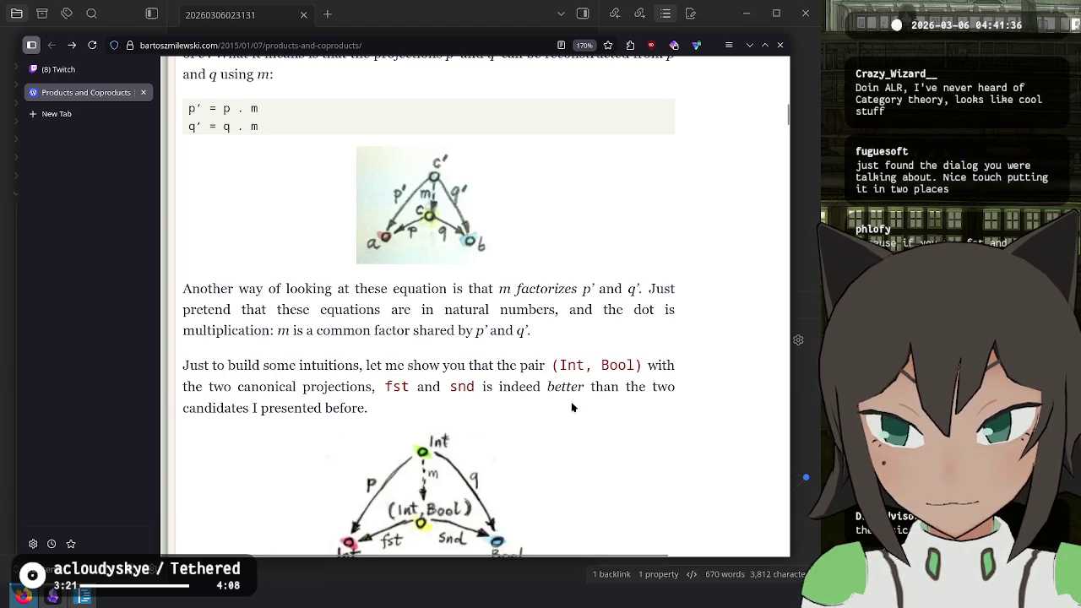
scroll(310, 381, "down", 2)
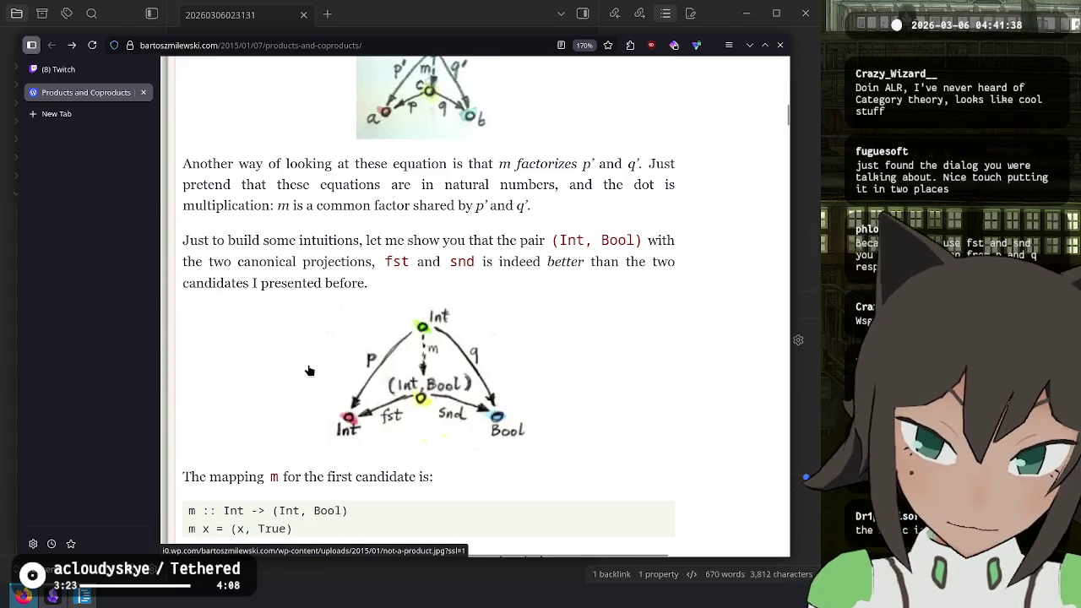
scroll(310, 381, "down", 2)
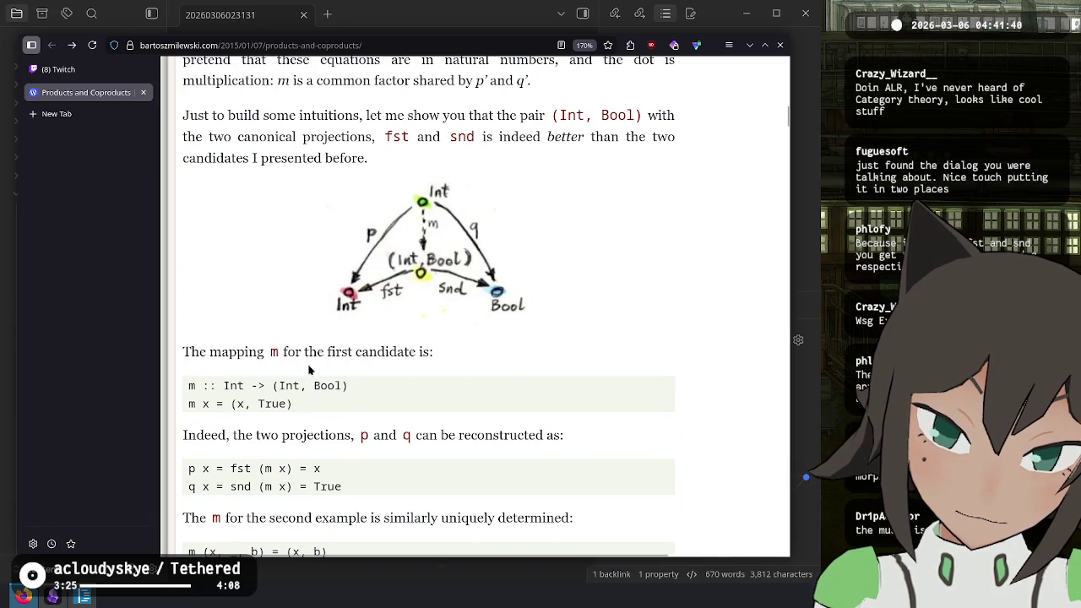
scroll(309, 370, "down", 4)
scroll(309, 370, "down", 14)
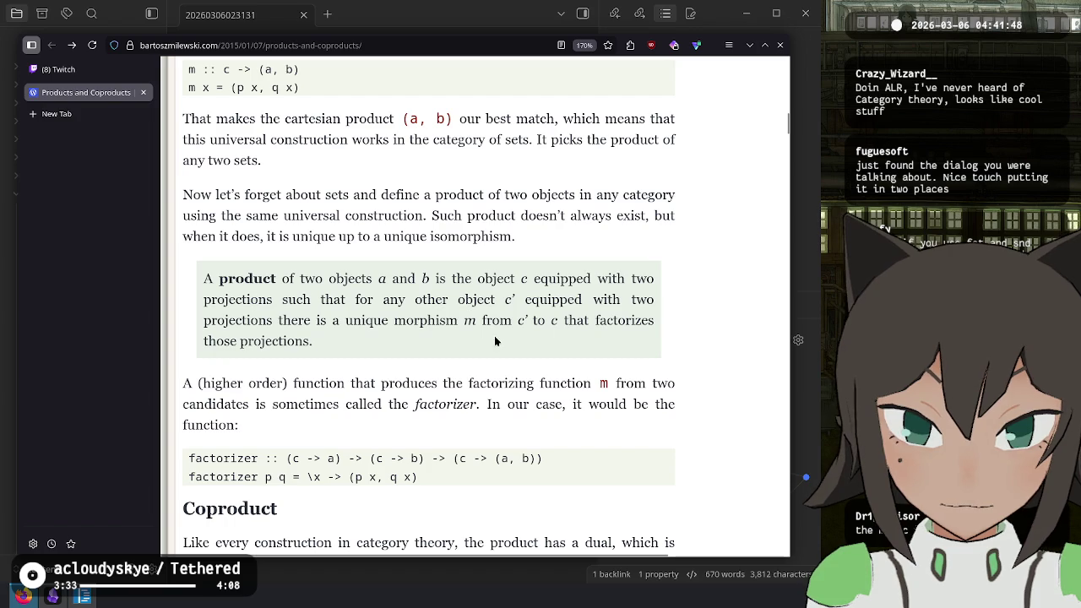
mouse_move(464, 321)
left_mouse_down()
mouse_move(595, 322)
mouse_move(347, 322)
mouse_move(619, 329)
mouse_move(288, 342)
mouse_move(319, 336)
left_mouse_up()
left_click(585, 321)
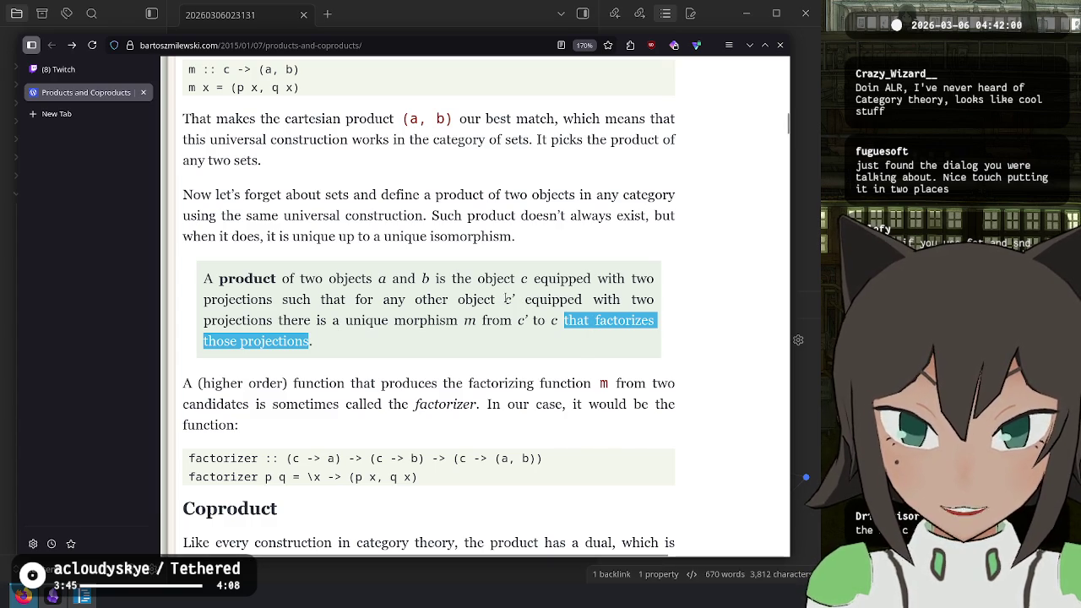
key("alt+Tab")
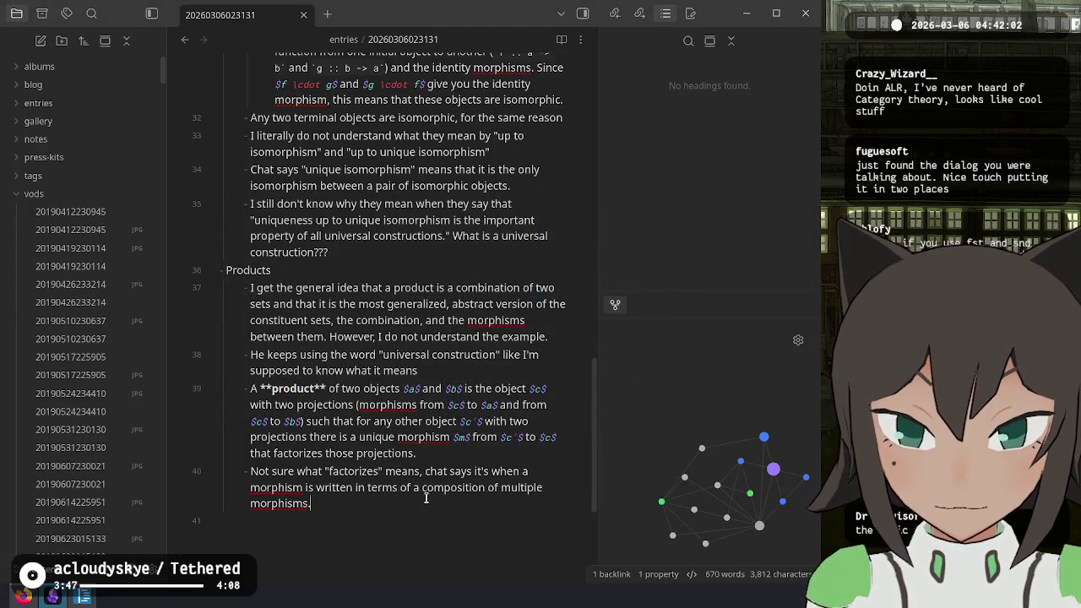
- Start a new bullet: 'Given what chat is saying, I think they mean that'
key("Return")
type("Gi")
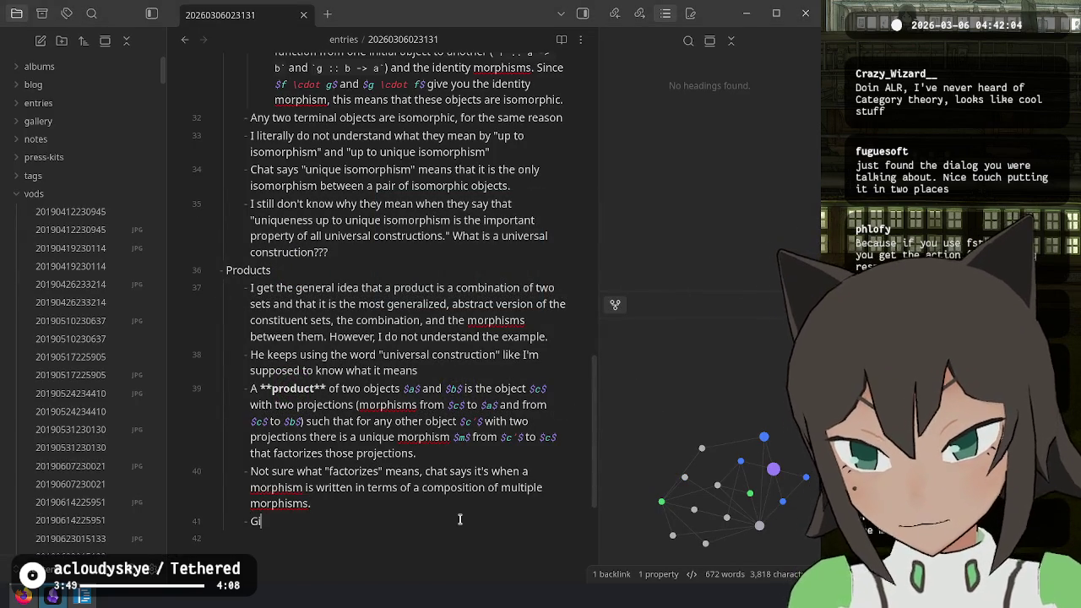
type("ven what chat is saying, i t")
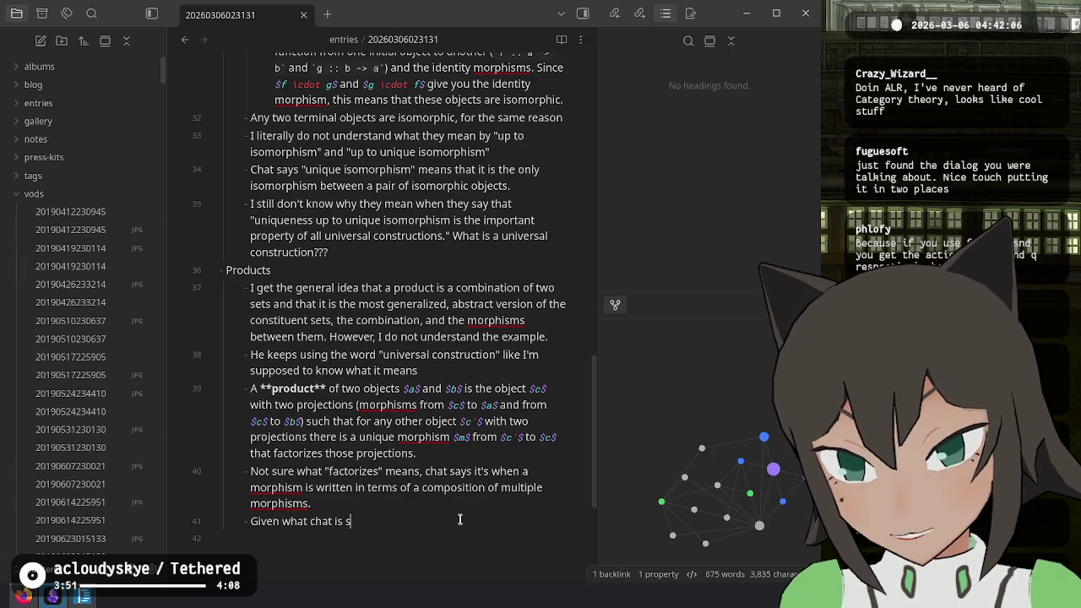
type("hink they mean thata")
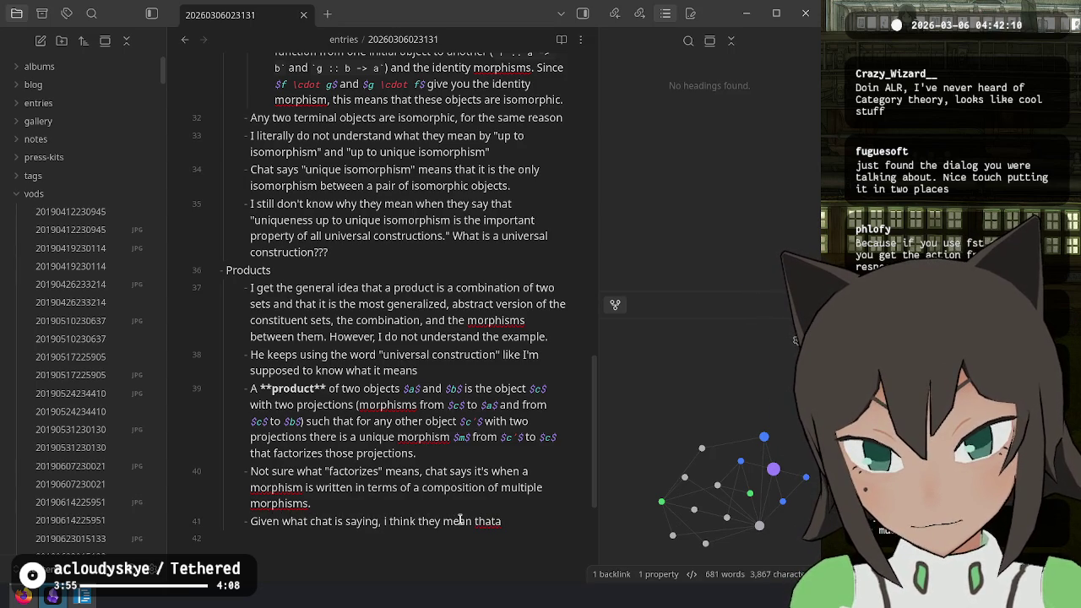
- Quote the definition's unique-morphism phrase and state its projections are the ones associated with c'
key("Up")
key("Up")
key("Up")
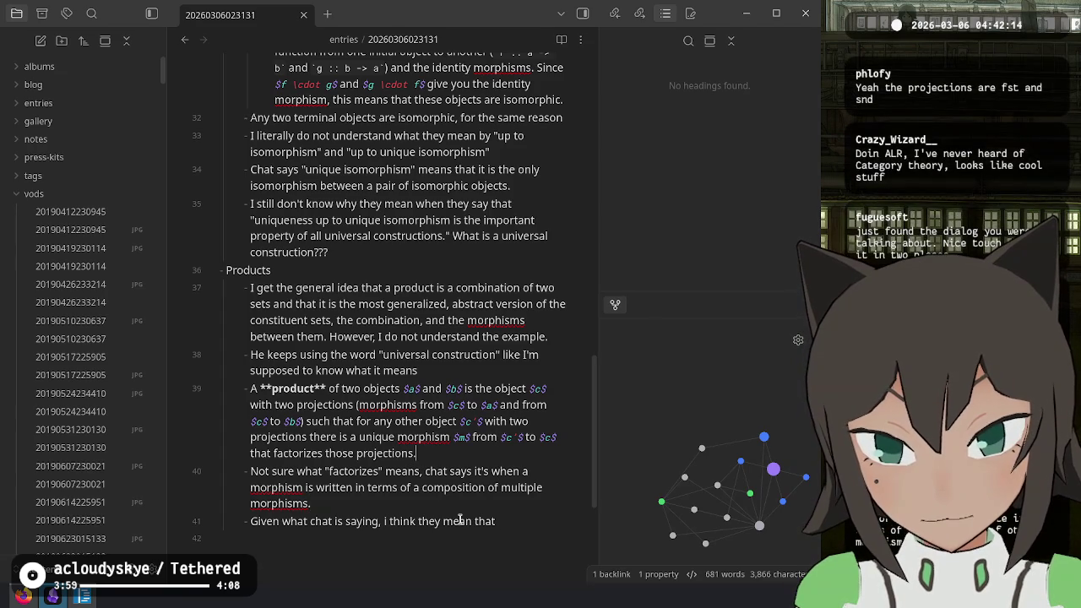
key("ctrl+shift+Left")
key("ctrl+shift+Left")
key("ctrl+shift+Left")
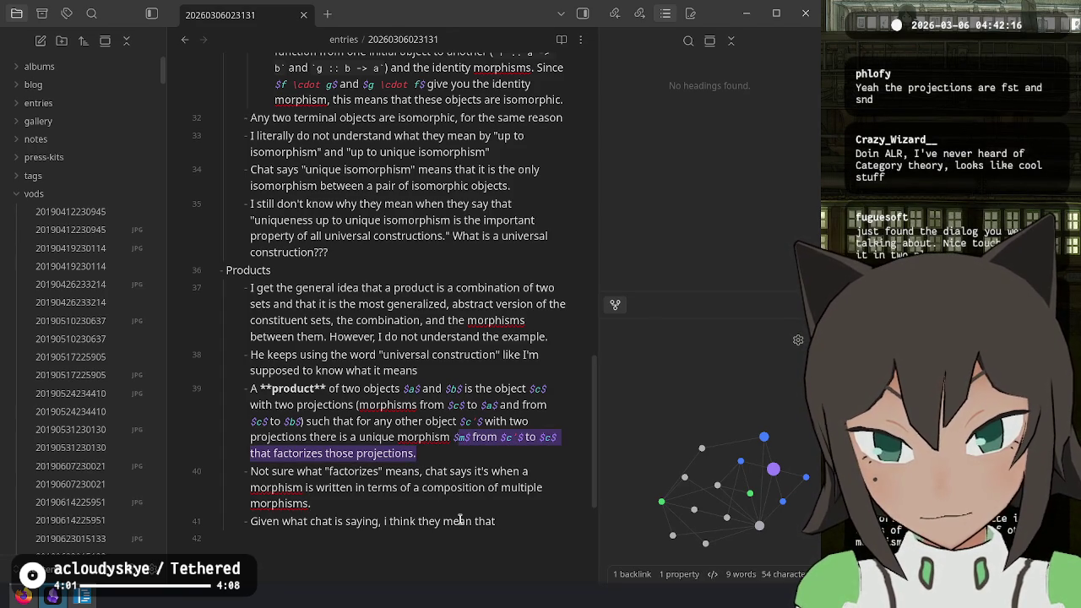
key("ctrl+shift+Left")
key("ctrl+shift+Left")
key("ctrl+shift+Left")
key("ctrl+shift+Left")
key("ctrl+shift+Left")
left_click(459, 520)
key("End")
type("the projections refer")
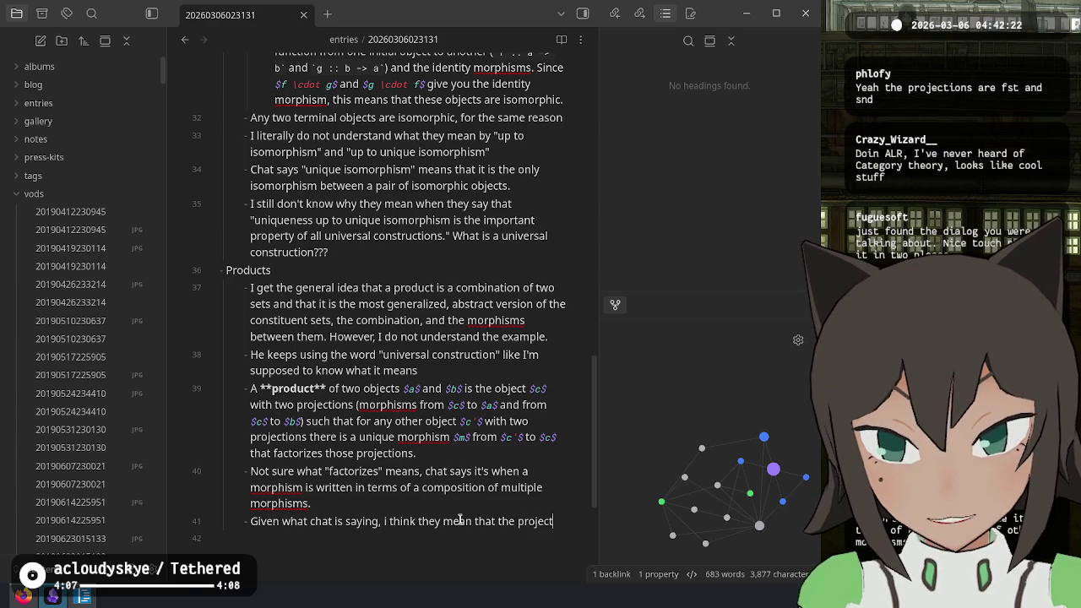
type("red to in \"")
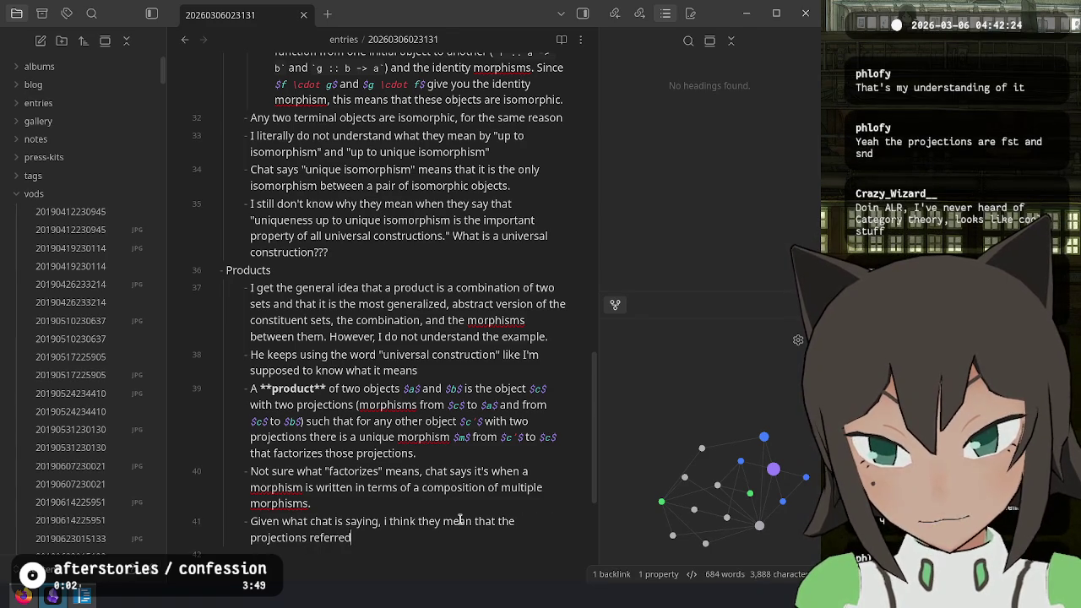
type("\"there is a unique morphism $m$ from $c'$ to $c$ that factorizes those projections.")
type("\"")
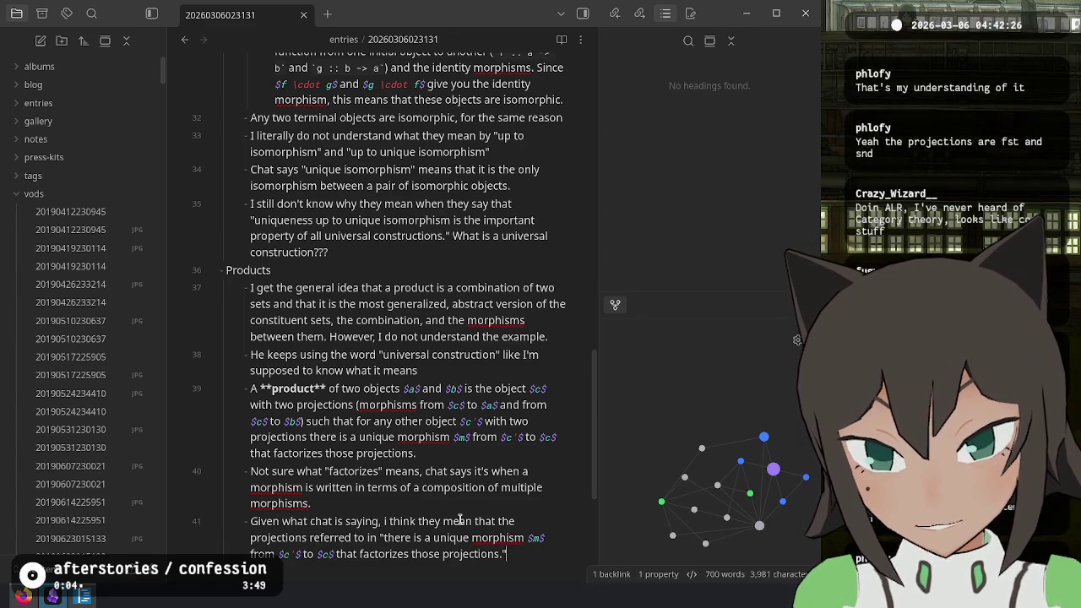
type(" are the proj")
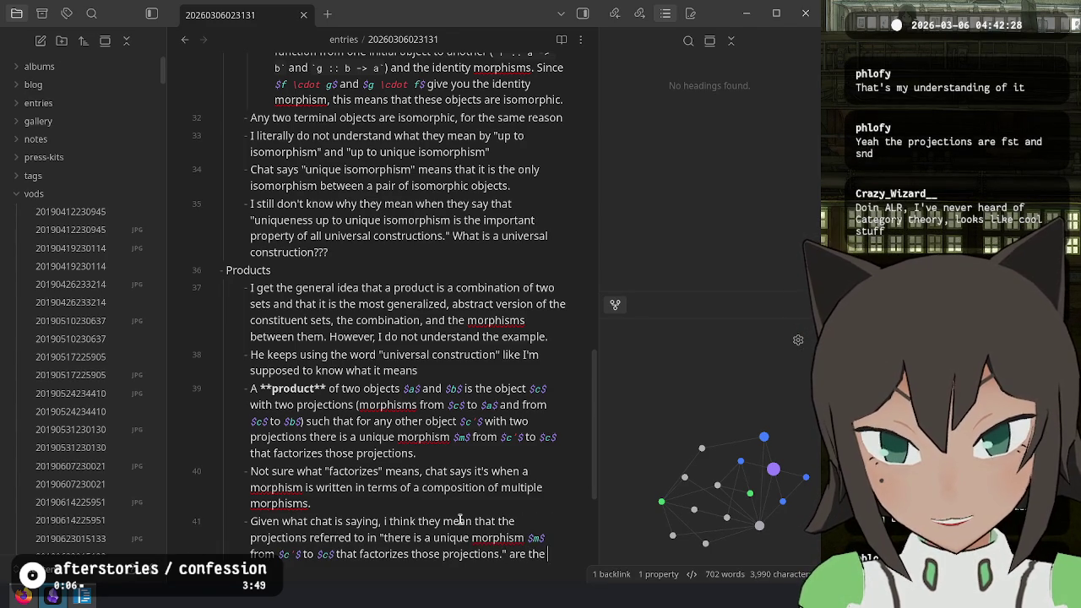
type("ections associated with $c'$")
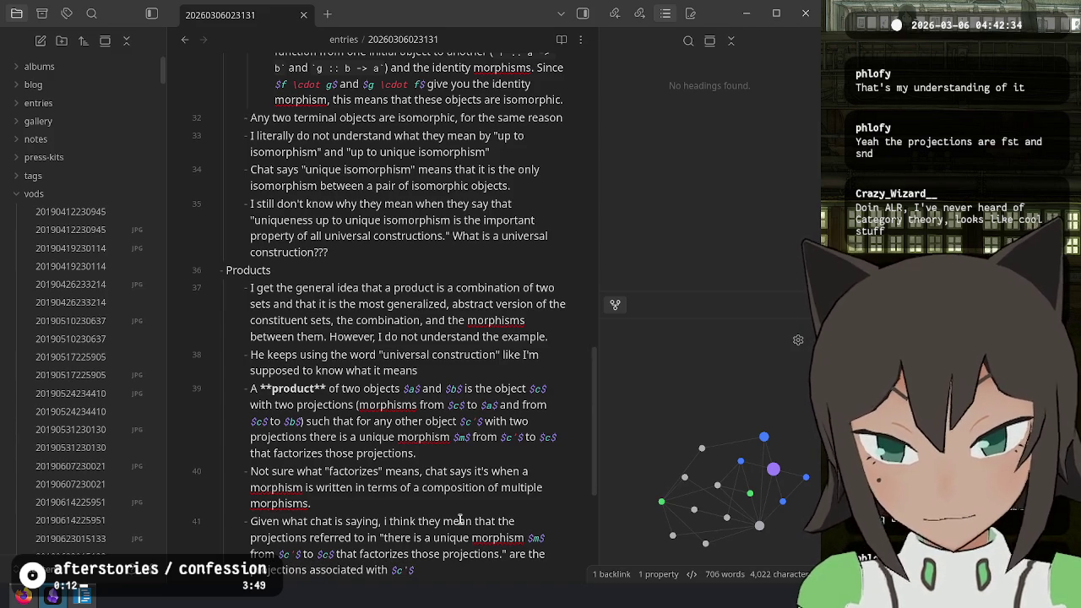
scroll(371, 236, "down", 3)
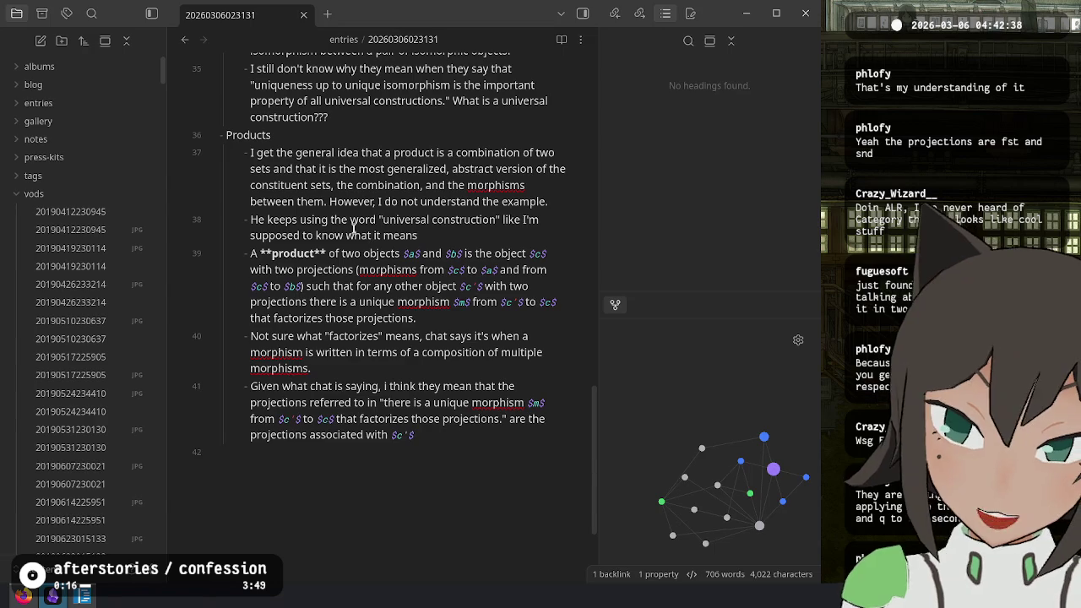
- Back in the article, study the factorizer paragraph and its (p x, q x) code
left_click(23, 596)
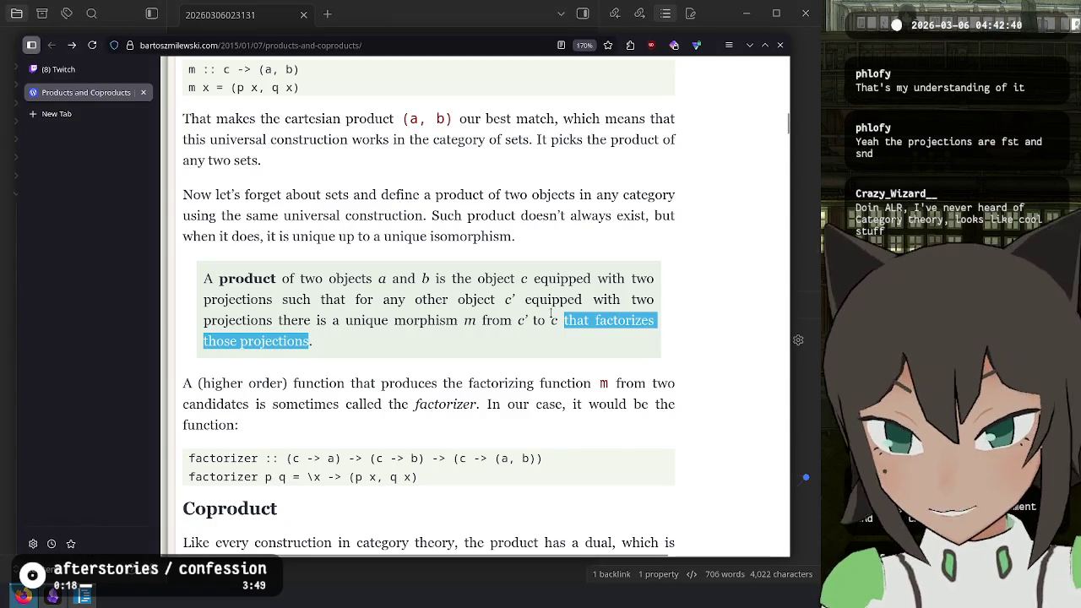
left_click(657, 331)
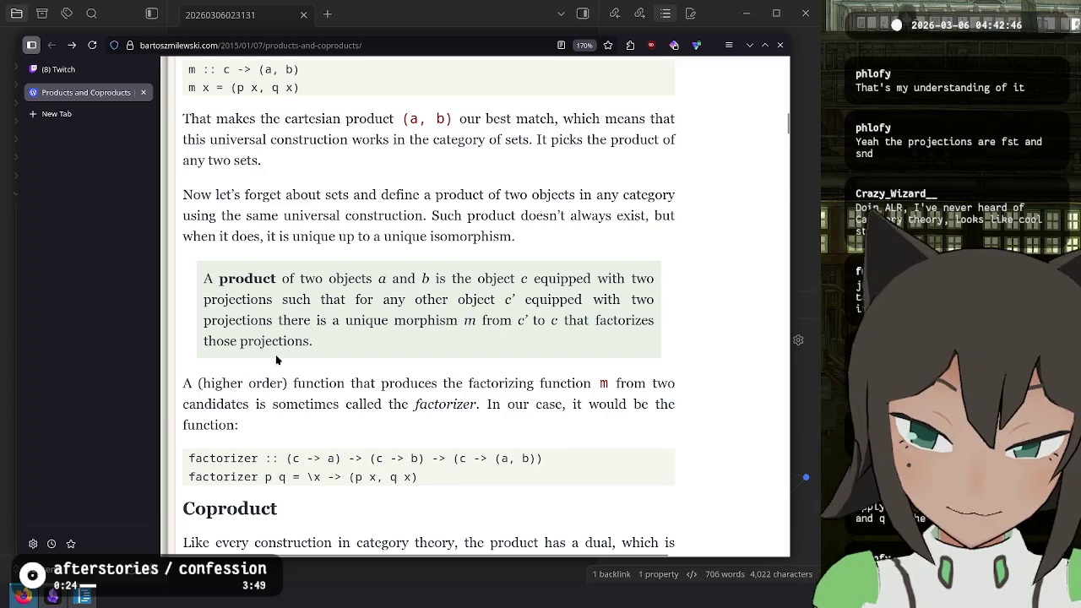
mouse_move(183, 386)
left_mouse_down()
mouse_move(393, 402)
mouse_move(387, 384)
mouse_move(626, 381)
mouse_move(255, 404)
mouse_move(416, 407)
left_mouse_up()
left_click(411, 405)
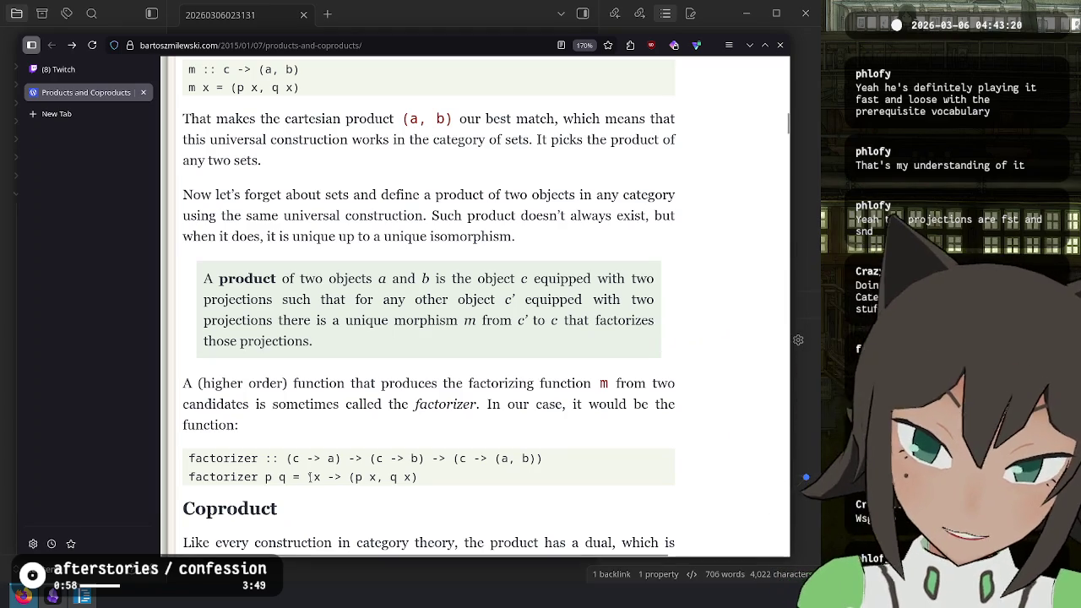
double_click(426, 404)
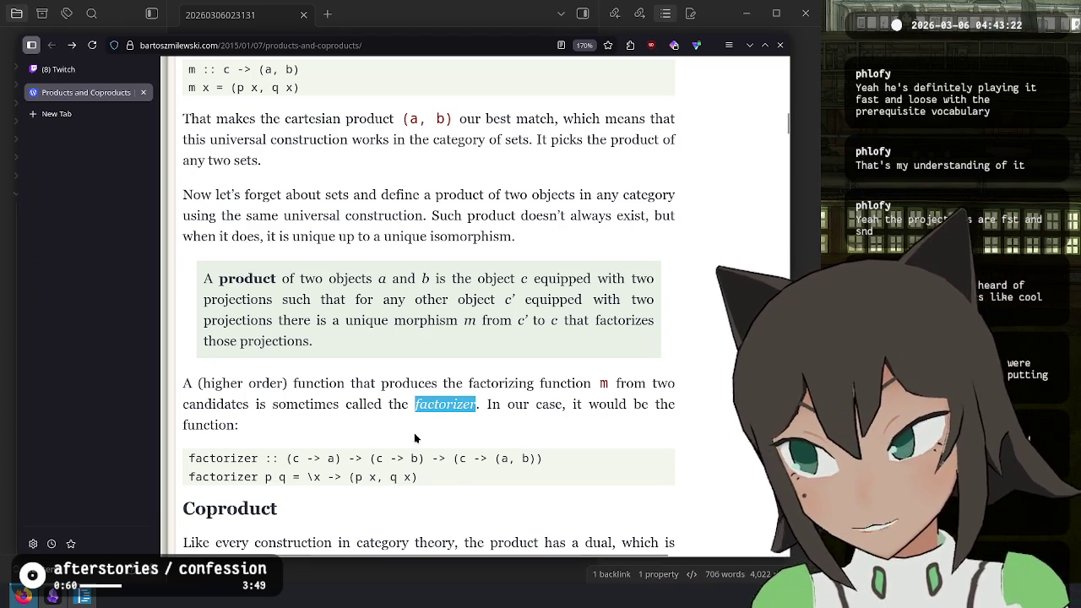
left_click(359, 480)
left_click_drag(370, 478, 353, 478)
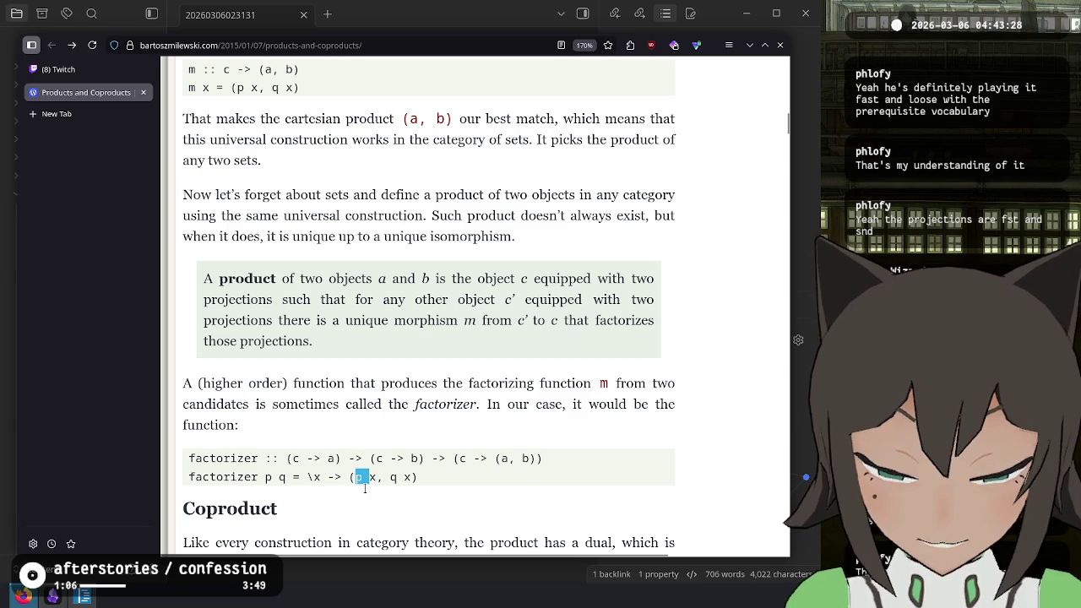
left_click(356, 490)
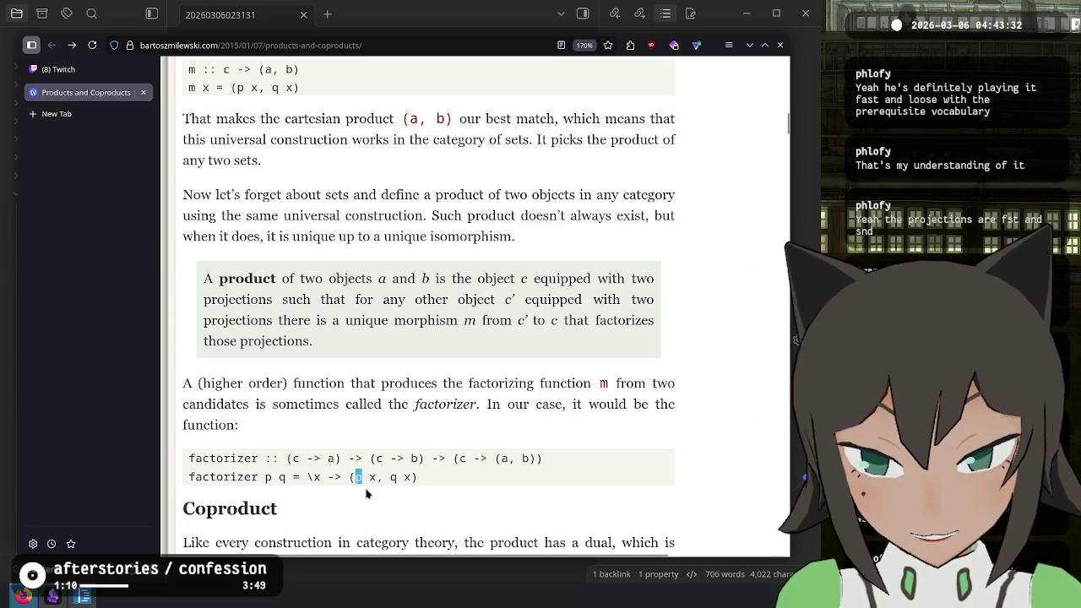
left_click(326, 439)
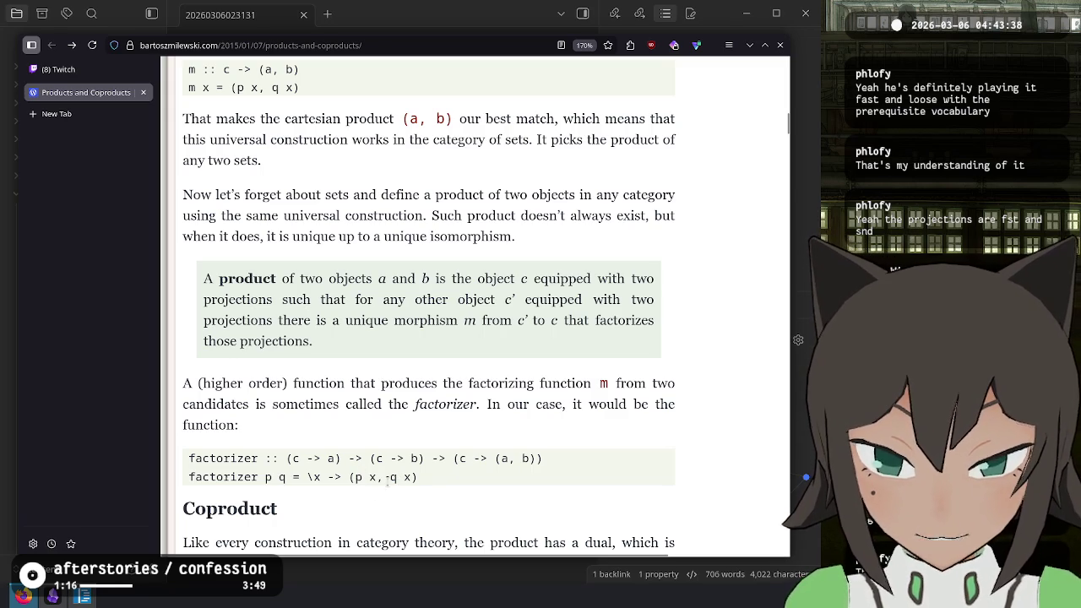
- Reread the higher-order factorizer passage, then scroll down to the Coproduct heading and i/j diagram
double_click(359, 480)
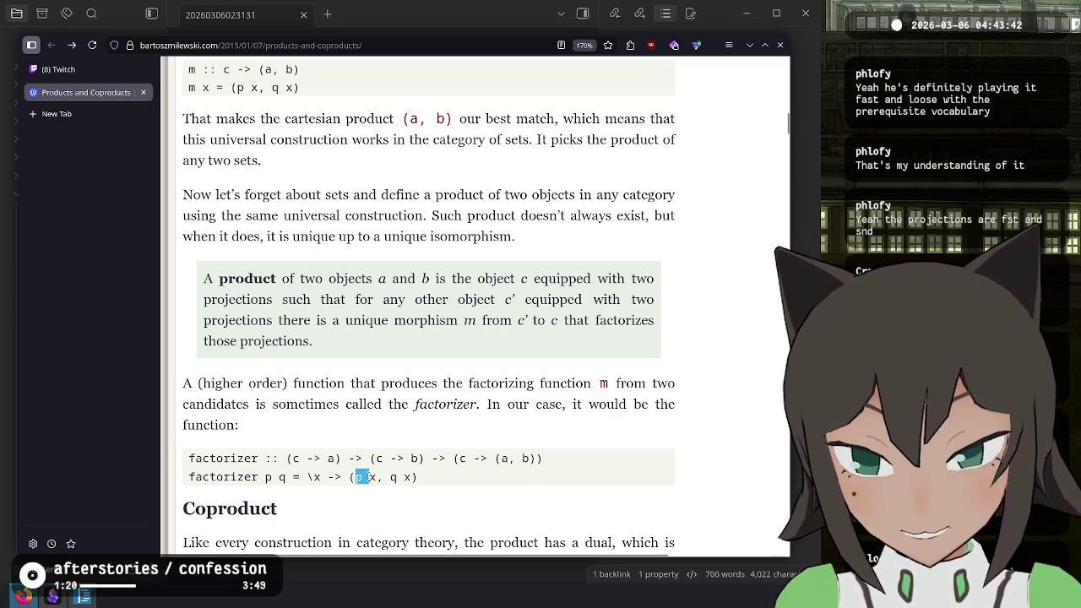
mouse_move(270, 477)
left_mouse_down()
mouse_move(485, 490)
mouse_move(401, 406)
left_mouse_up()
left_click(401, 406)
left_click_drag(456, 461, 258, 382)
left_click(224, 385)
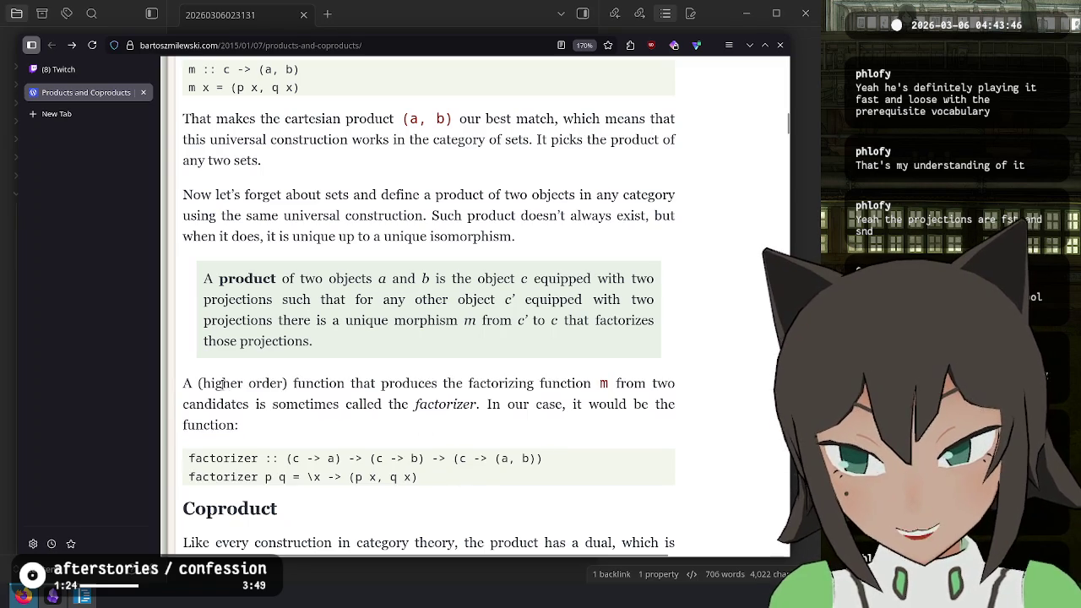
left_click_drag(179, 387, 519, 475)
left_click(496, 467)
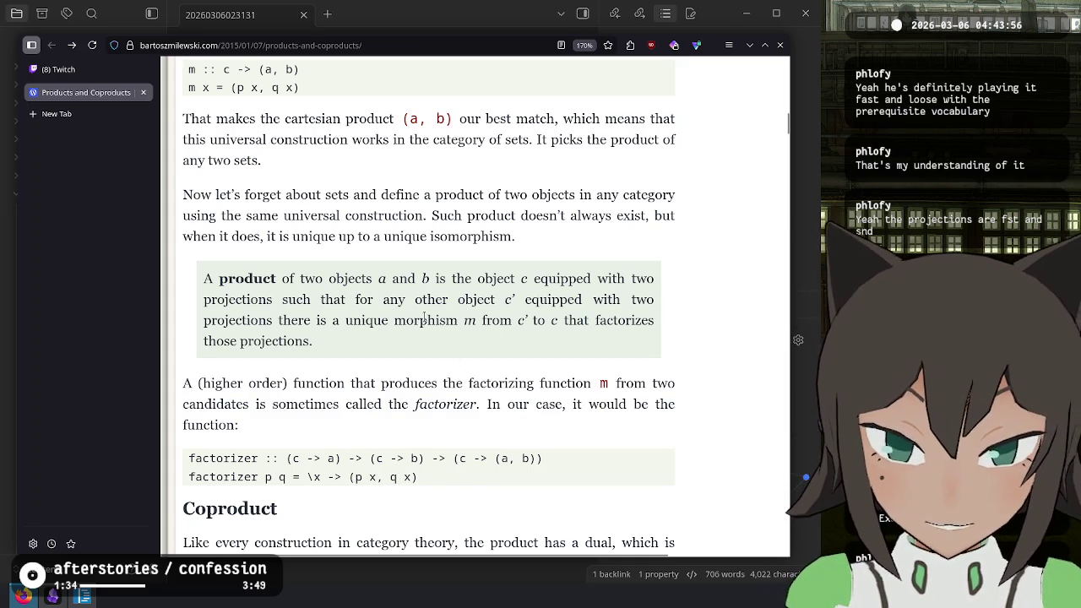
scroll(424, 319, "up", 10)
scroll(490, 321, "down", 10)
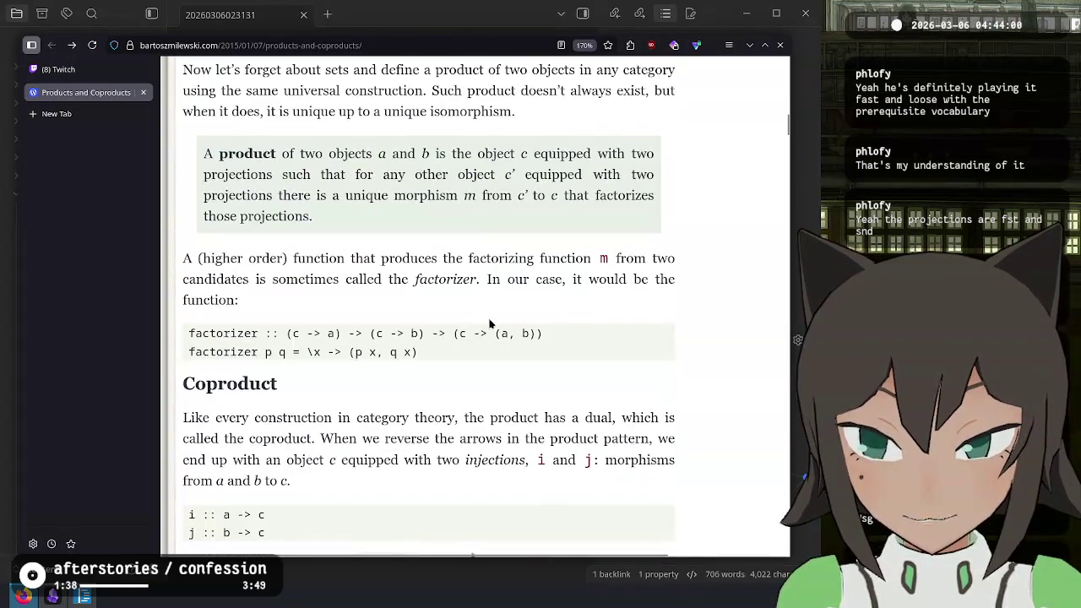
scroll(490, 324, "down", 2)
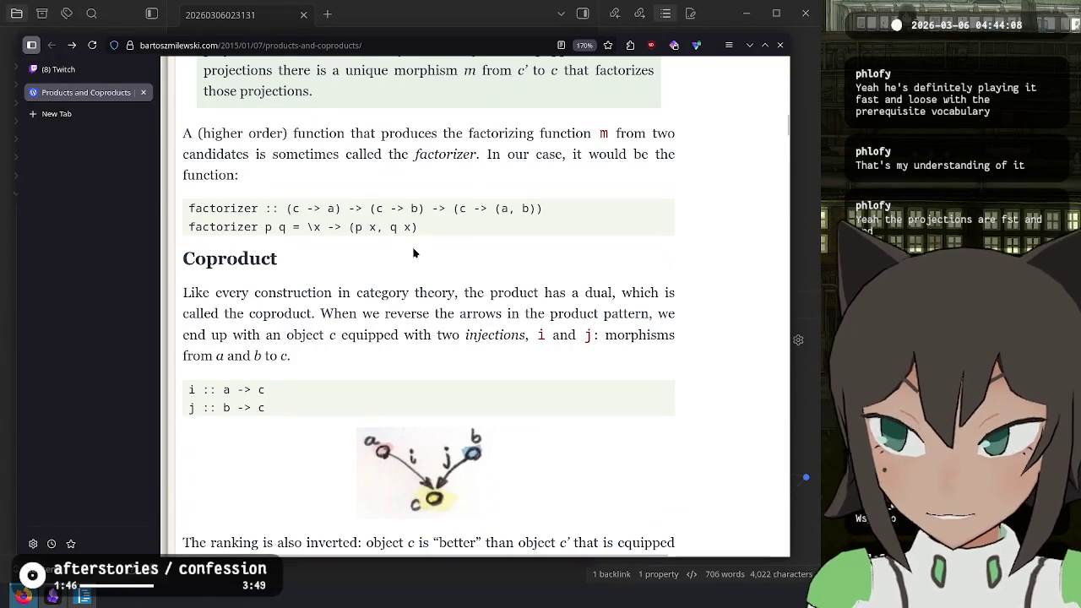
key("alt+Tab")
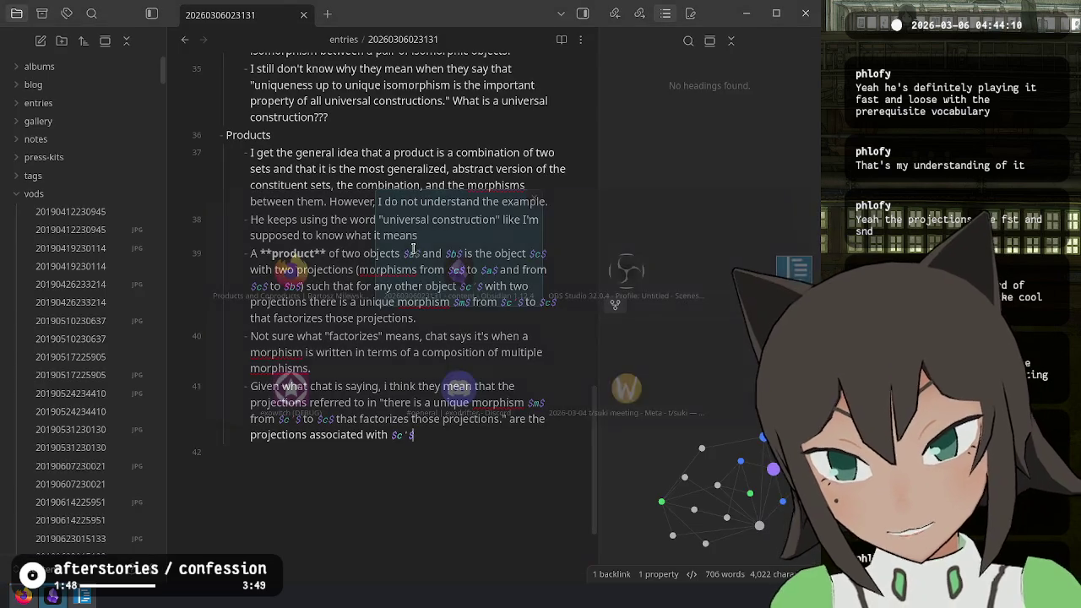
- Start a top-level 'Coproducts' bullet and open an indented line under Products above it
key("Return")
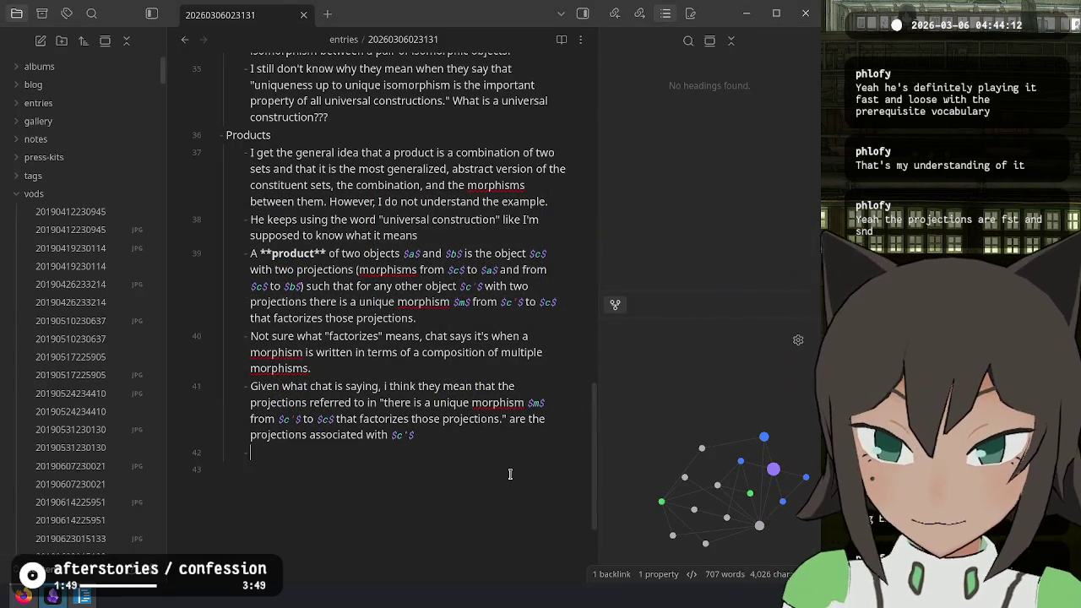
key("shift+Tab")
type("Co")
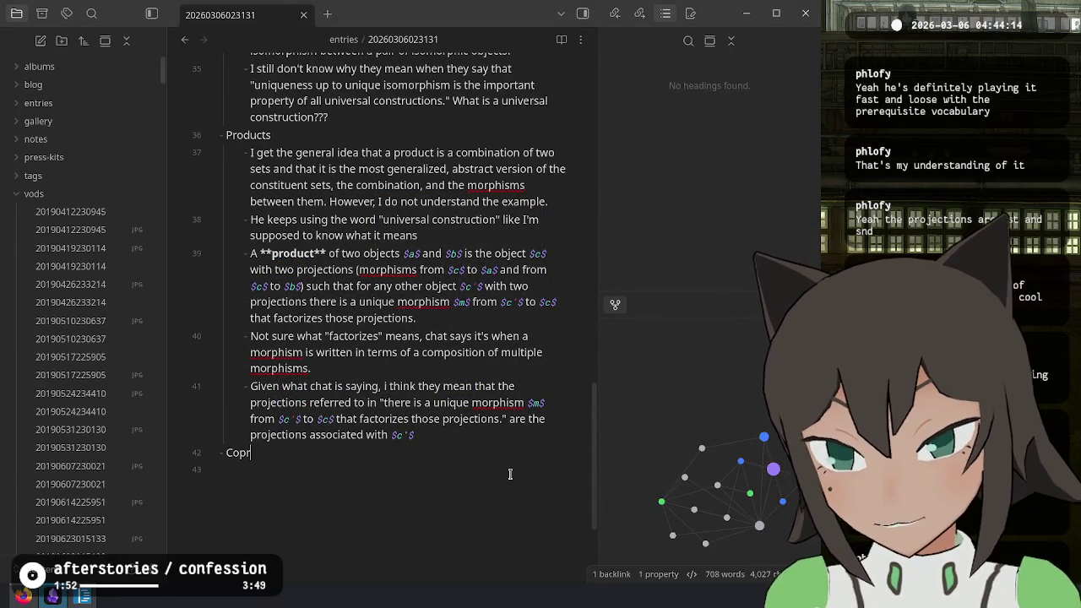
key("Home")
key("Return")
key("Up")
key("Tab")
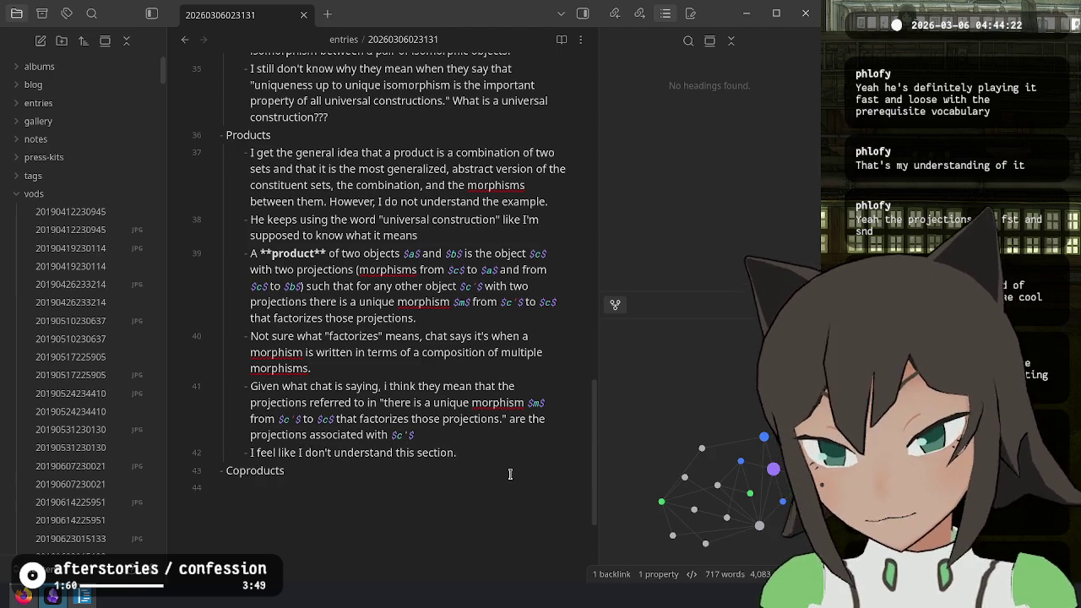
- Add an empty indented bullet beneath the Coproducts heading
key("Down")
key("Return")
key("Tab")
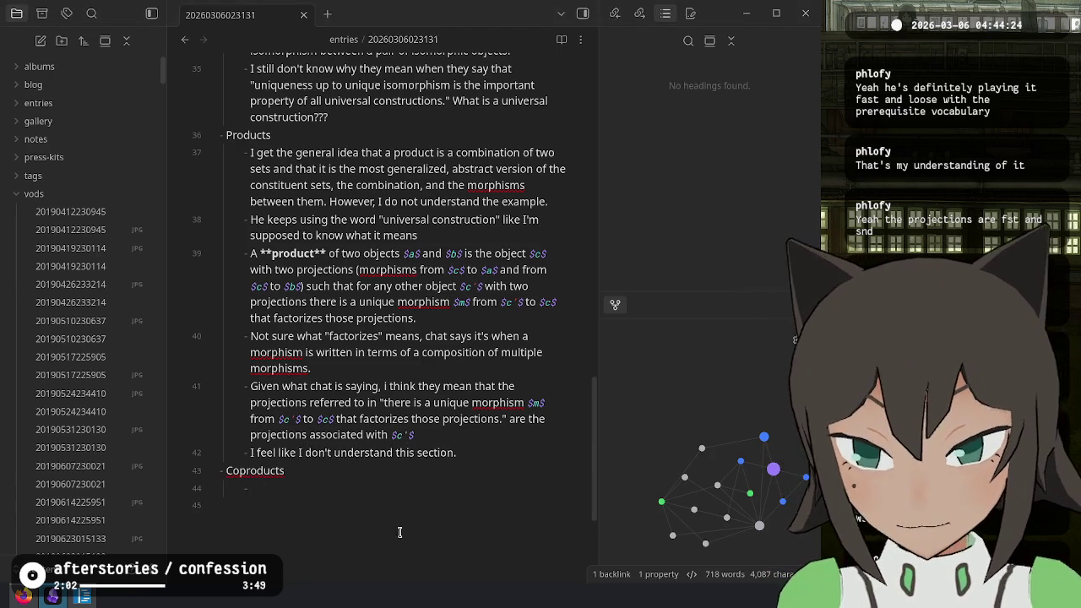
key("alt+Tab")
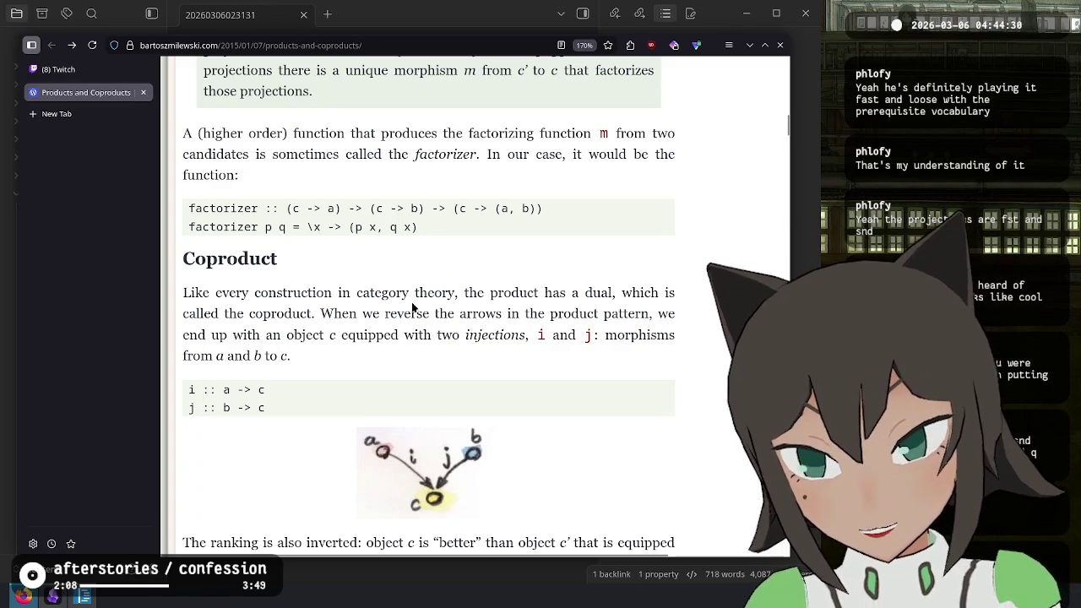
- Read the reversed-arrows passage on injections i and j and the inverted ranking
mouse_move(322, 314)
left_mouse_down()
mouse_move(591, 315)
mouse_move(290, 355)
mouse_move(287, 335)
mouse_move(511, 351)
mouse_move(504, 335)
mouse_move(601, 332)
left_mouse_up()
double_click(505, 335)
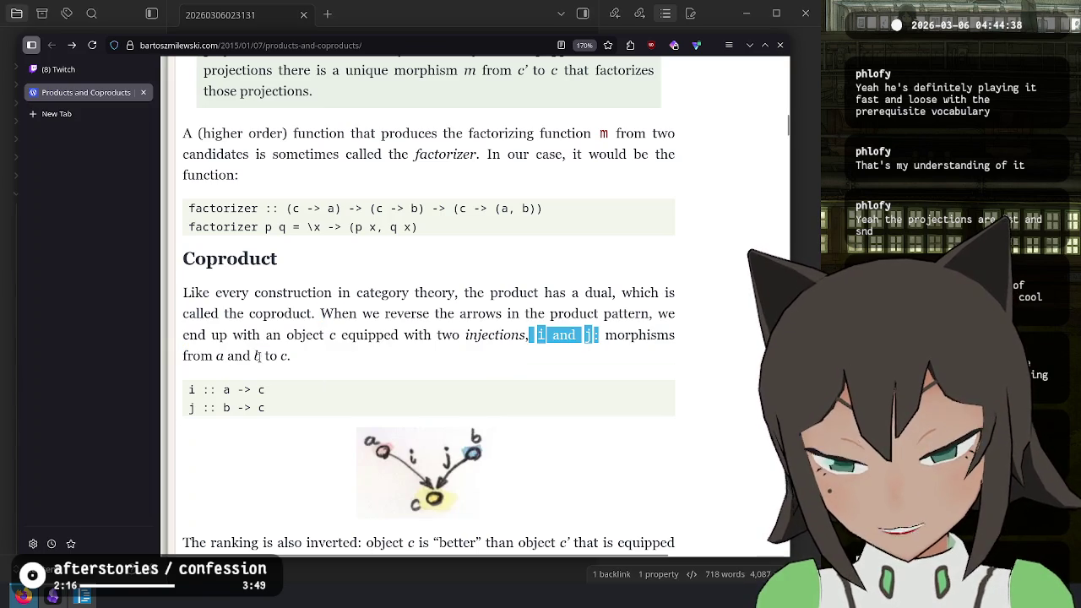
left_click(297, 356)
scroll(300, 347, "down", 3)
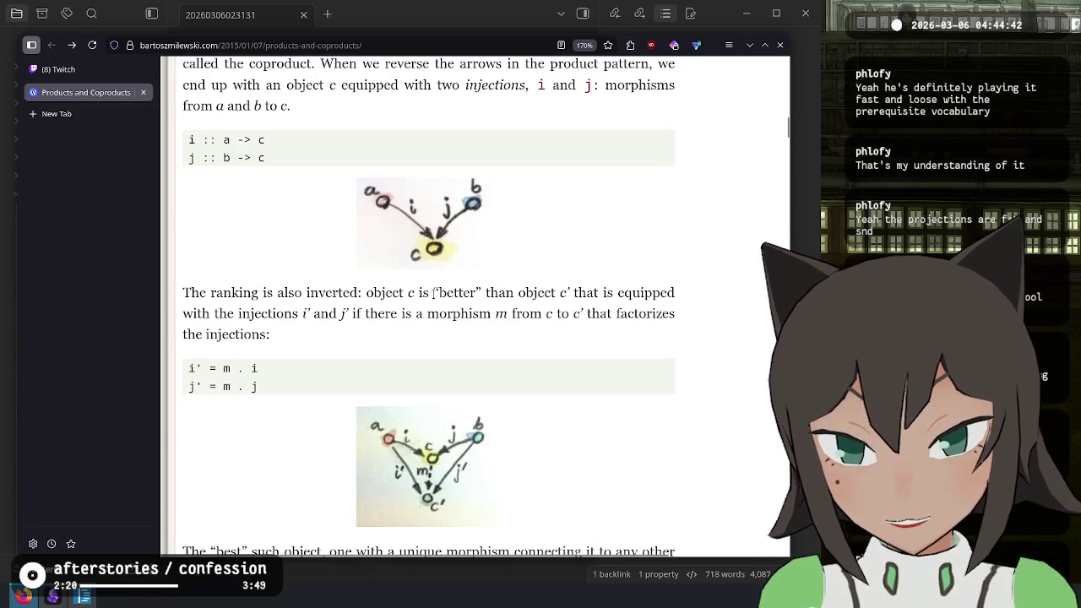
mouse_move(393, 294)
left_mouse_down()
mouse_move(683, 306)
mouse_move(589, 294)
mouse_move(227, 313)
mouse_move(518, 313)
left_mouse_up()
left_click(481, 354)
scroll(363, 321, "down", 3)
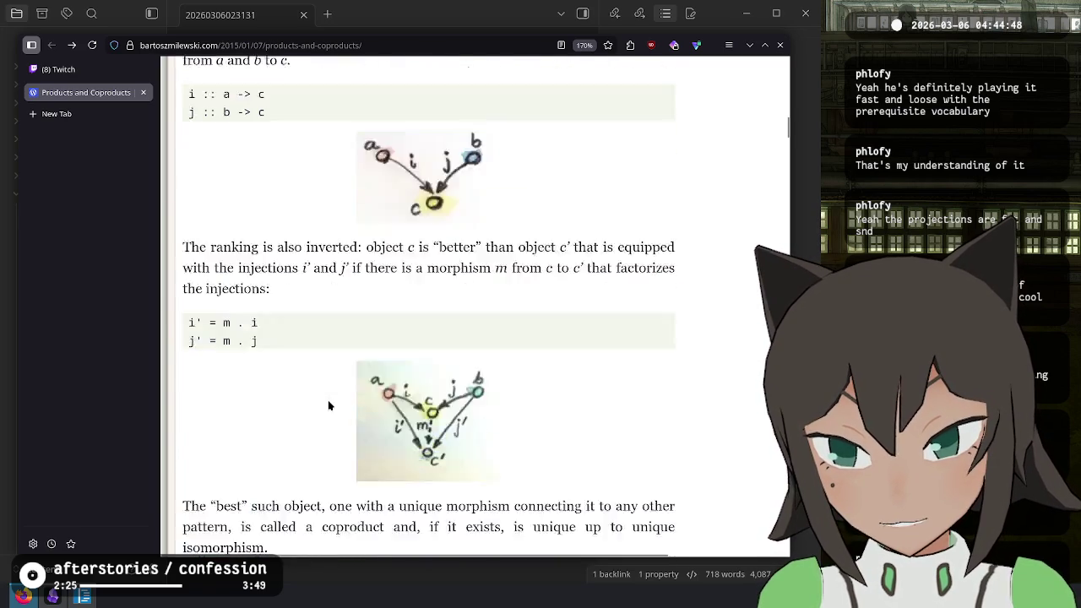
- Read on to where the best object is named a coproduct and highlight the formal coproduct definition
mouse_move(222, 302)
left_mouse_down()
mouse_move(328, 302)
mouse_move(439, 323)
mouse_move(514, 302)
mouse_move(656, 302)
mouse_move(469, 302)
mouse_move(295, 322)
mouse_move(556, 324)
mouse_move(333, 359)
left_mouse_up()
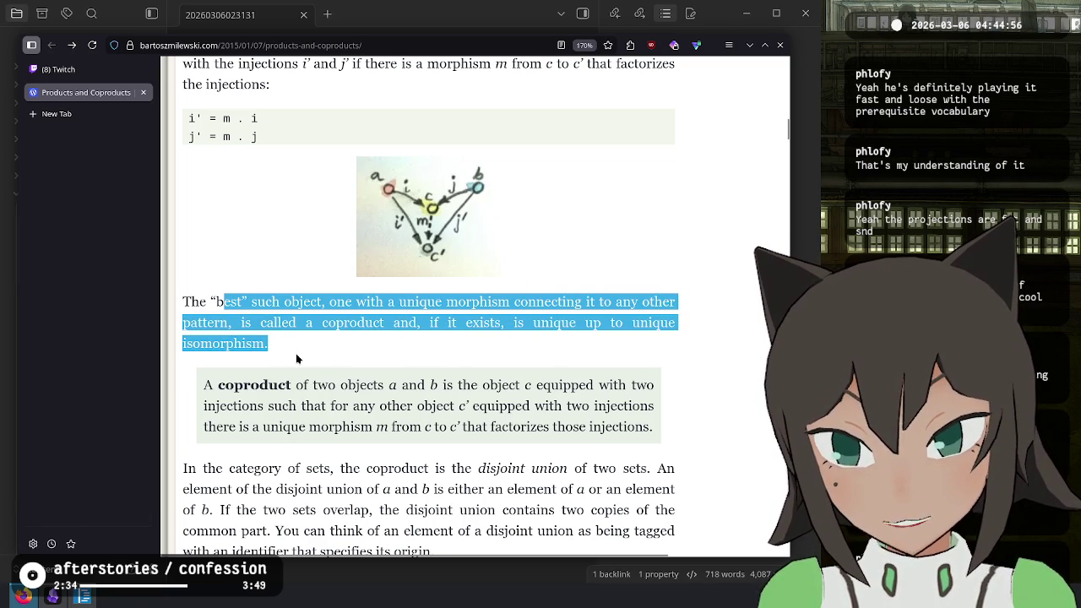
left_click(509, 328)
left_click_drag(534, 325, 417, 347)
left_click(417, 347)
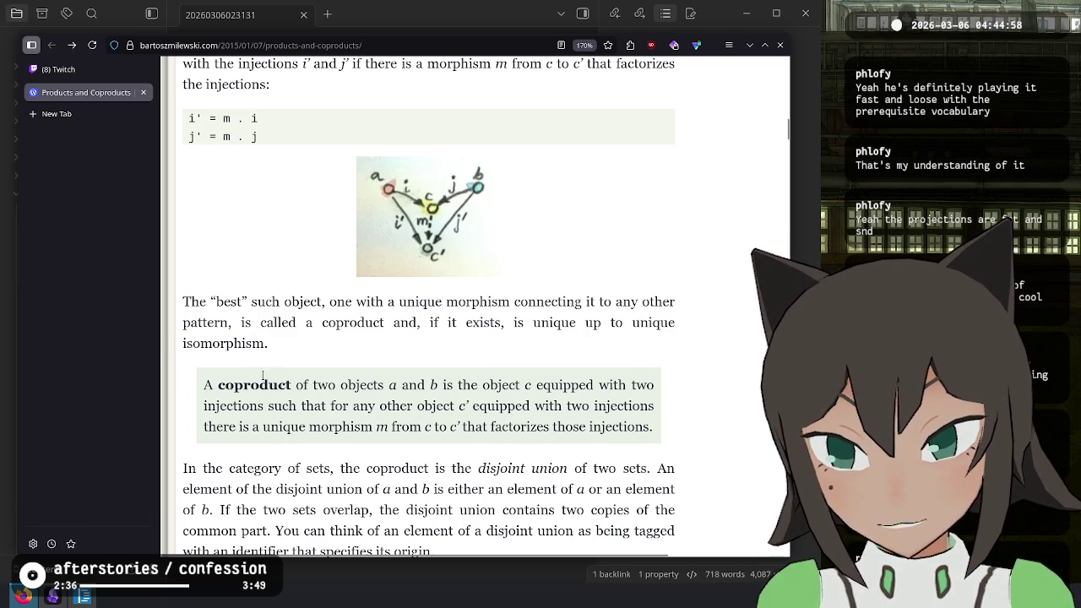
scroll(349, 359, "down", 2)
mouse_move(206, 258)
left_mouse_down()
mouse_move(440, 261)
mouse_move(226, 281)
mouse_move(396, 282)
mouse_move(433, 306)
mouse_move(657, 305)
left_mouse_up()
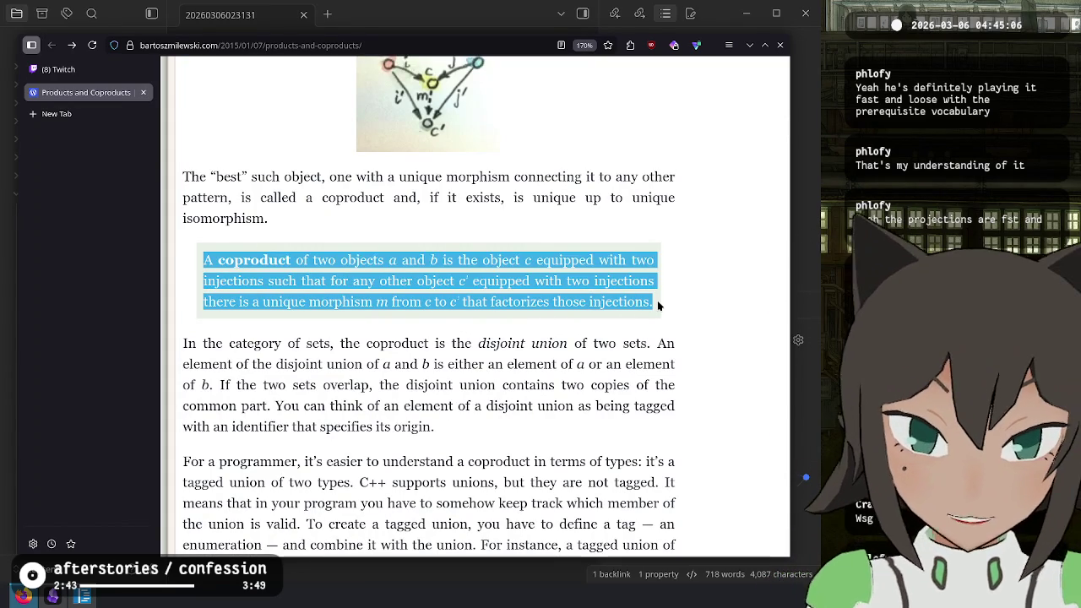
key("alt+Tab")
left_click(396, 523)
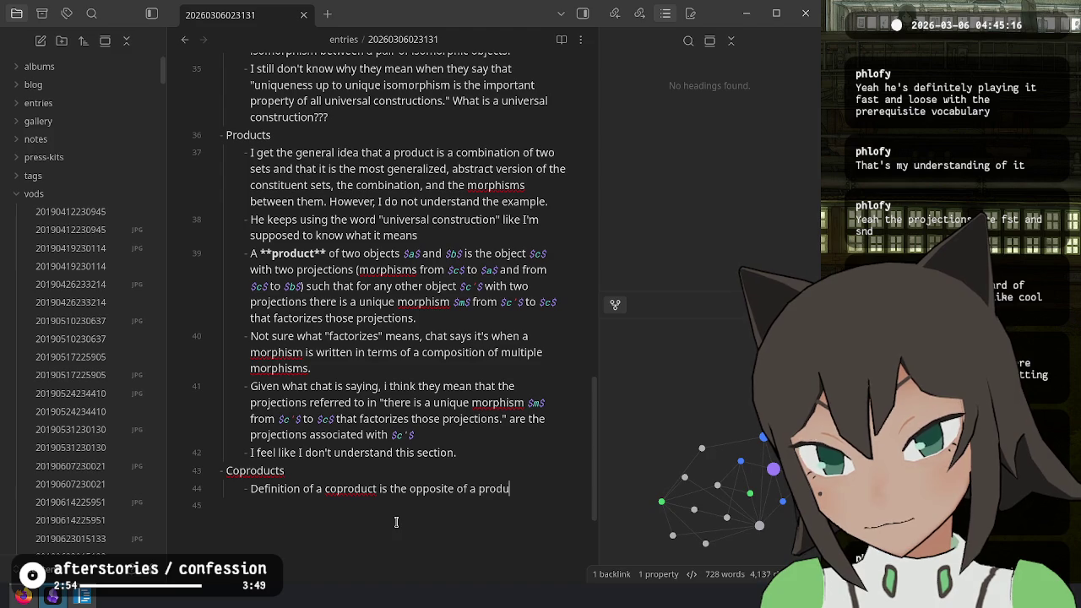
- Return from the note to the Products and Coproducts article in the browser
key("alt+Tab")
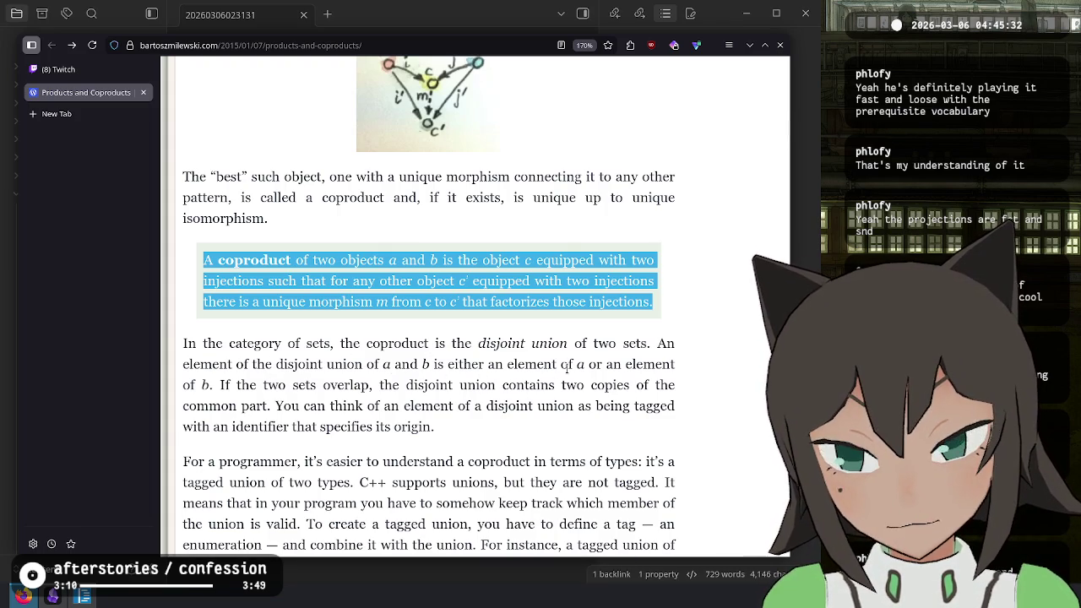
- Read the disjoint-union explanation and scroll on to the C++ Contact example
mouse_move(479, 343)
left_mouse_down()
mouse_move(517, 334)
mouse_move(542, 364)
mouse_move(569, 343)
left_mouse_up()
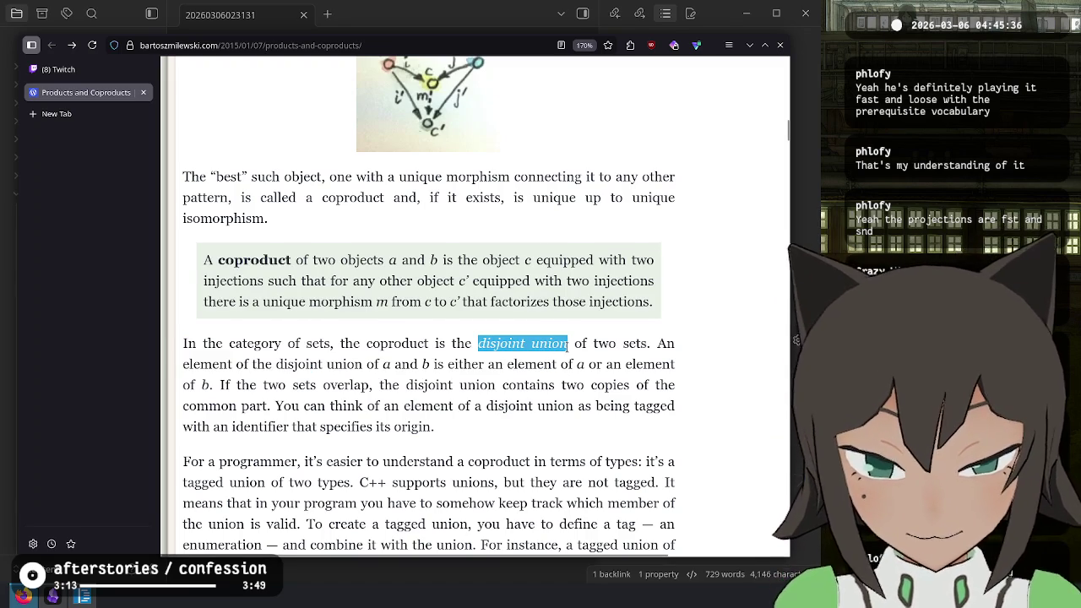
left_click(697, 380)
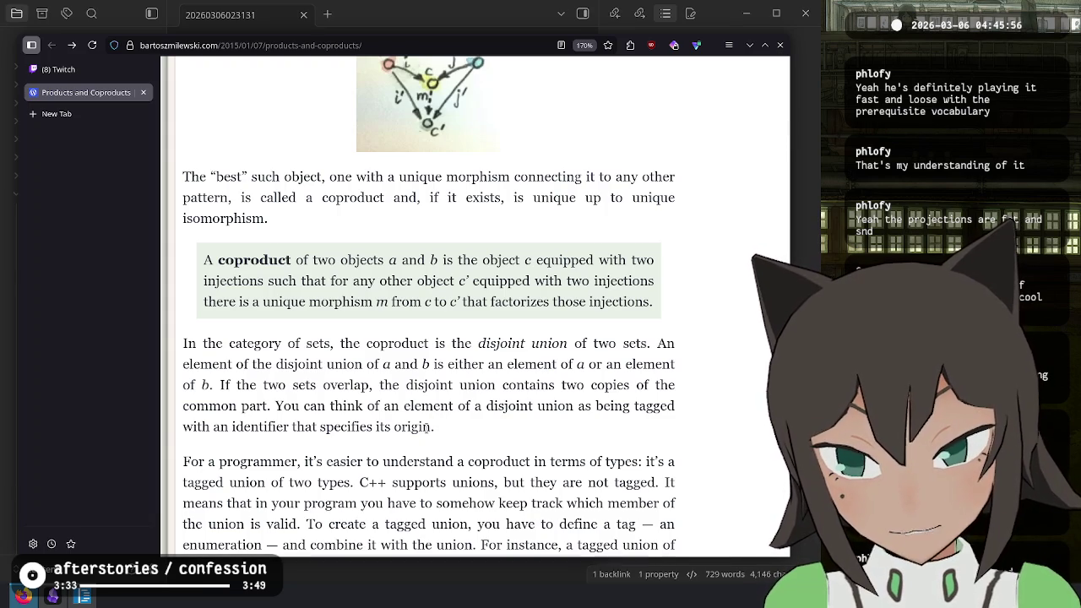
scroll(426, 426, "down", 3)
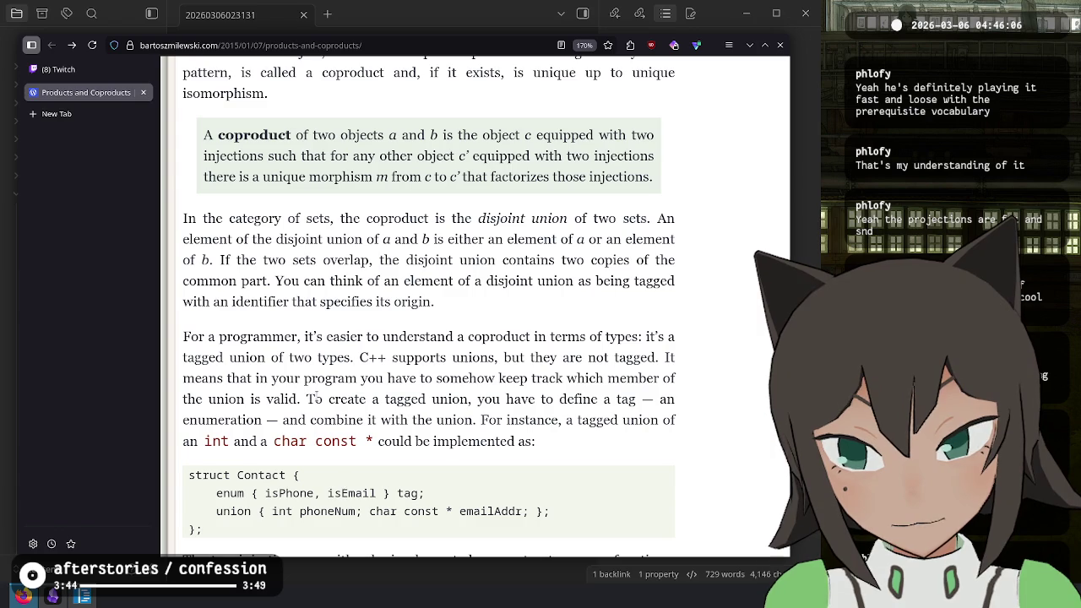
scroll(314, 400, "down", 4)
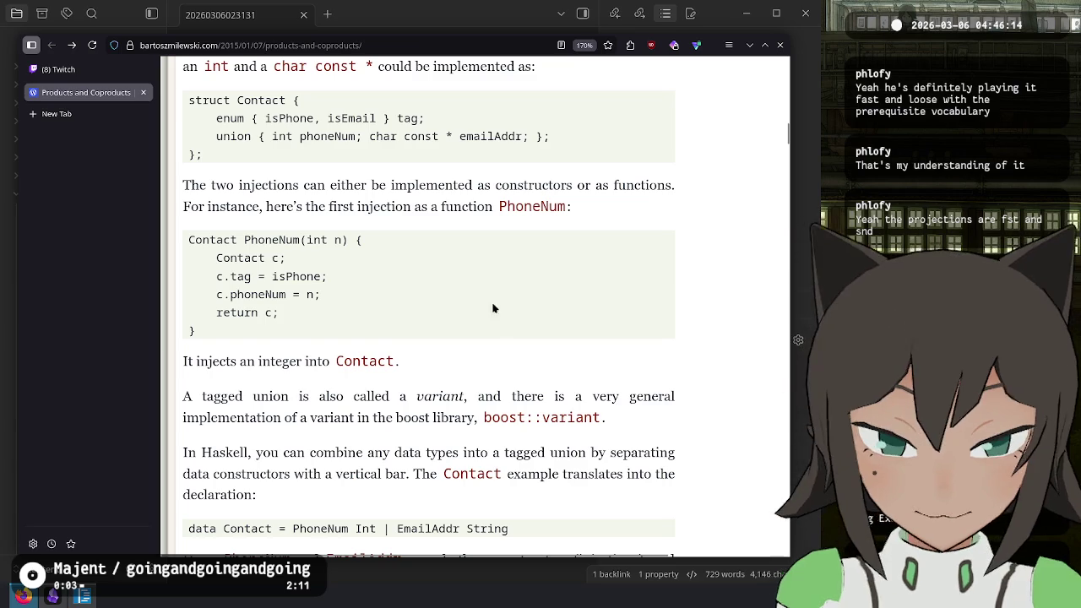
scroll(196, 194, "up", 1)
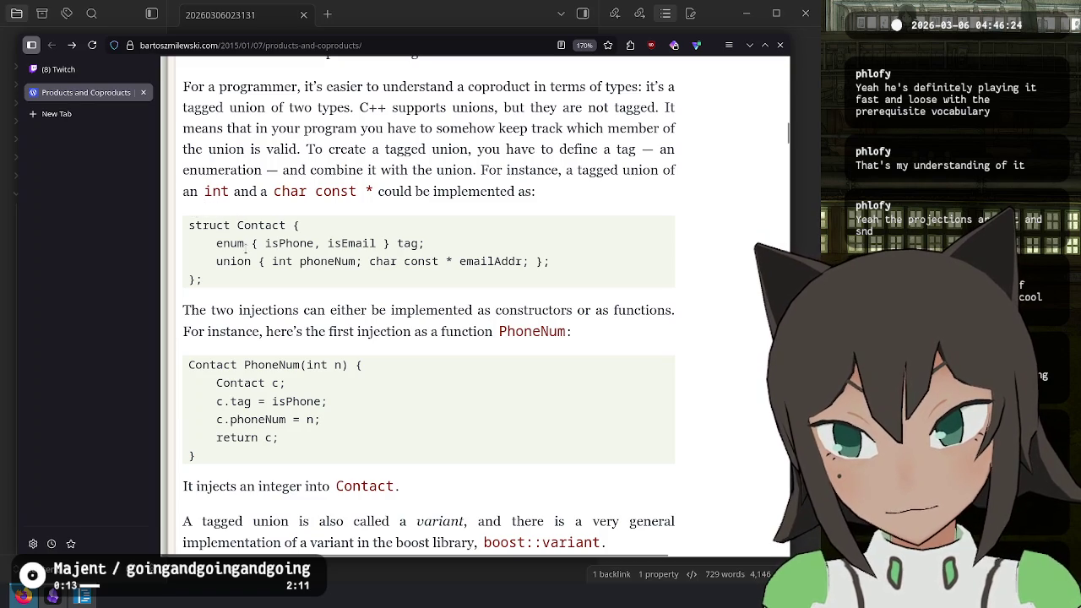
- Study Contact's isPhone/isEmail tag and phoneNum/emailAddr union, then scroll toward Haskell's data Contact
left_click_drag(270, 261, 435, 261)
left_click(398, 261)
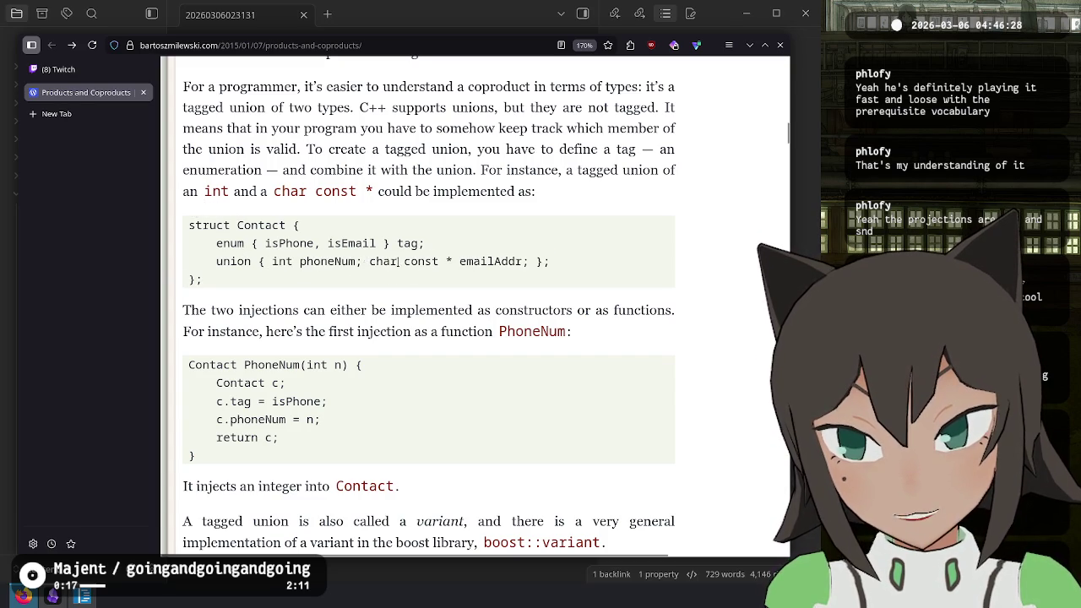
left_click_drag(256, 242, 392, 242)
left_click(270, 238)
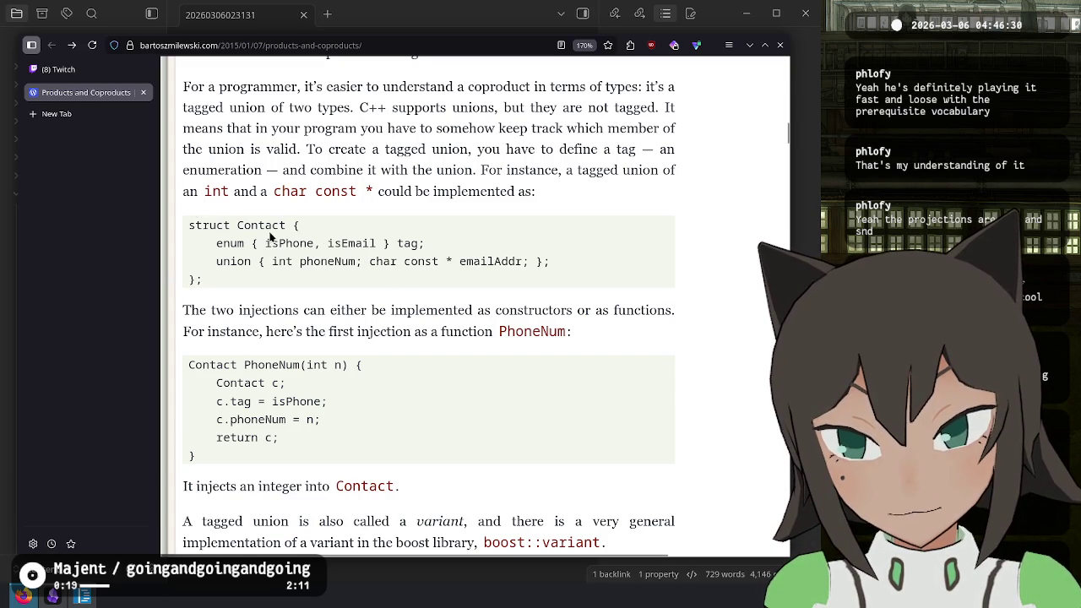
double_click(296, 243)
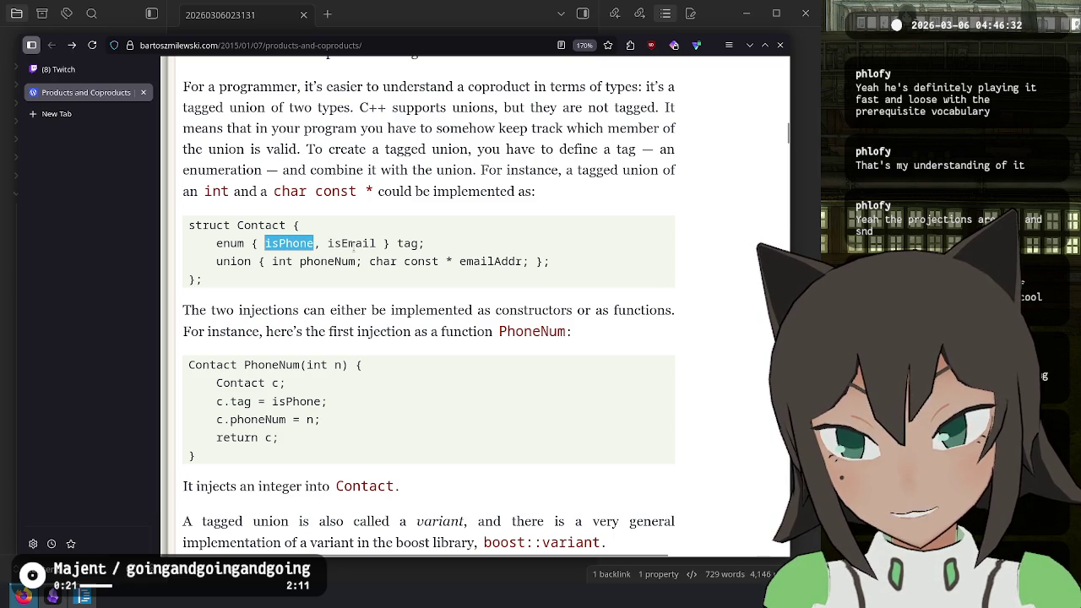
double_click(351, 244)
left_click(308, 262)
mouse_move(291, 262)
left_mouse_down()
mouse_move(570, 276)
mouse_move(541, 261)
mouse_move(260, 261)
mouse_move(273, 261)
left_mouse_up()
left_click(302, 262)
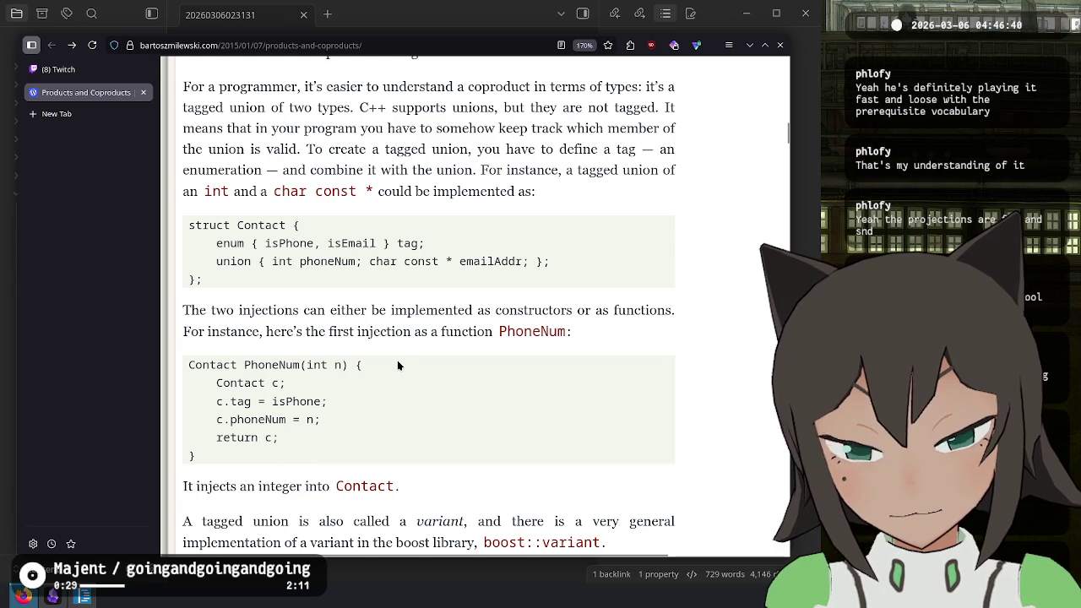
scroll(340, 310, "down", 3)
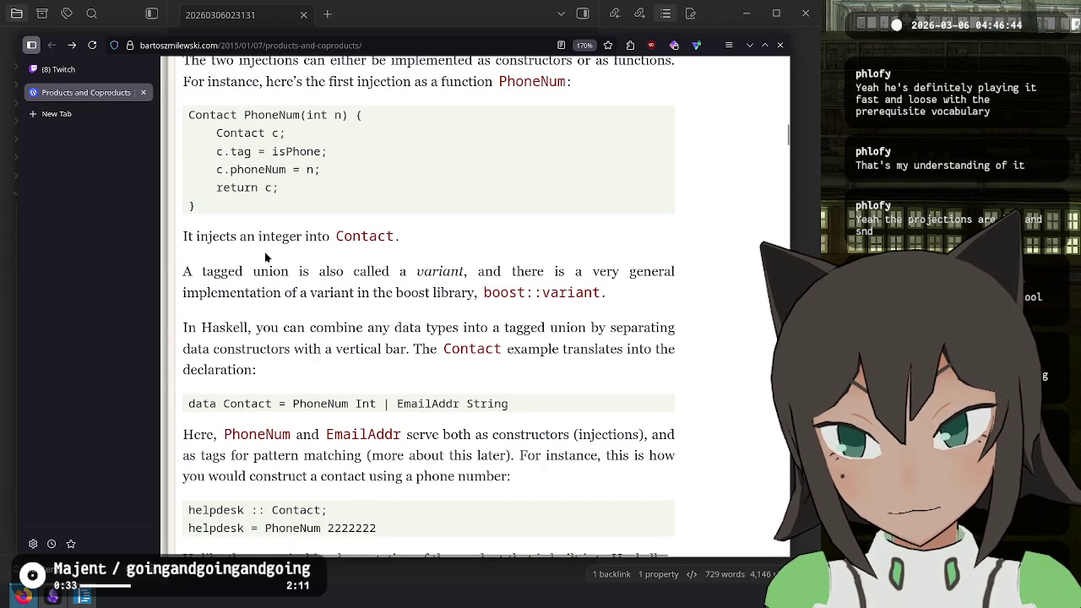
- Read the variant and Haskell tagged-union paragraphs and the PhoneNum injection function
mouse_move(253, 271)
left_mouse_down()
mouse_move(386, 287)
mouse_move(385, 319)
left_mouse_up()
left_click(385, 320)
mouse_move(209, 327)
left_mouse_down()
mouse_move(348, 403)
mouse_move(536, 405)
left_mouse_up()
left_click(348, 404)
left_click(596, 404)
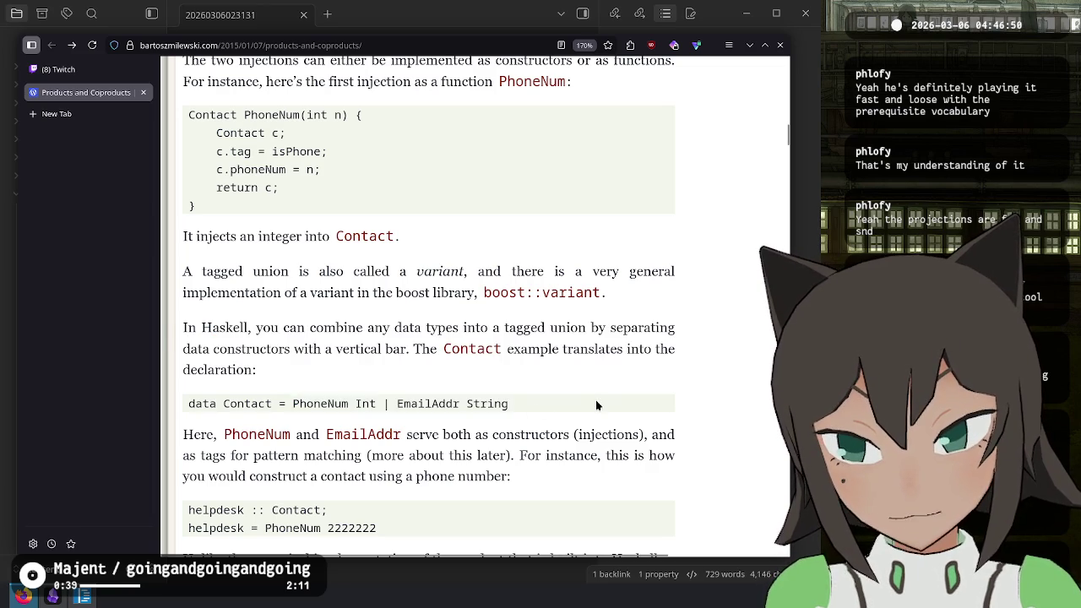
scroll(367, 478, "down", 3)
scroll(337, 270, "up", 5)
mouse_move(335, 321)
left_mouse_down()
mouse_move(289, 254)
mouse_move(169, 225)
mouse_move(205, 237)
mouse_move(190, 235)
left_mouse_up()
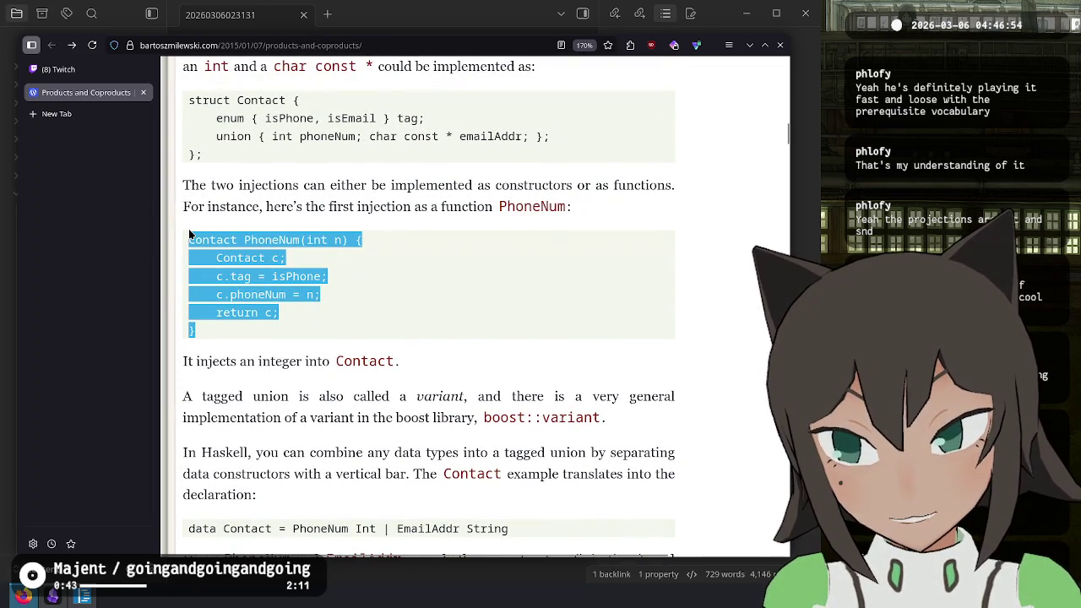
- Read the passage on constructors serving as tags and scroll down to the Asymmetry section
scroll(365, 245, "down", 3)
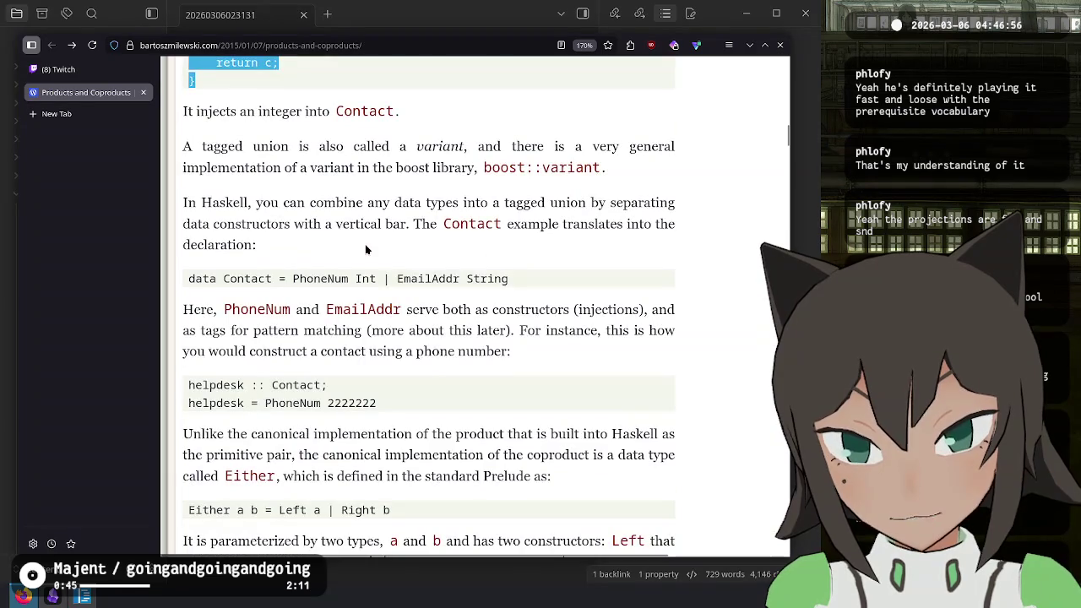
scroll(365, 244, "down", 1)
left_click_drag(437, 191, 439, 207)
left_click(406, 221)
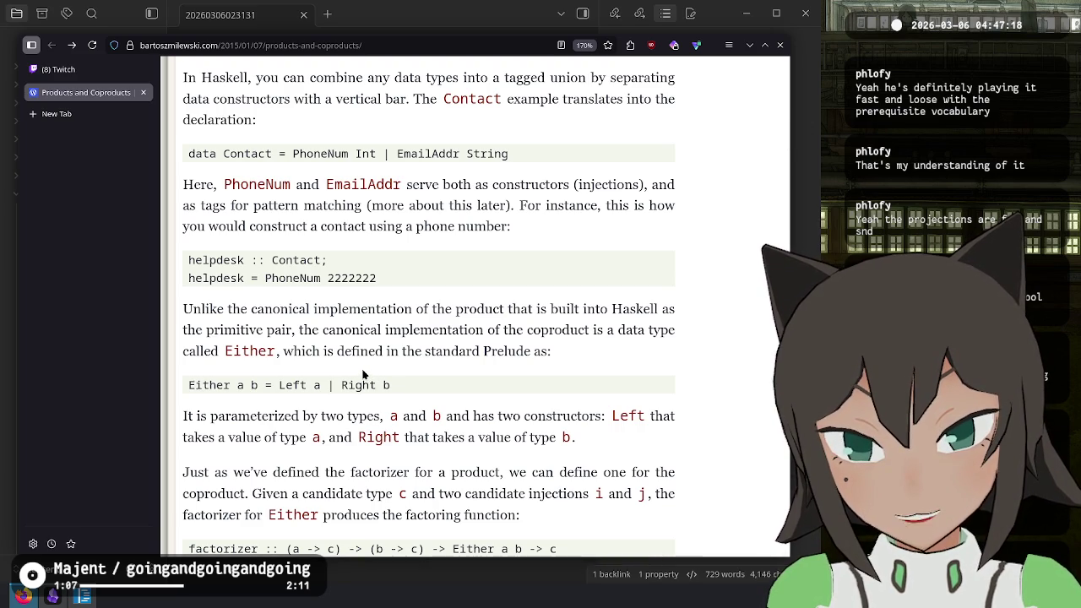
scroll(363, 374, "down", 3)
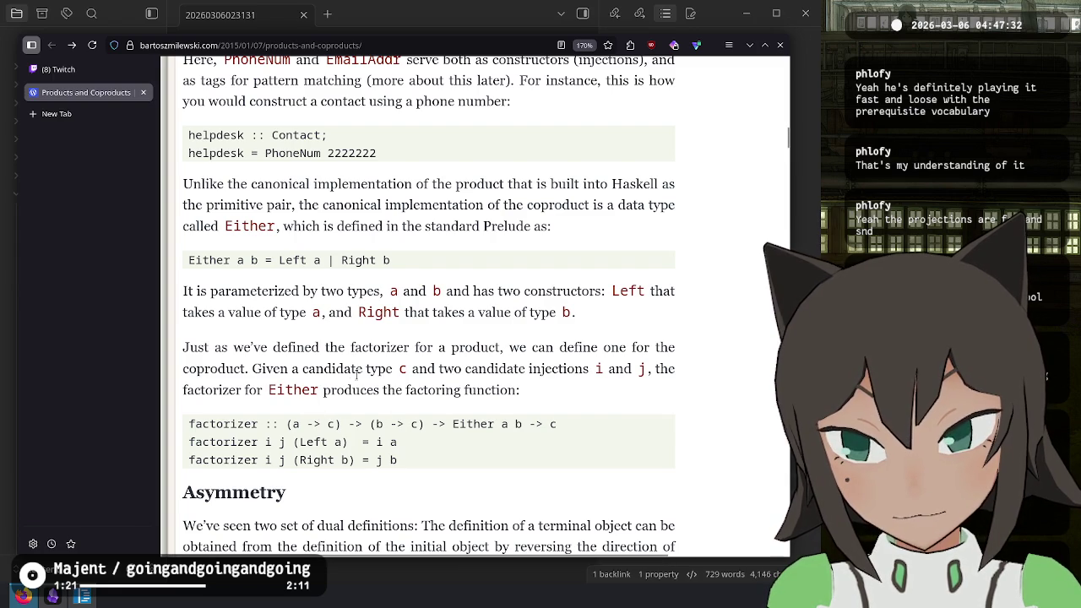
scroll(356, 376, "up", 5)
scroll(354, 377, "down", 6)
scroll(345, 378, "down", 2)
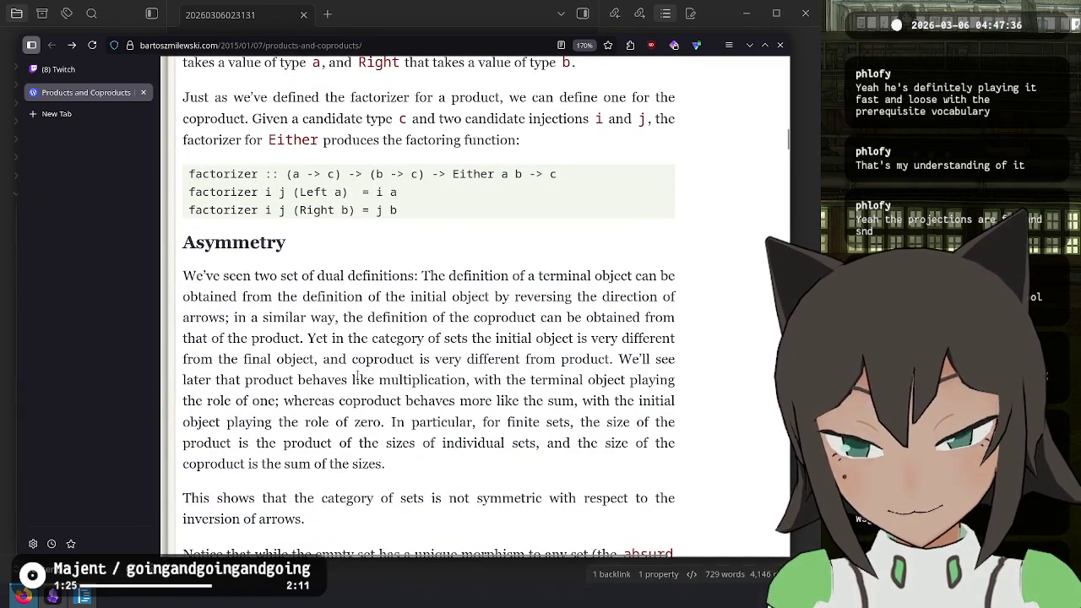
key("alt+Tab")
- Finish the note that, not understanding the product section, this doesn't make any sense either
type("en that i don't understand Cthe product sect")
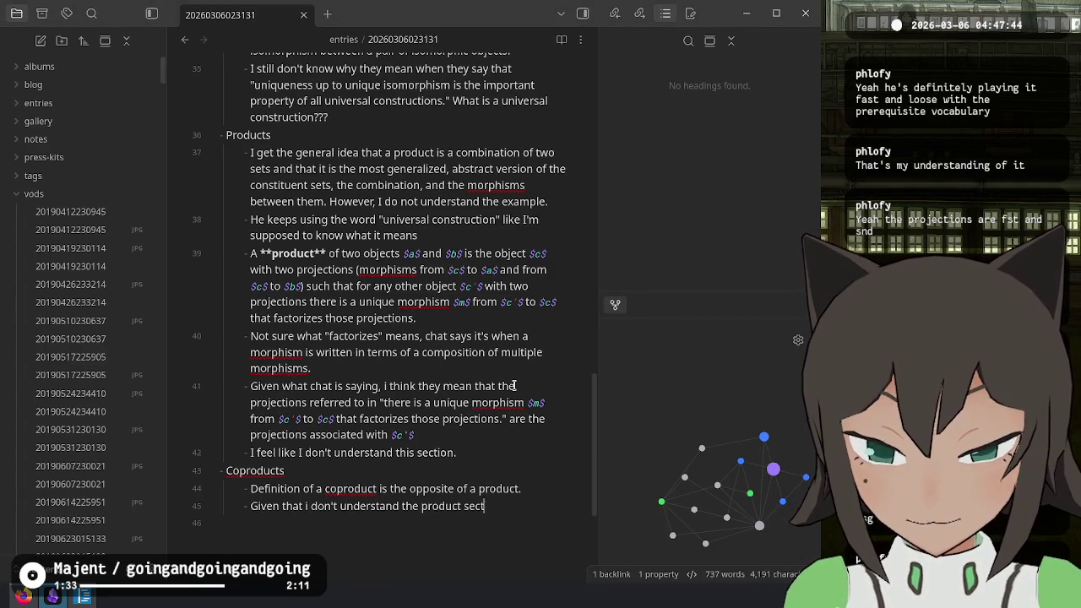
type("ion, this doesn't make any sense either.")
key("Return")
key("shift+Tab")
key("Tab")
- Add a Coproducts bullet: the canonical product type is a tuple, the coproduct a tagged union sum
type("I think the onlyinformation I got out of this really is that ")
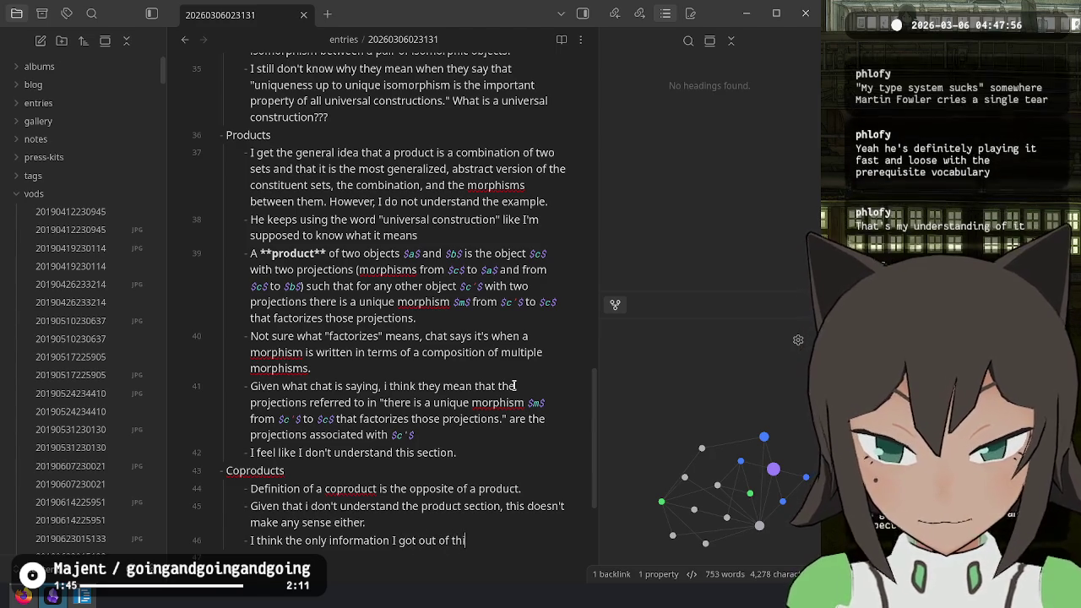
type("the")
type(" \"canonical\" pro")
type("duct")
type(" type is a")
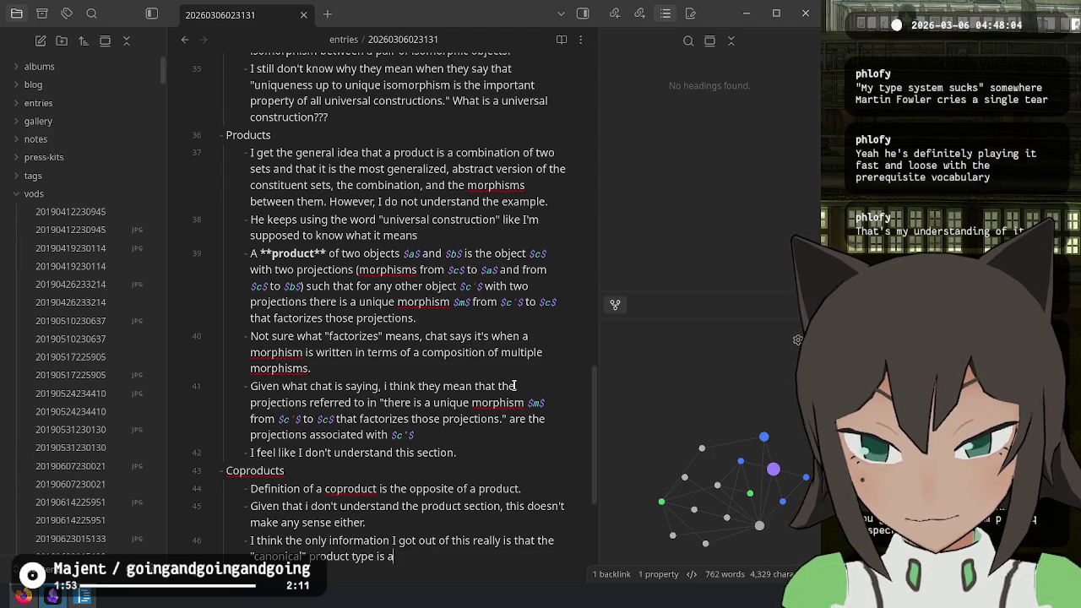
type(" tuple and the c")
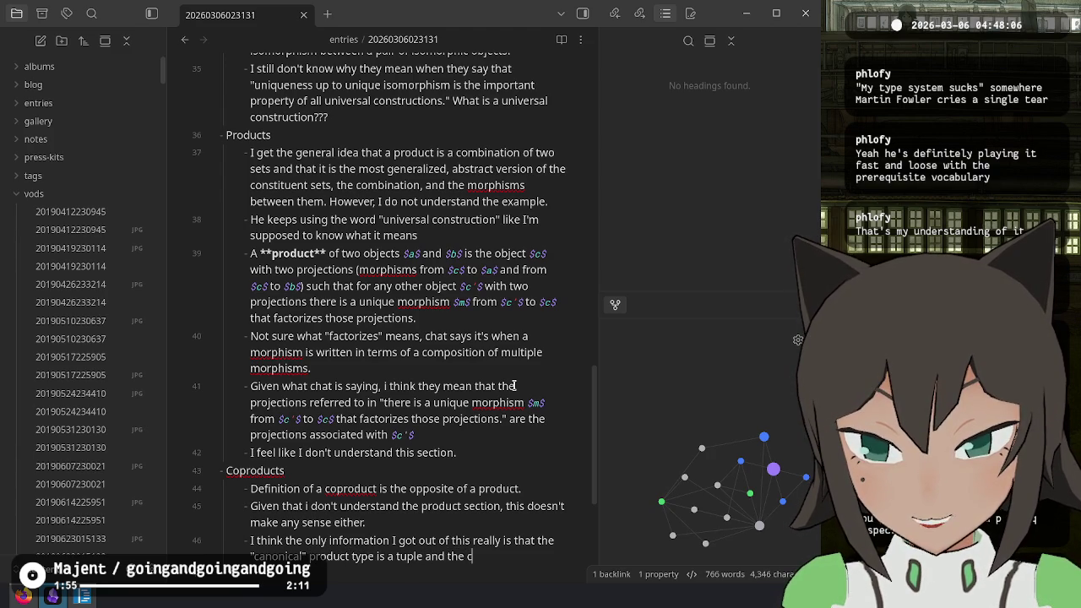
type("\"cano")
type("\"canonical")
type("\" copro")
type("ct ")
type("s a")
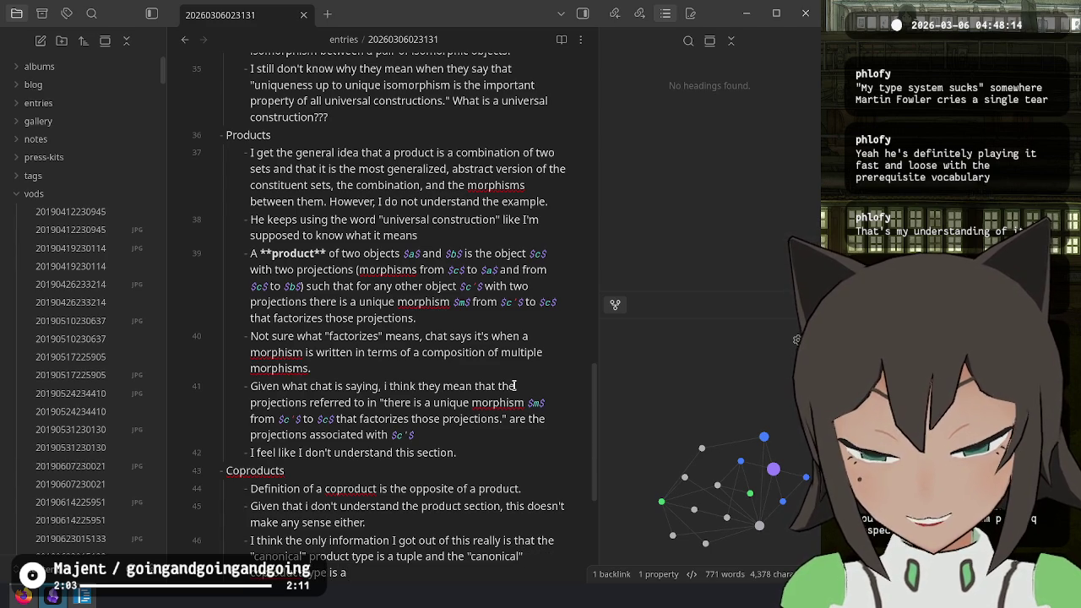
type("tagged un")
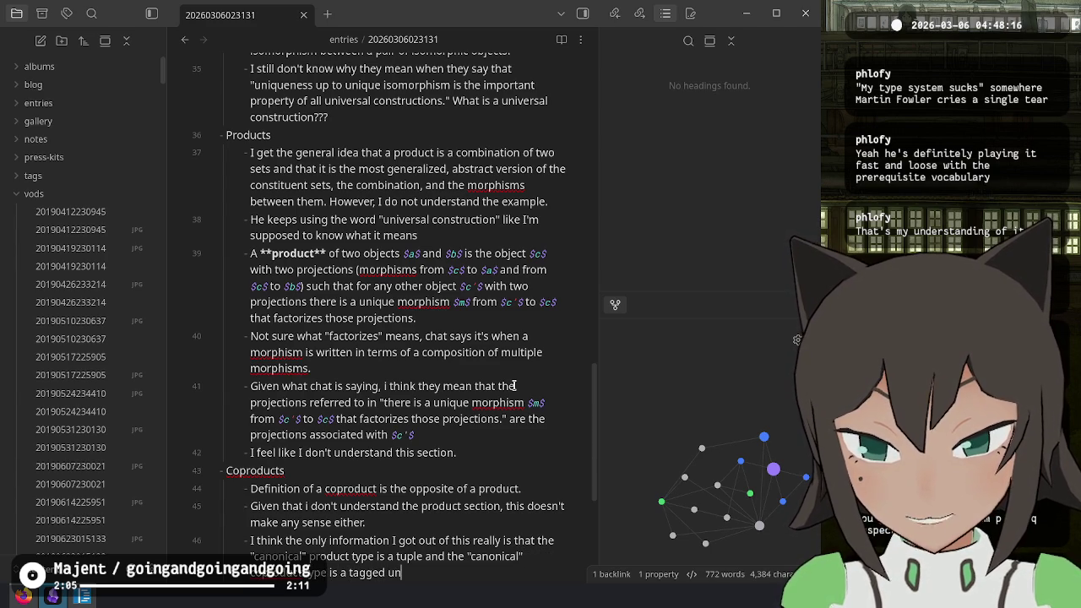
type("ion sum.")
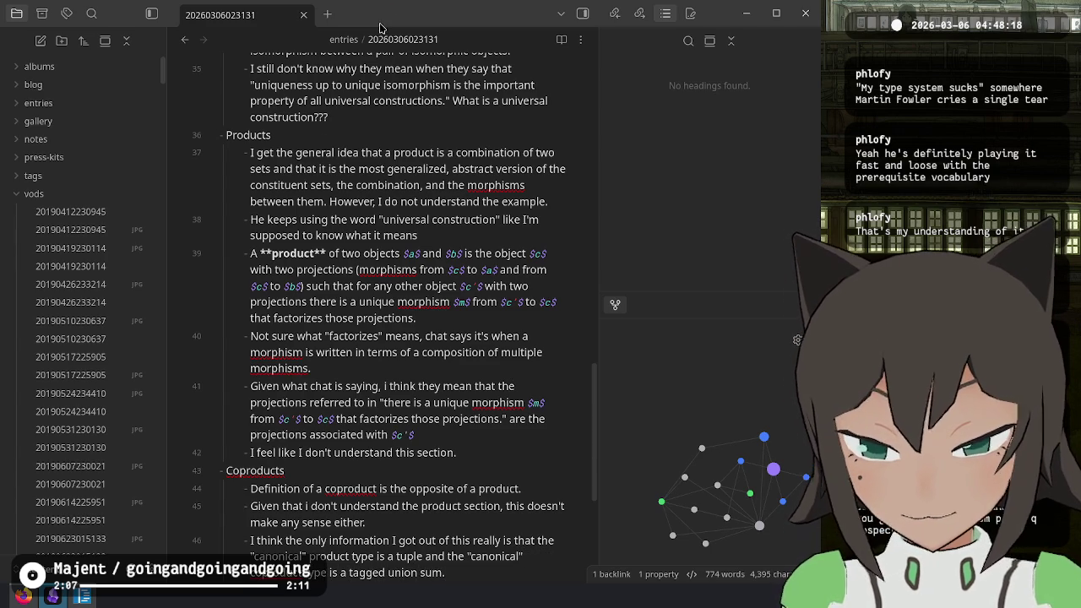
key("Return")
scroll(430, 406, "down", 4)
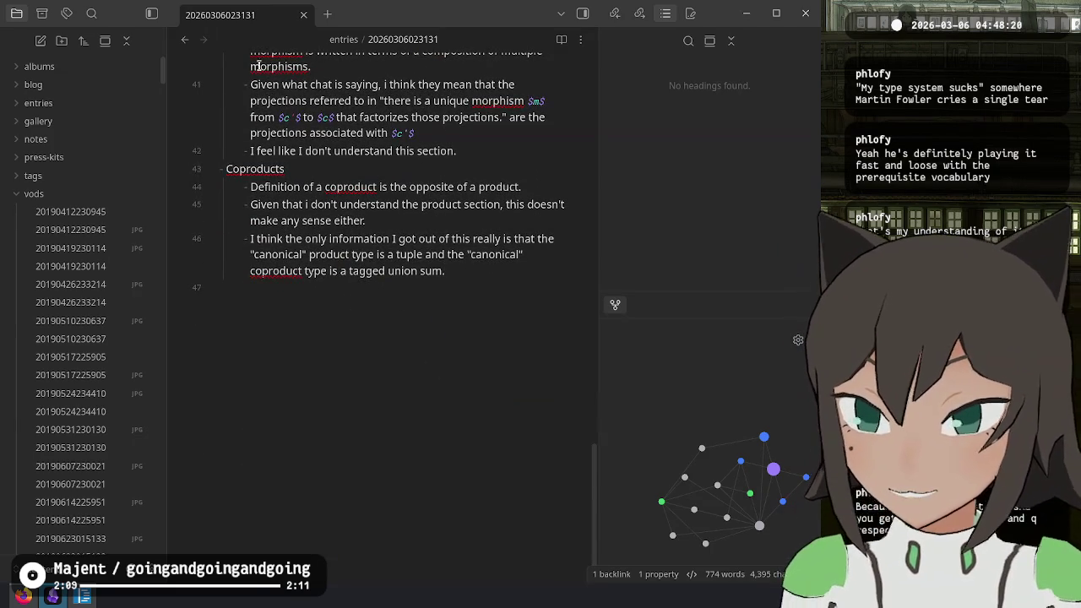
key("alt+Tab")
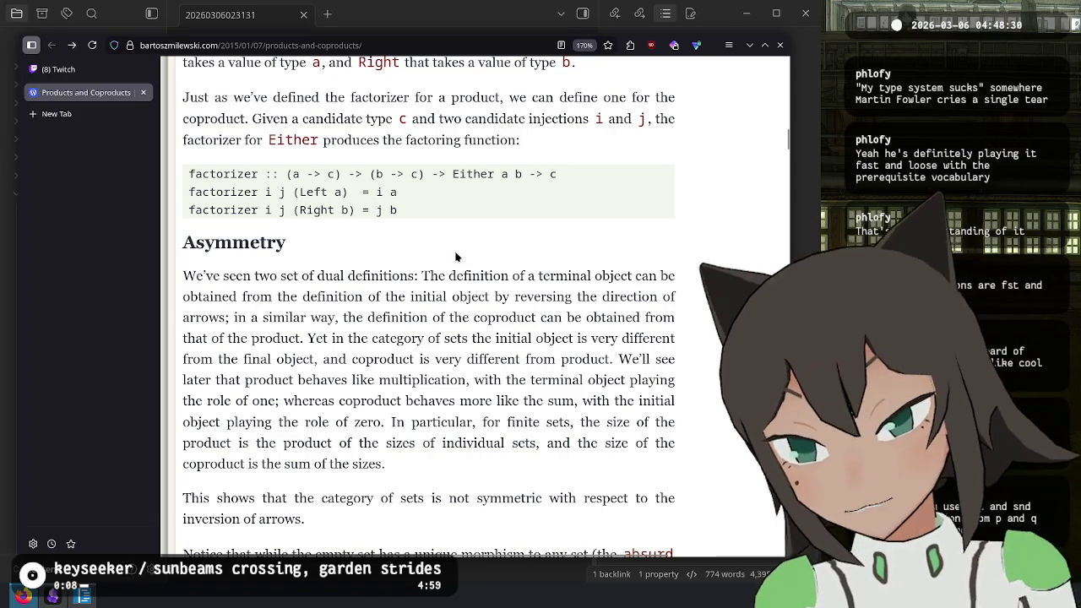
- In a new tab, search for the Refactoring author and open his Wikipedia article
key("ctrl+t")
type("martin")
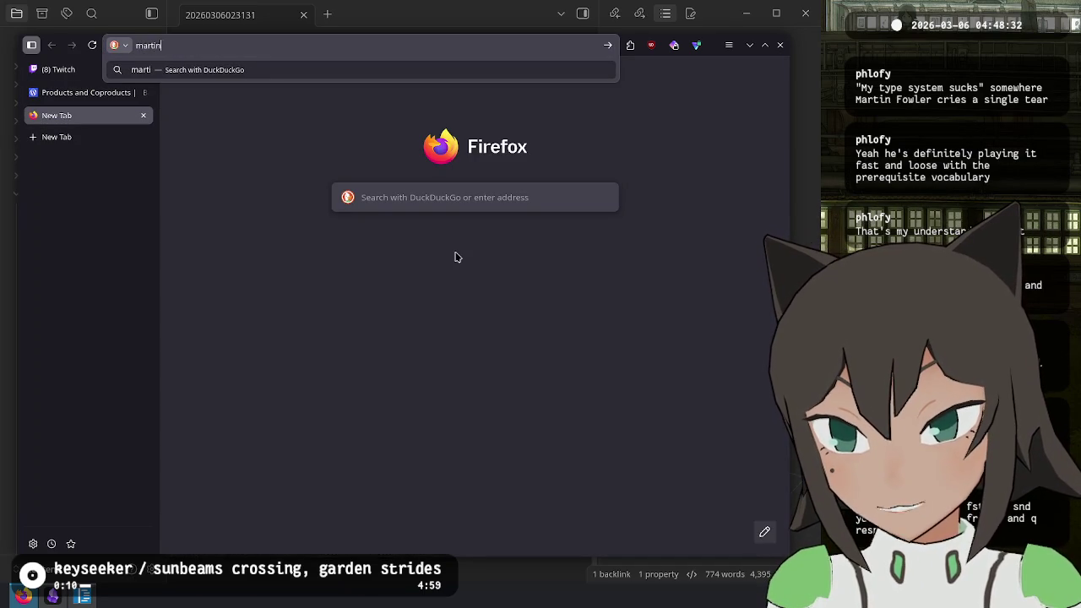
type(" fowler")
key("Return")
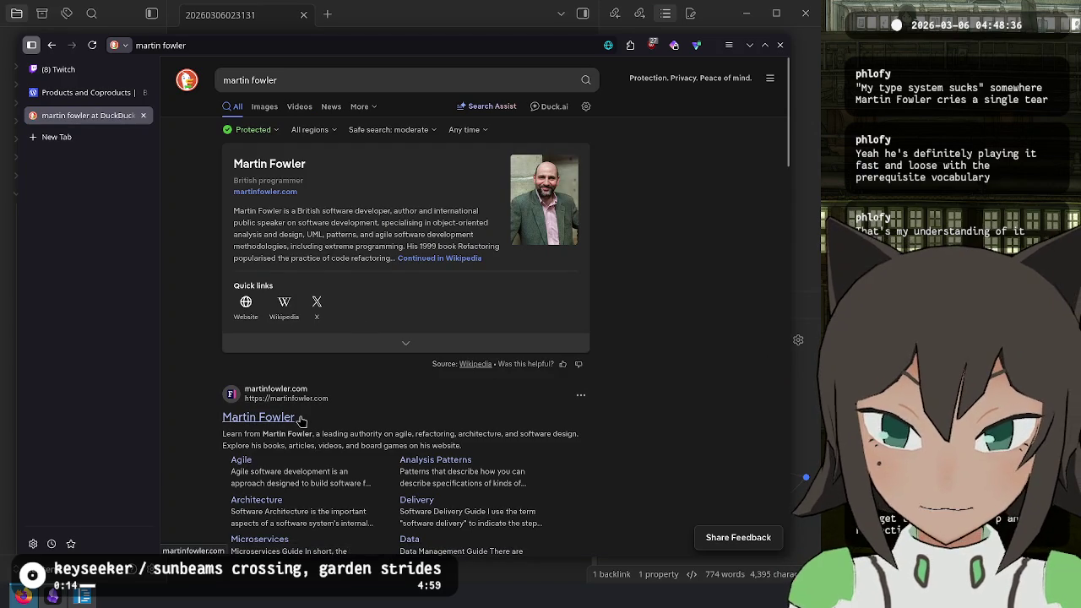
left_click(460, 259)
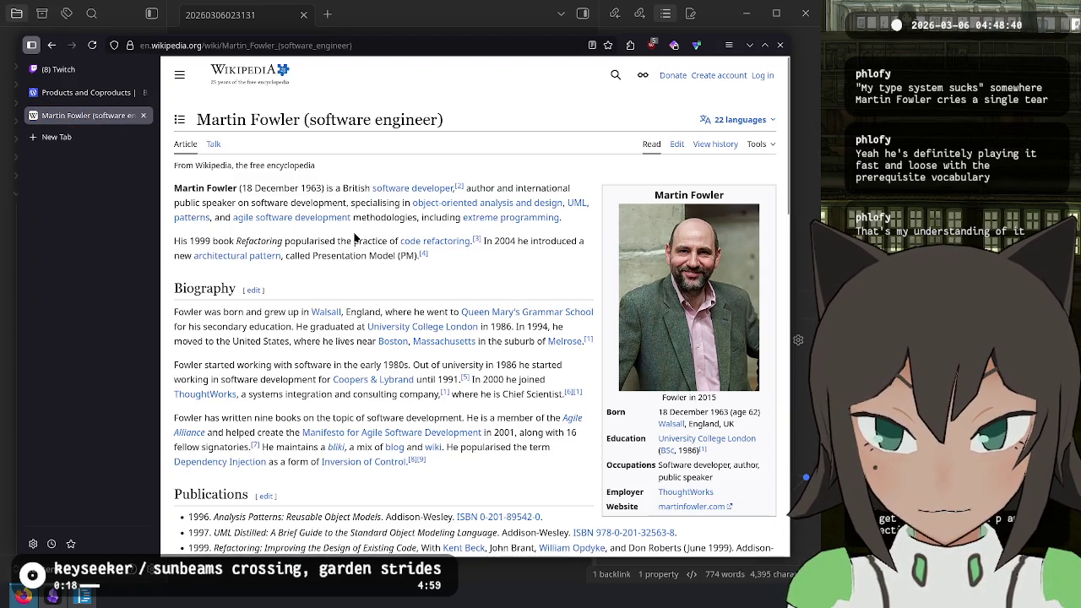
- Examine the lead paragraph's mention of Refactoring and its reference citation
double_click(264, 241)
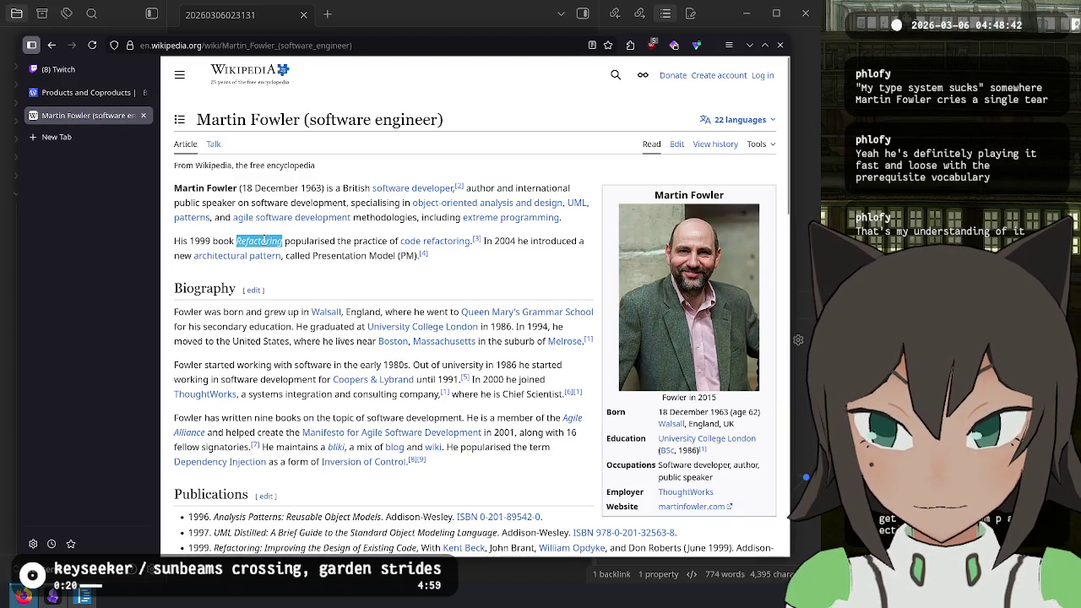
triple_click(266, 240)
double_click(267, 242)
left_click(301, 240)
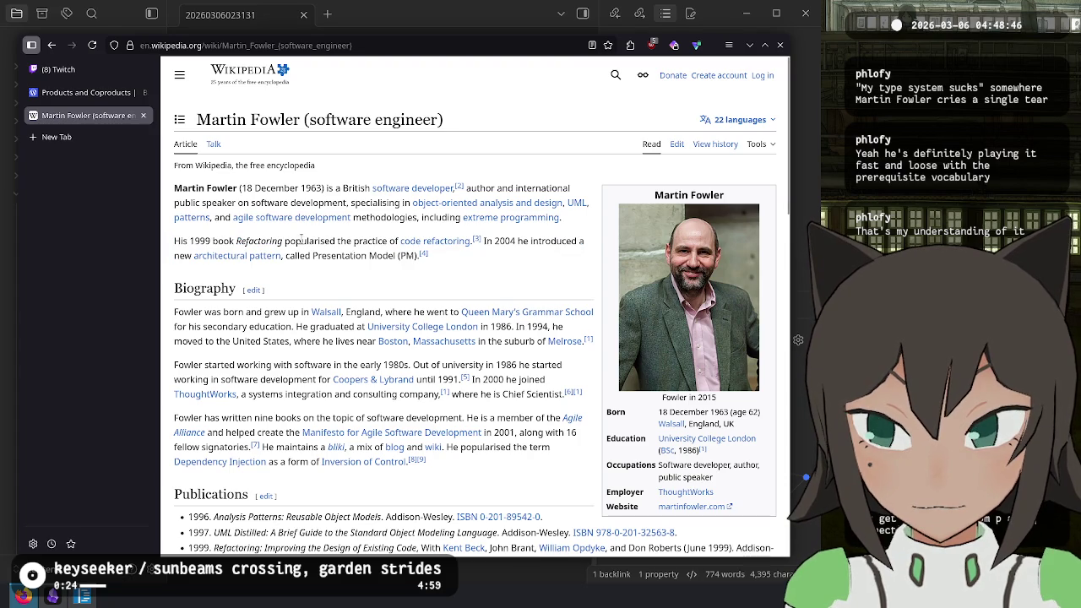
double_click(263, 241)
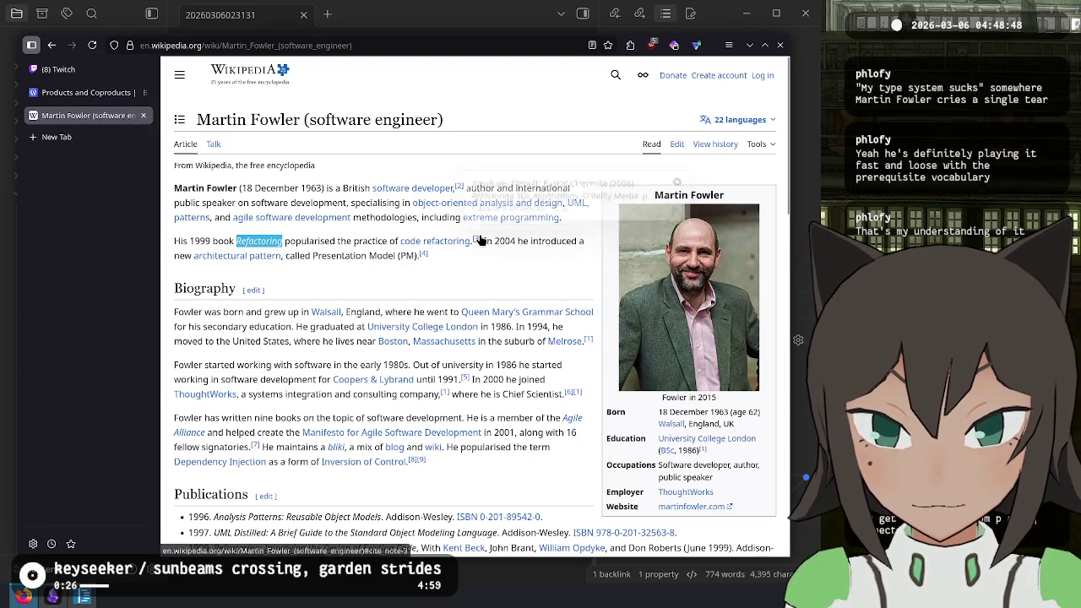
mouse_move(479, 239)
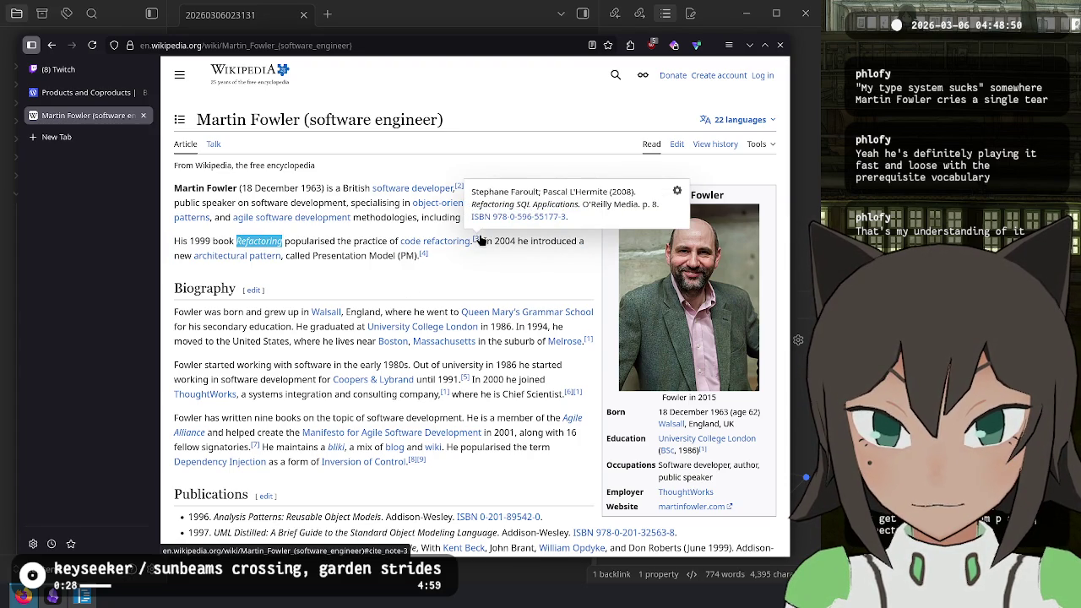
left_click_drag(472, 192, 571, 205)
left_click(541, 278)
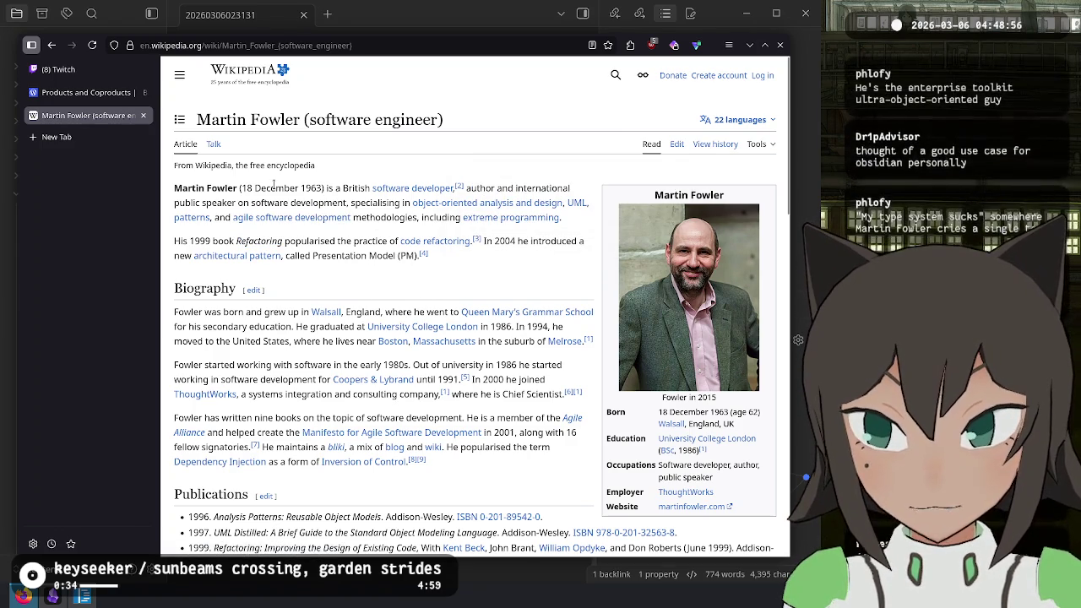
- Scroll to Publications and select the 1999 title 'Refactoring: Improving the Design of Existing Code'
scroll(273, 182, "down", 3)
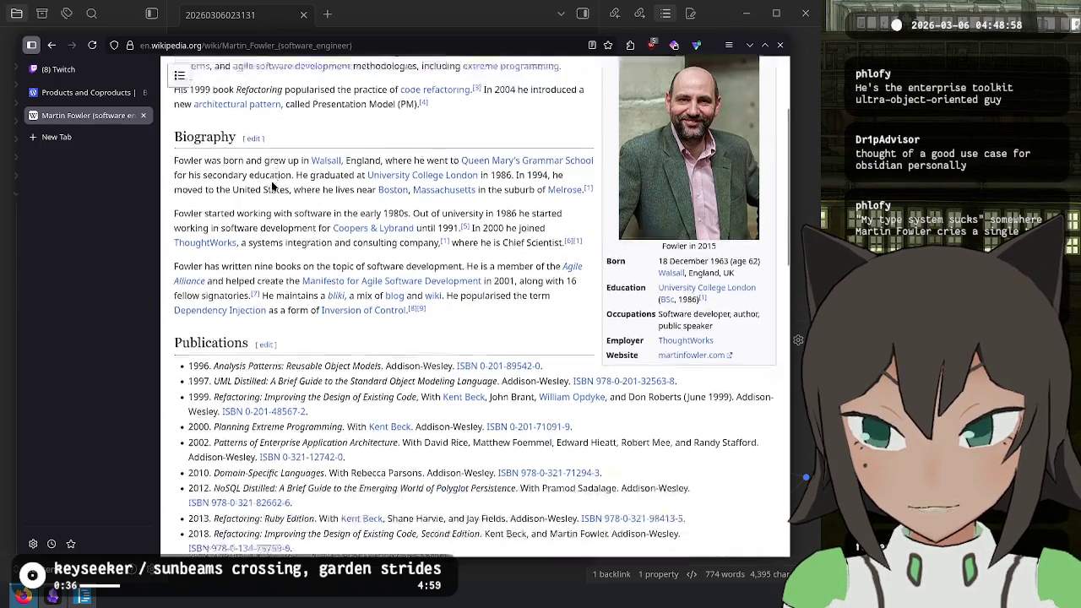
scroll(271, 181, "down", 3)
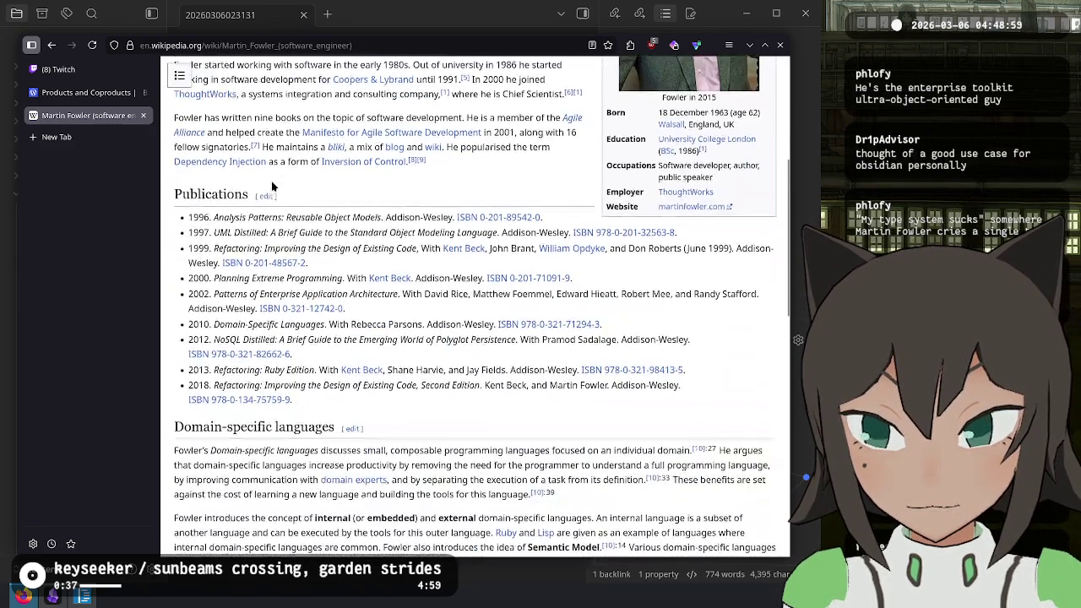
left_click(229, 248)
mouse_move(228, 248)
left_mouse_down()
mouse_move(423, 248)
mouse_move(428, 263)
left_mouse_up()
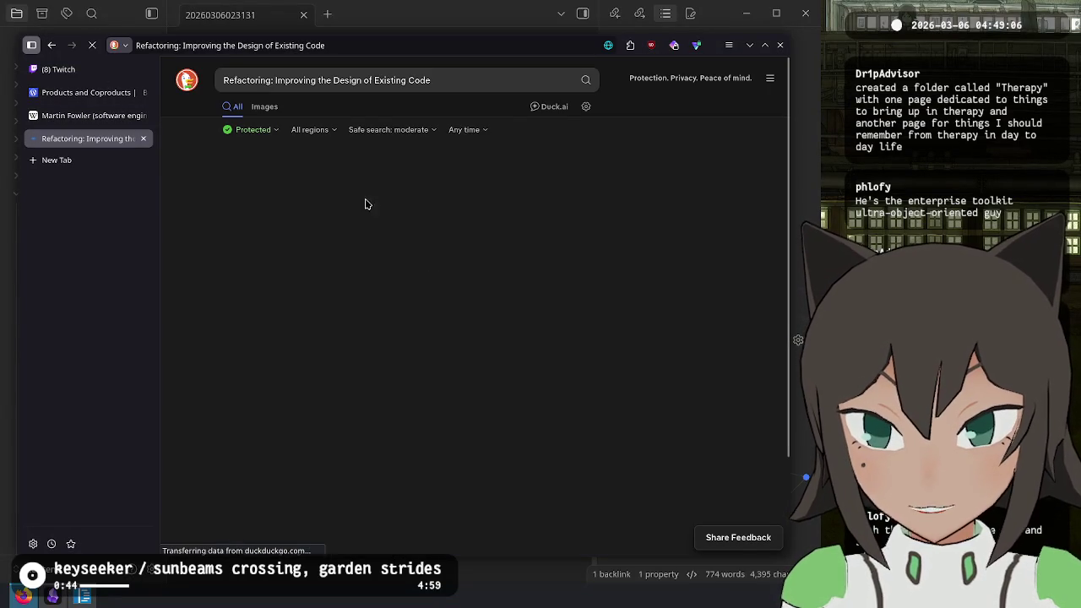
- View image results for the Refactoring book, then close that tab and return to the Wikipedia article
left_click(265, 107)
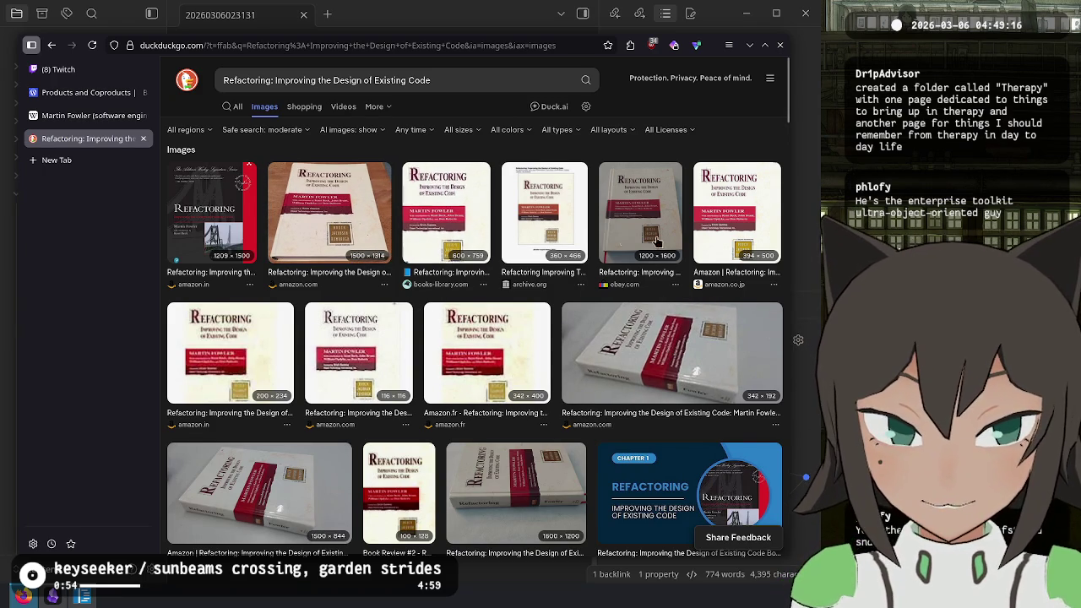
key("ctrl+w")
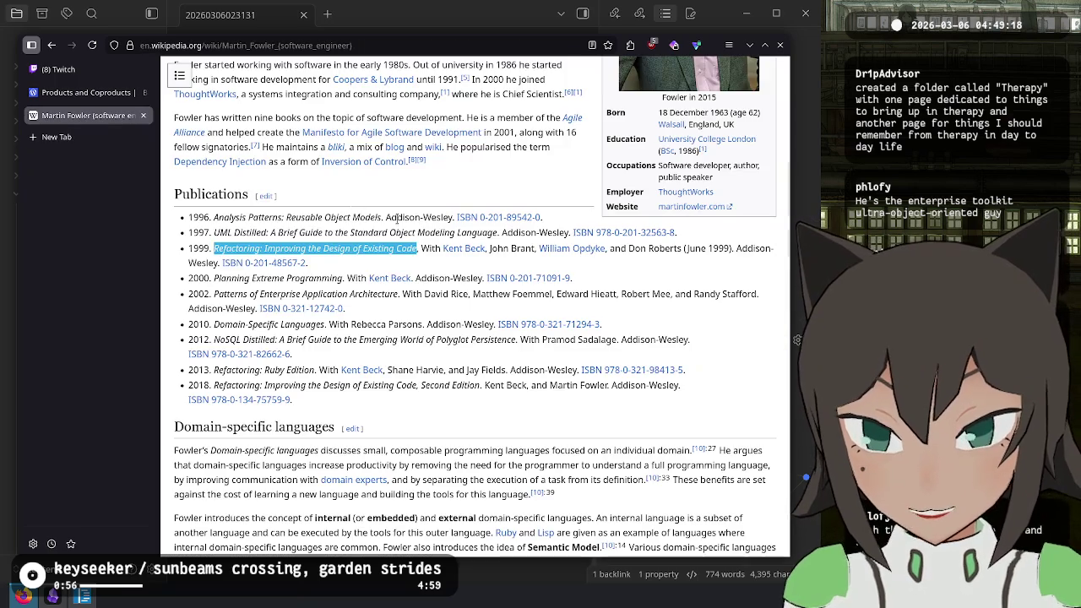
left_click(452, 271)
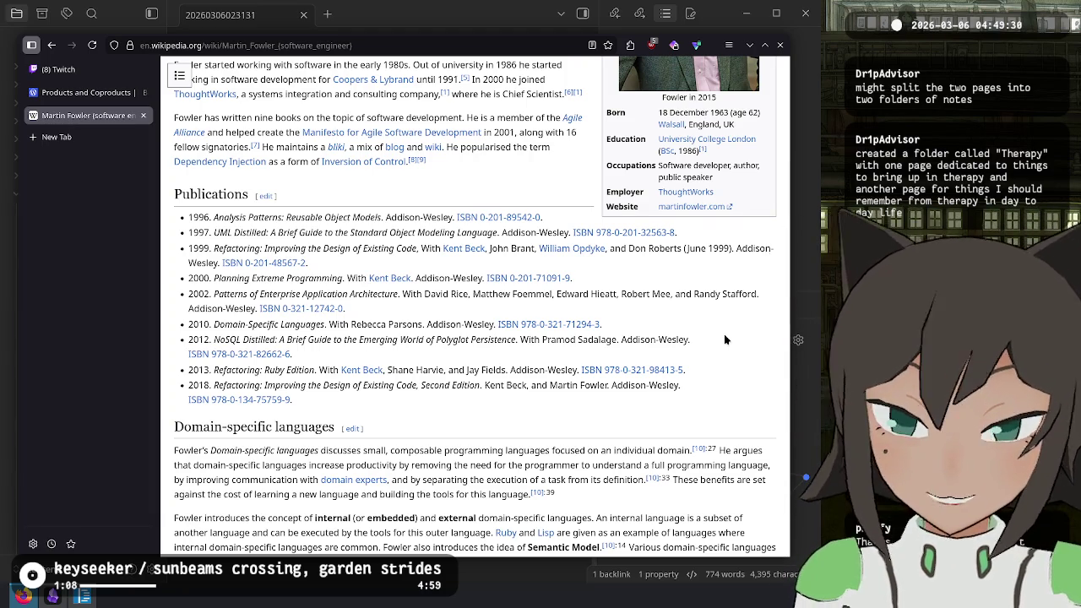
right_click(724, 335)
left_click(676, 310)
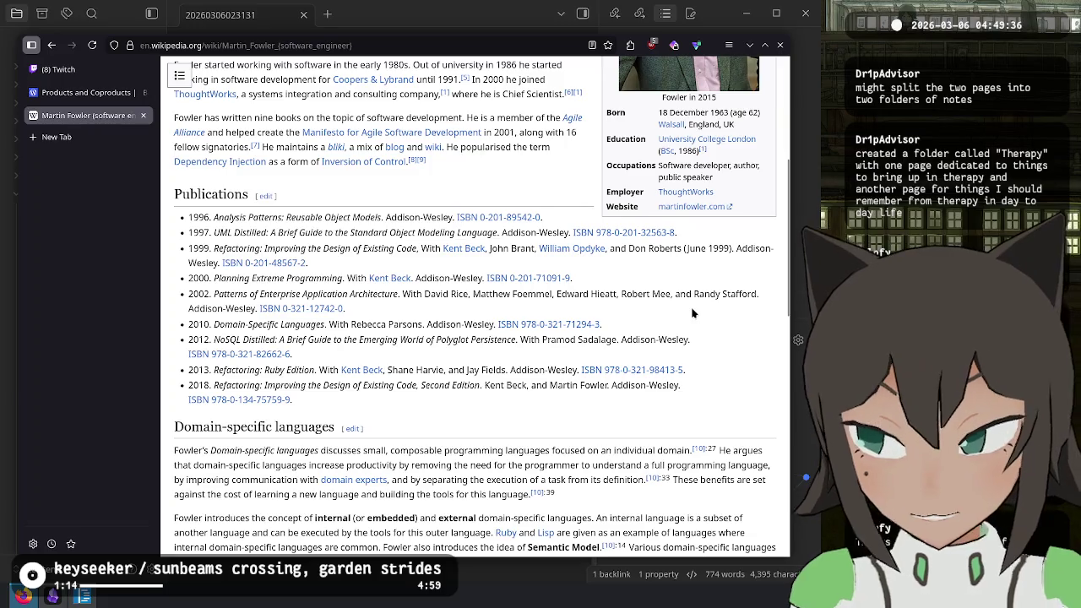
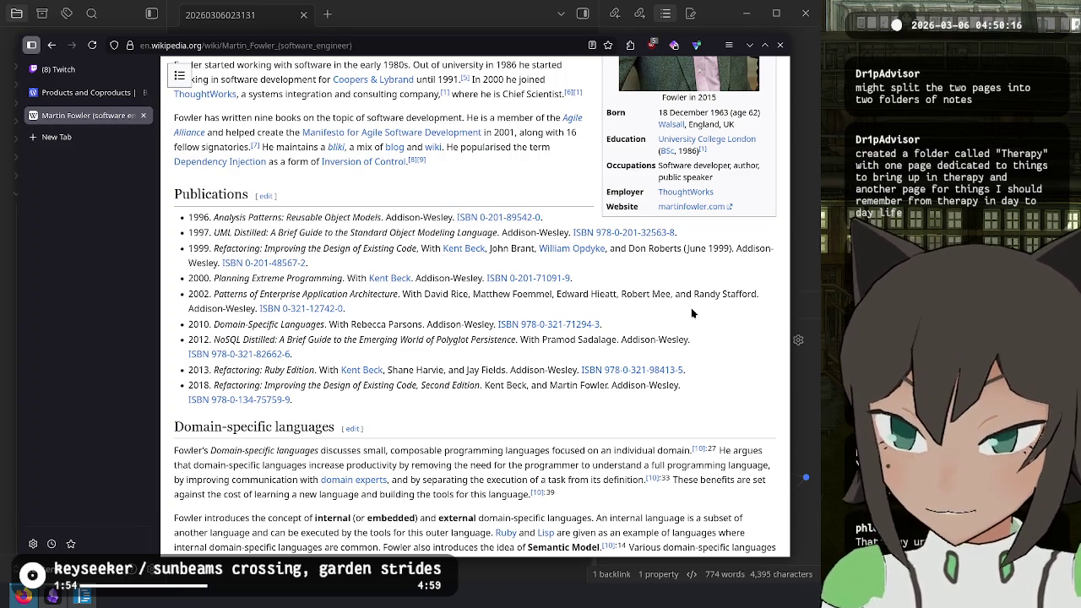
- Search DuckDuckGo for 'guy who made c++' and open Bjarne Stroustrup's Wikipedia article
left_click(51, 47)
triple_click(267, 80)
type("g")
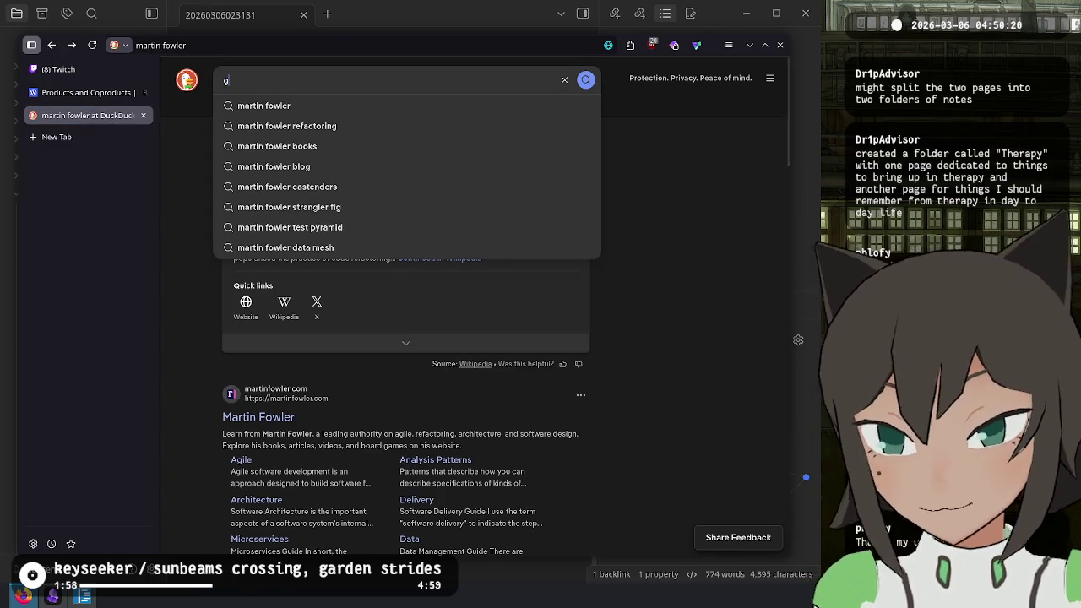
type("uy who made s")
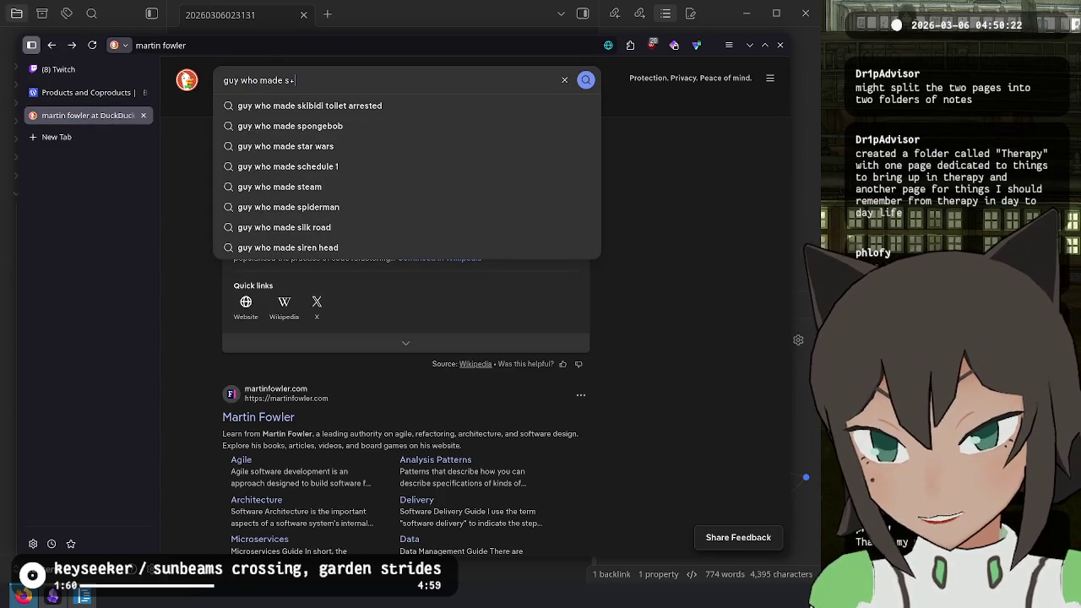
key("BackSpace")
key("BackSpace")
type("c++")
key("Return")
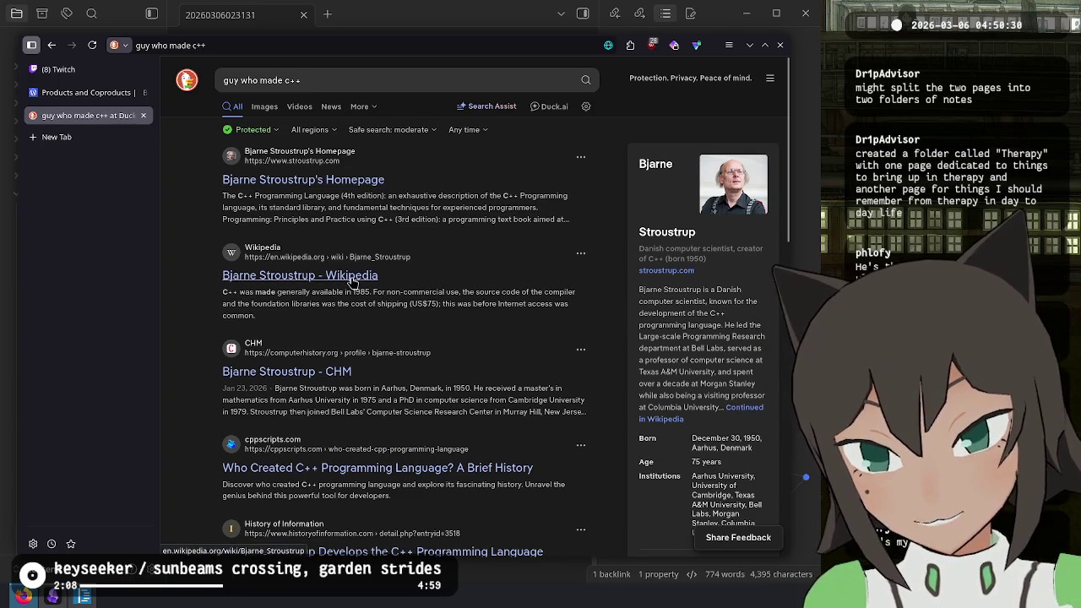
left_click(254, 276)
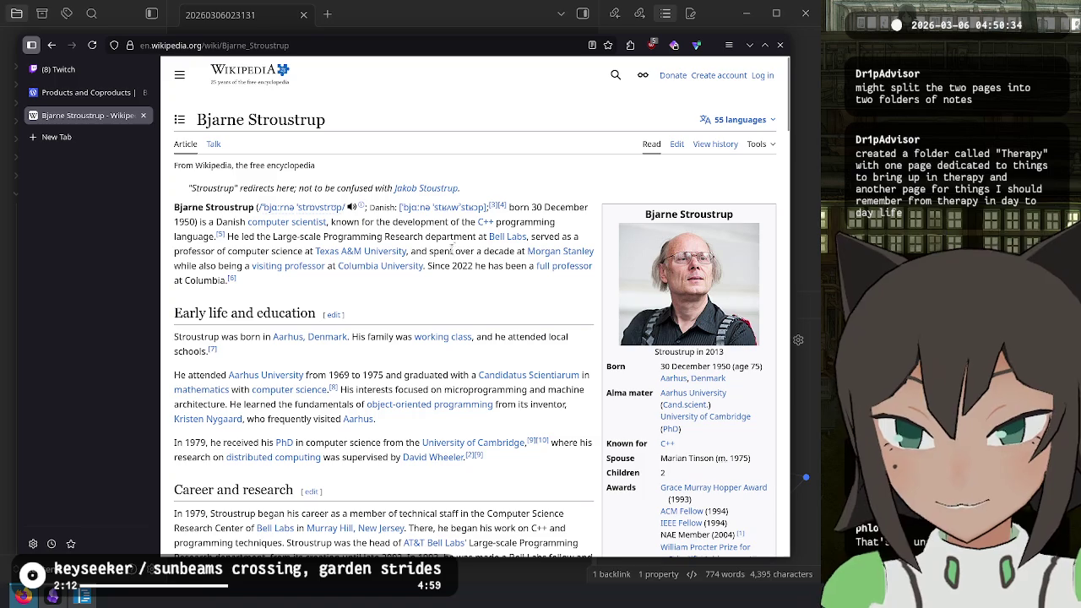
- Read the opening of the Stroustrup Wikipedia article, zooming the page to 140%
mouse_move(463, 222)
left_mouse_down()
mouse_move(253, 236)
mouse_move(463, 222)
left_mouse_up()
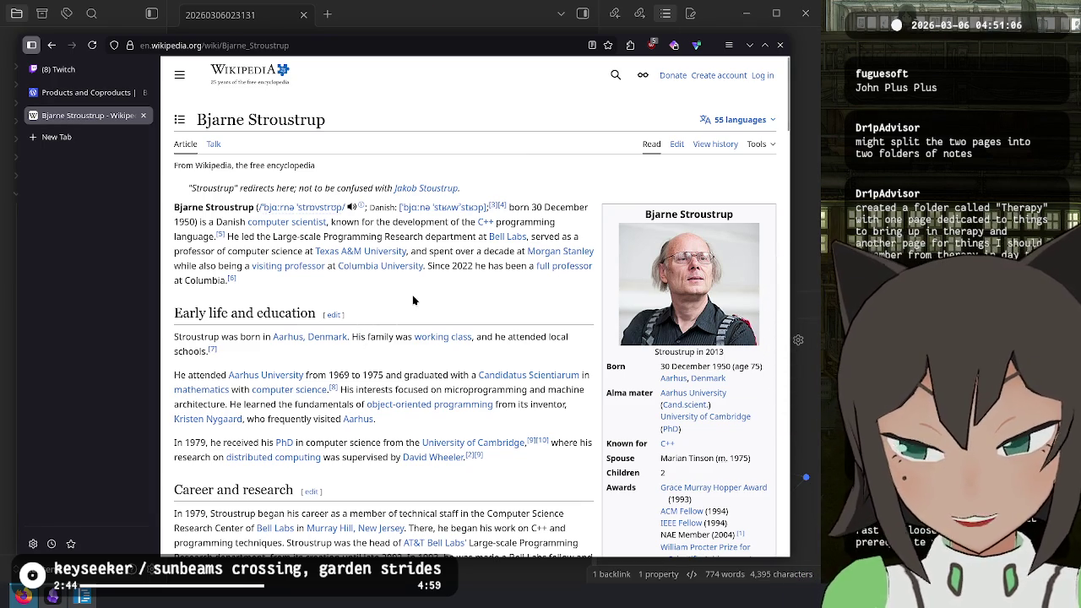
scroll(414, 300, "down", 5)
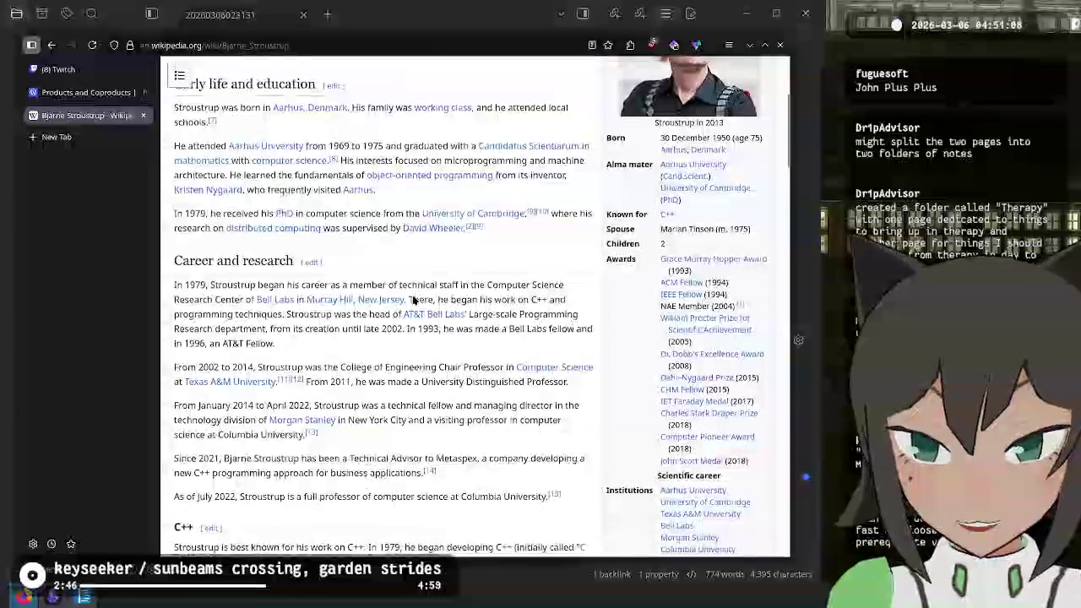
scroll(414, 300, "down", 3)
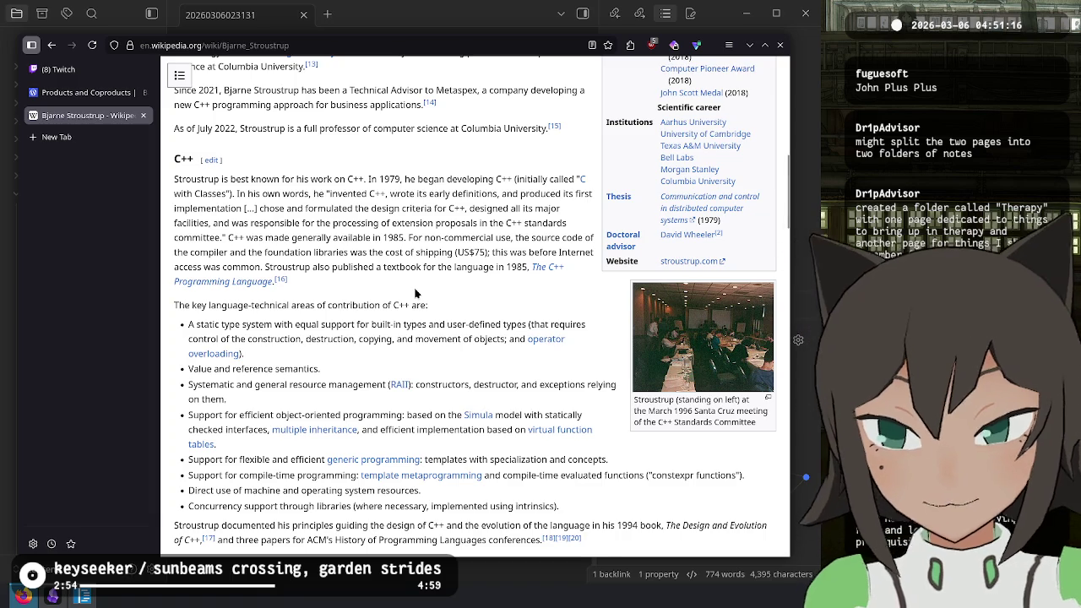
key("ctrl+plus")
key("ctrl+plus")
key("ctrl+plus")
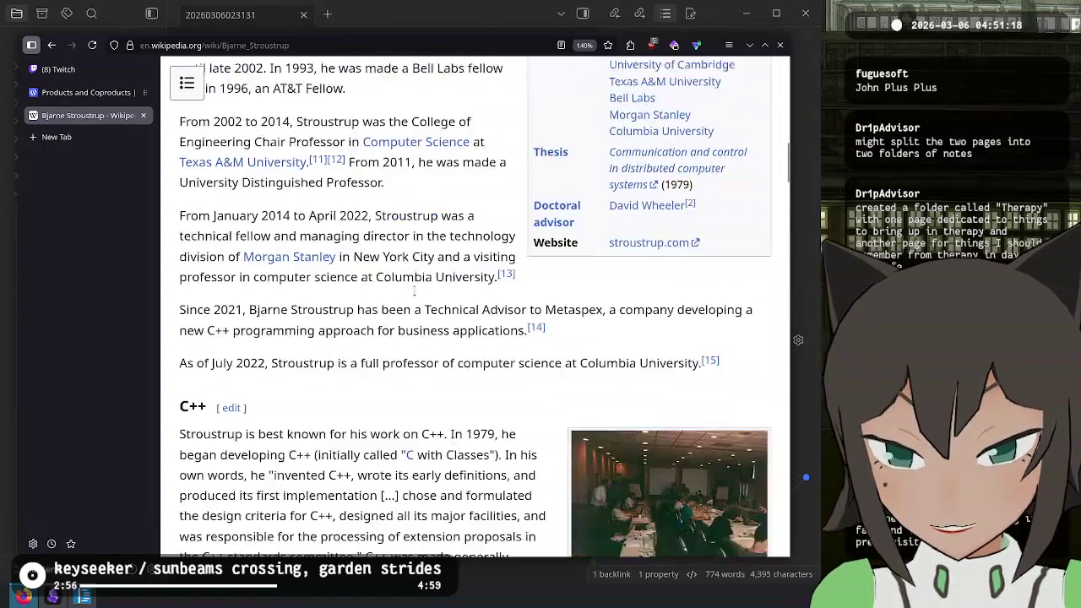
scroll(415, 289, "down", 1)
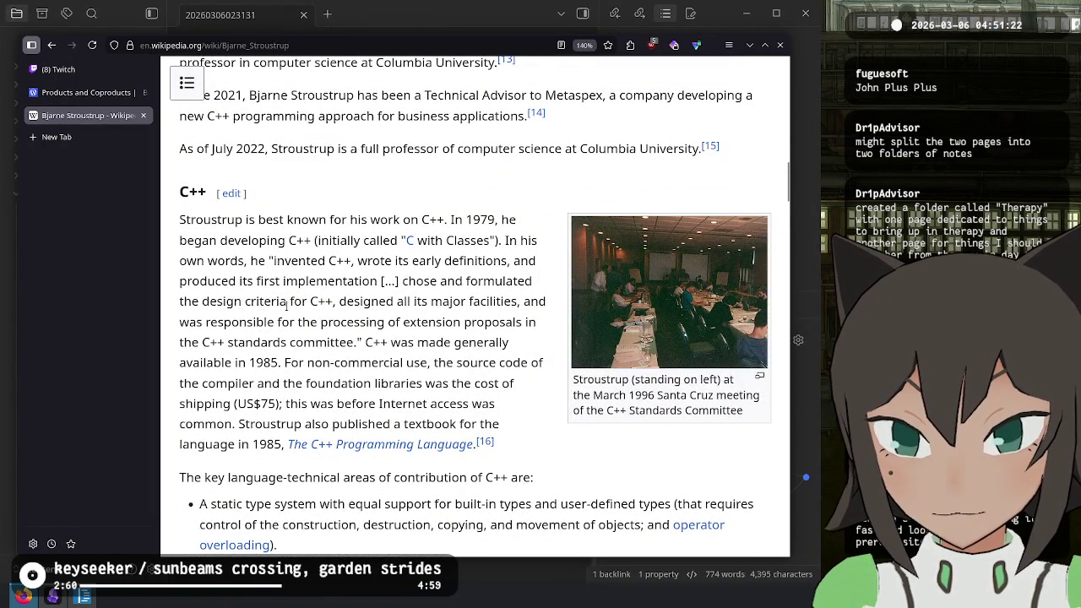
scroll(277, 277, "down", 3)
- Read the rest of the article down to its references, then go back to the search results
mouse_move(286, 155)
left_mouse_down()
mouse_move(289, 196)
mouse_move(338, 263)
left_mouse_up()
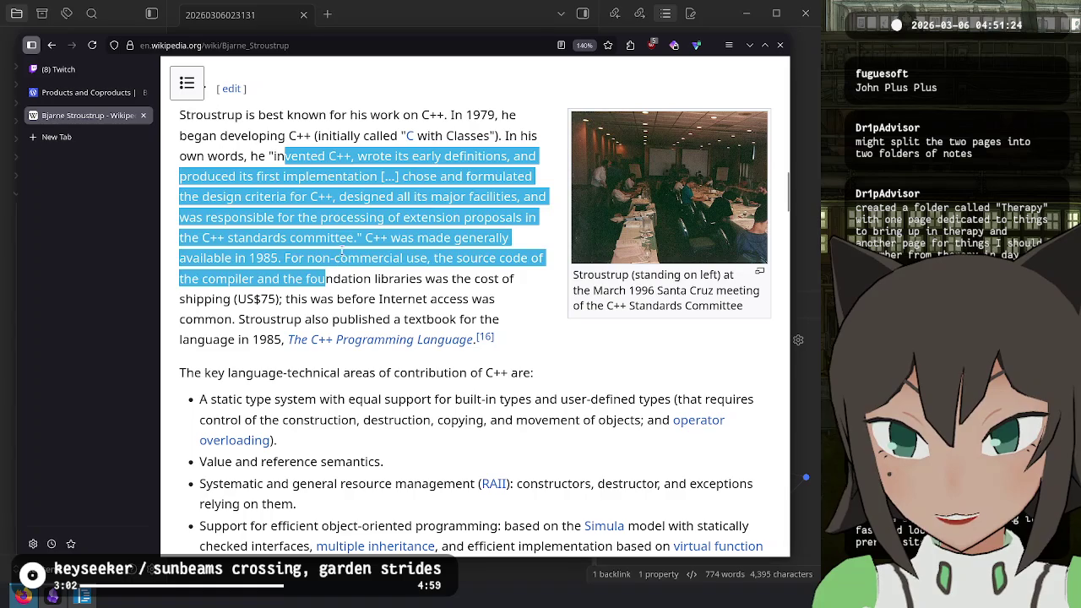
left_click(338, 263)
scroll(284, 236, "down", 3)
scroll(284, 236, "down", 9)
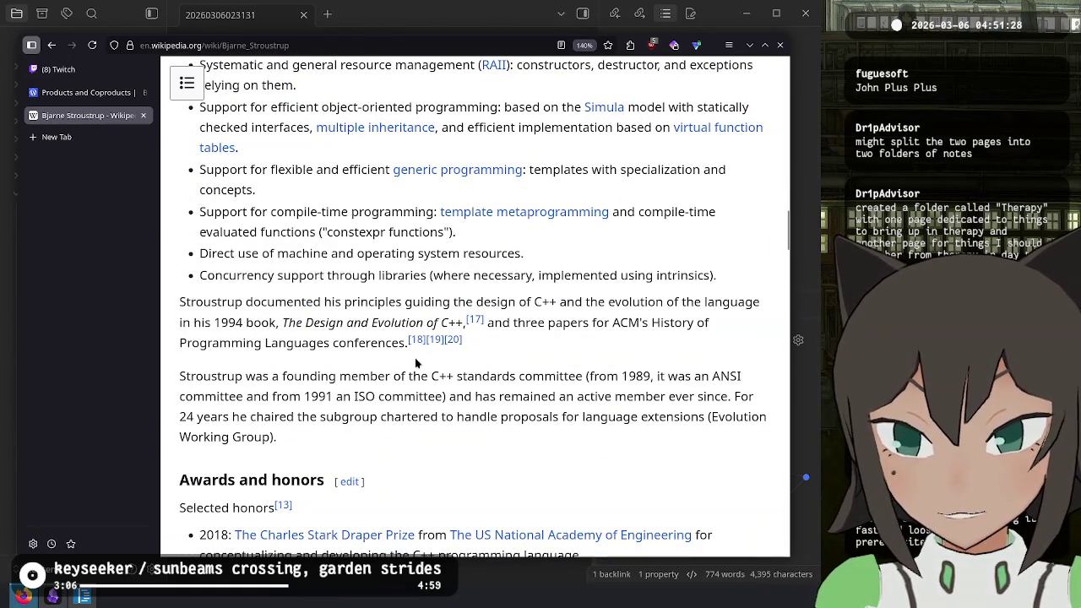
scroll(509, 406, "down", 3)
scroll(351, 256, "up", 15)
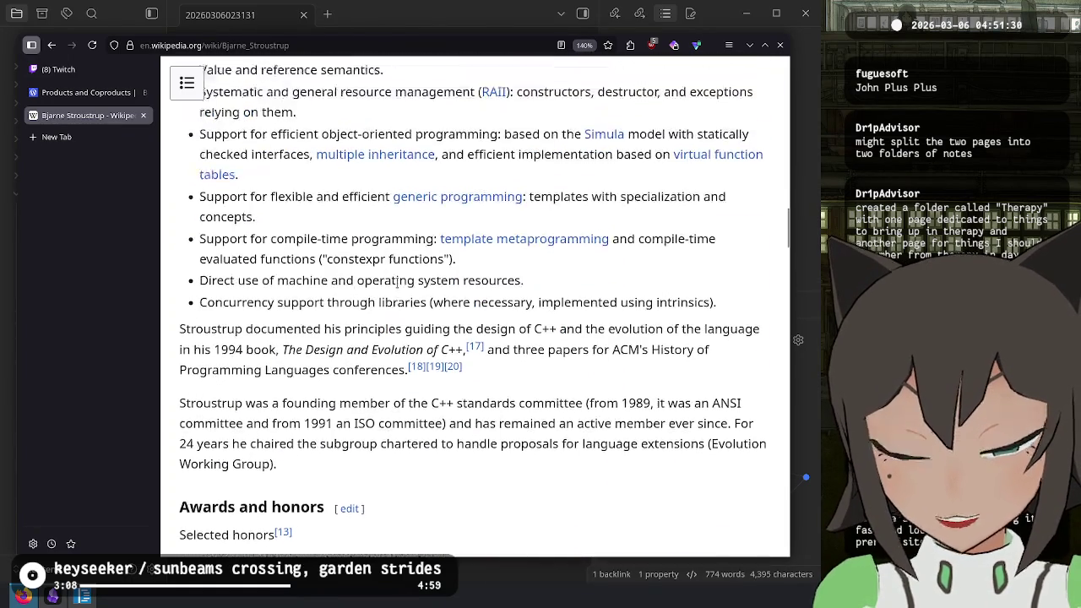
scroll(410, 358, "up", 7)
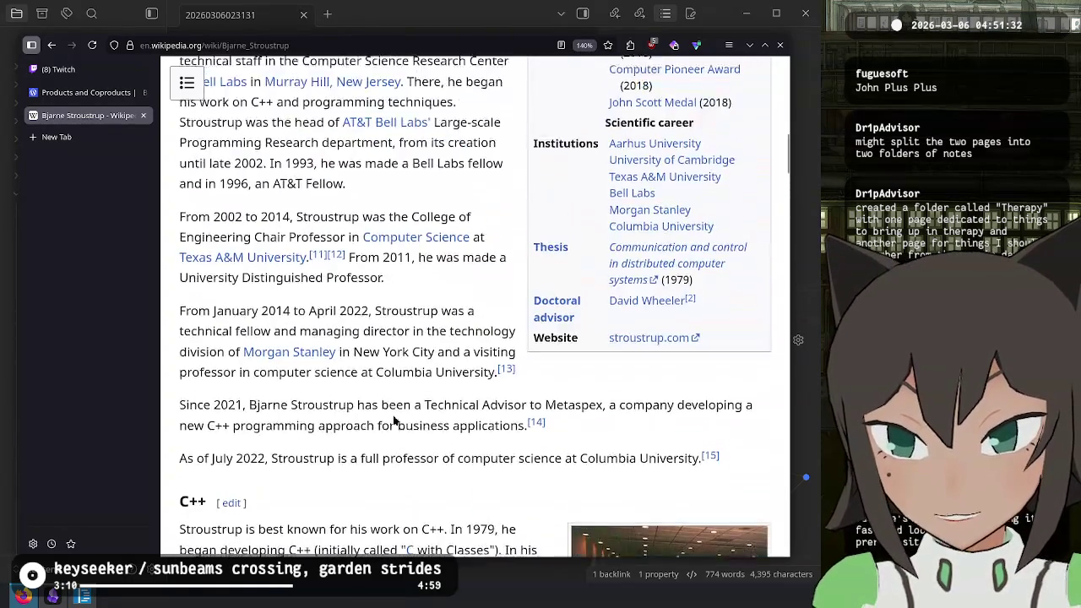
scroll(390, 408, "up", 8)
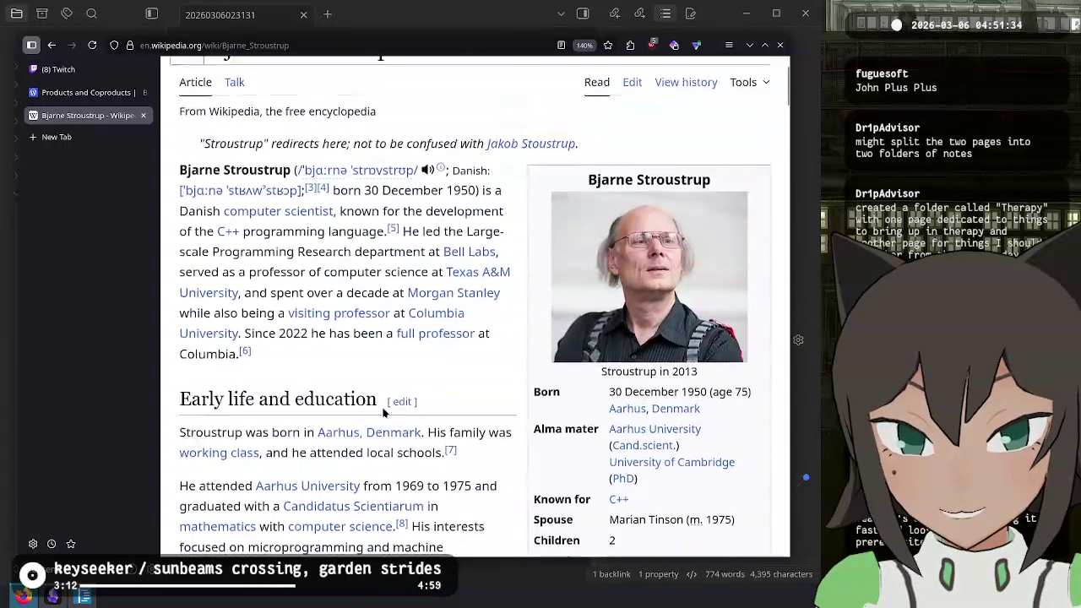
scroll(361, 388, "down", 20)
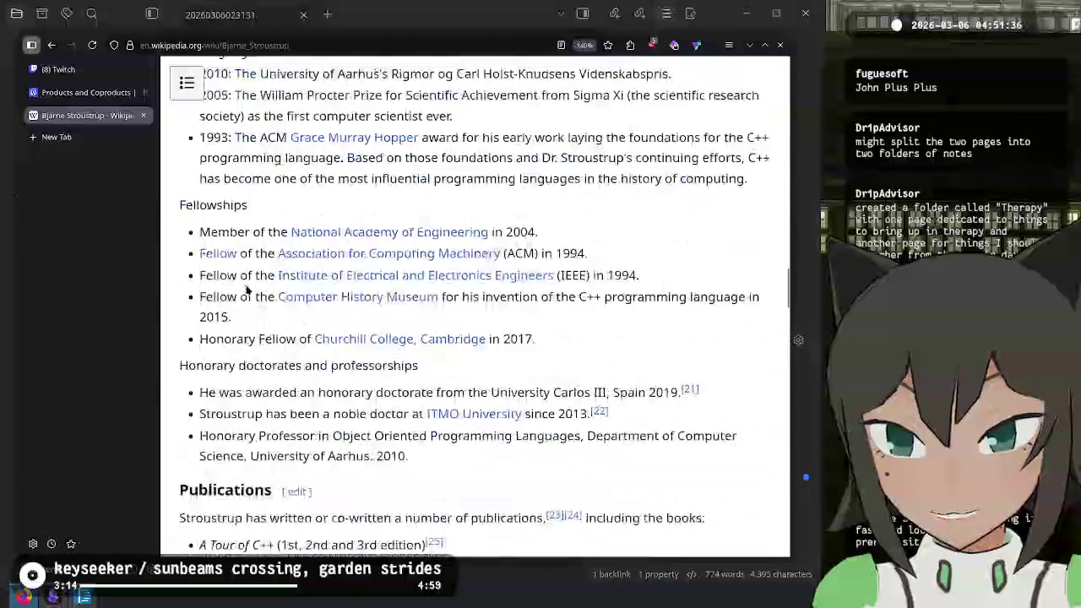
scroll(247, 289, "down", 14)
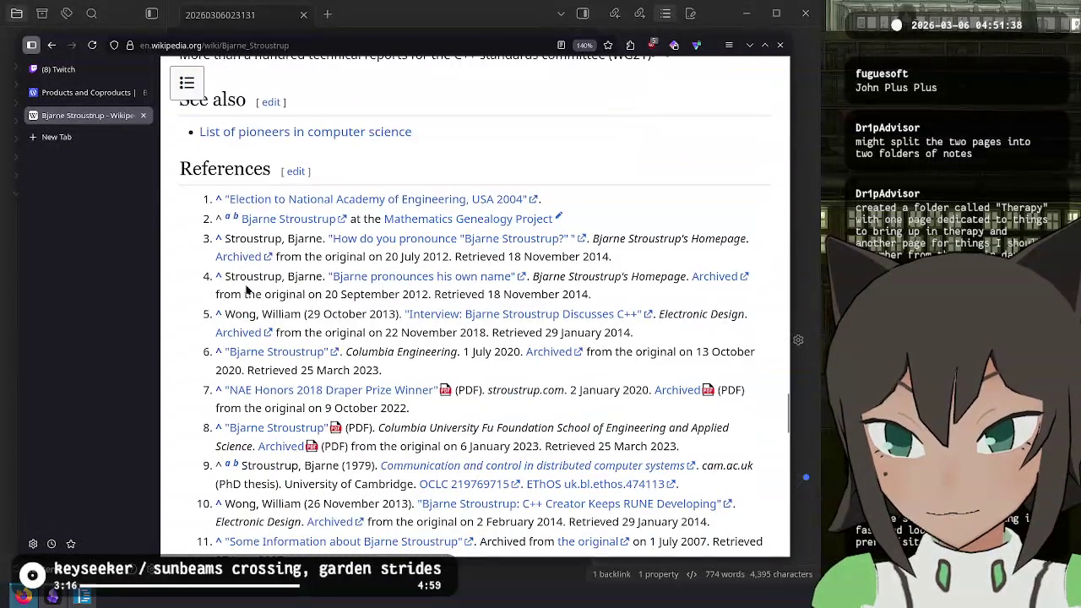
left_click(52, 44)
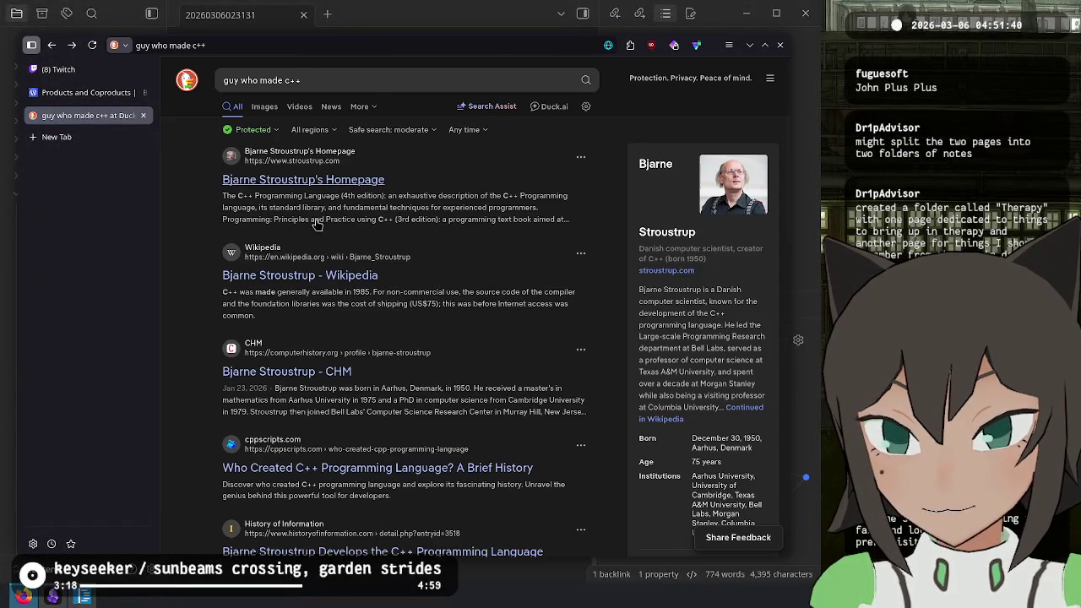
- Open Bjarne Stroustrup's homepage and read the line about his Columbia University professorship
left_click(329, 181)
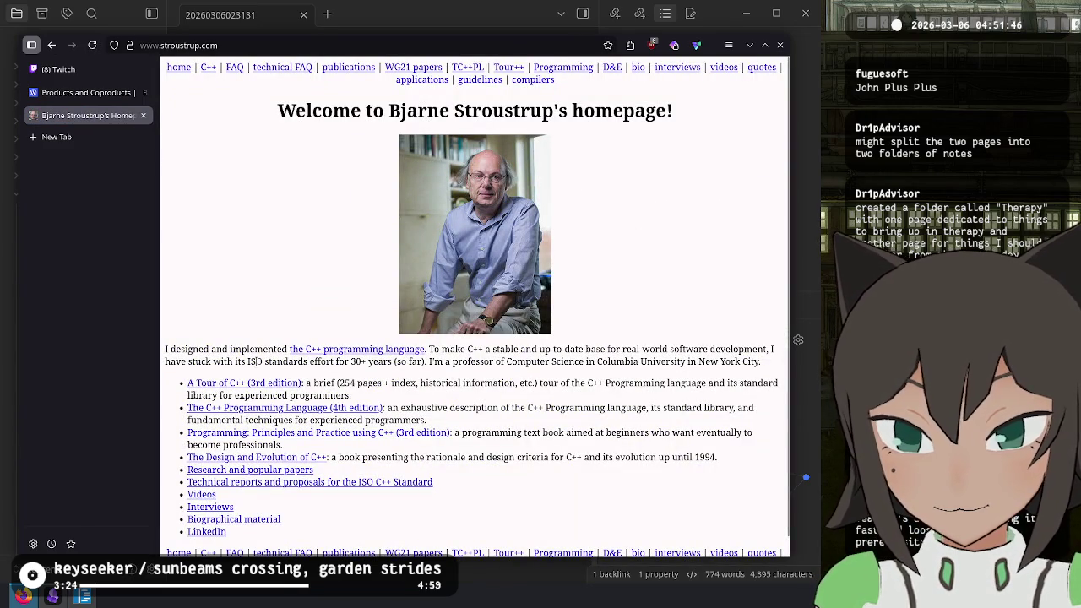
mouse_move(507, 362)
left_mouse_down()
mouse_move(736, 363)
mouse_move(630, 362)
left_mouse_up()
left_click(467, 380)
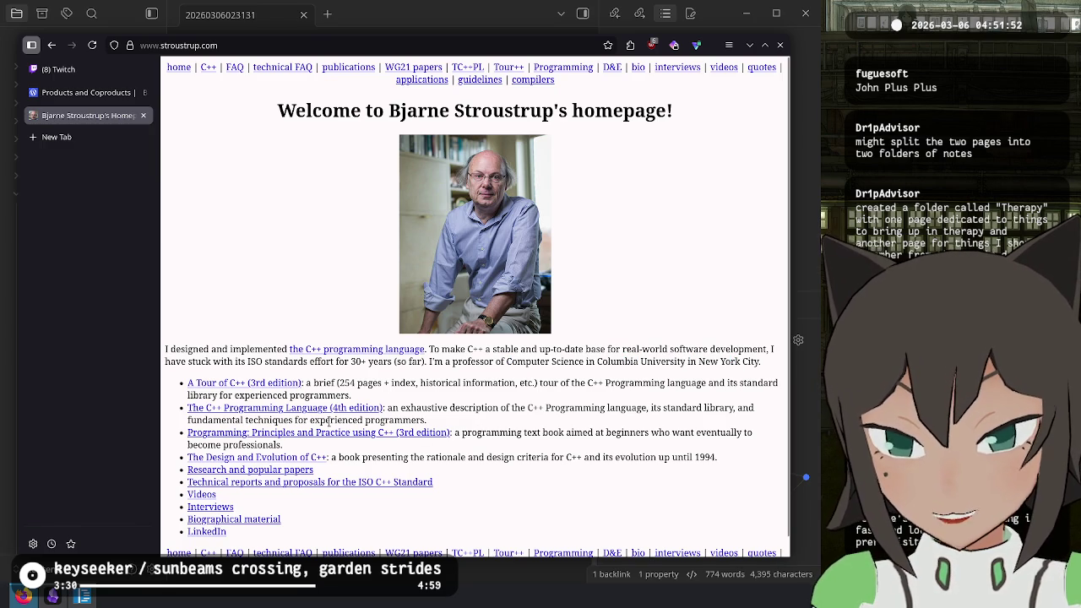
scroll(240, 386, "down", 1)
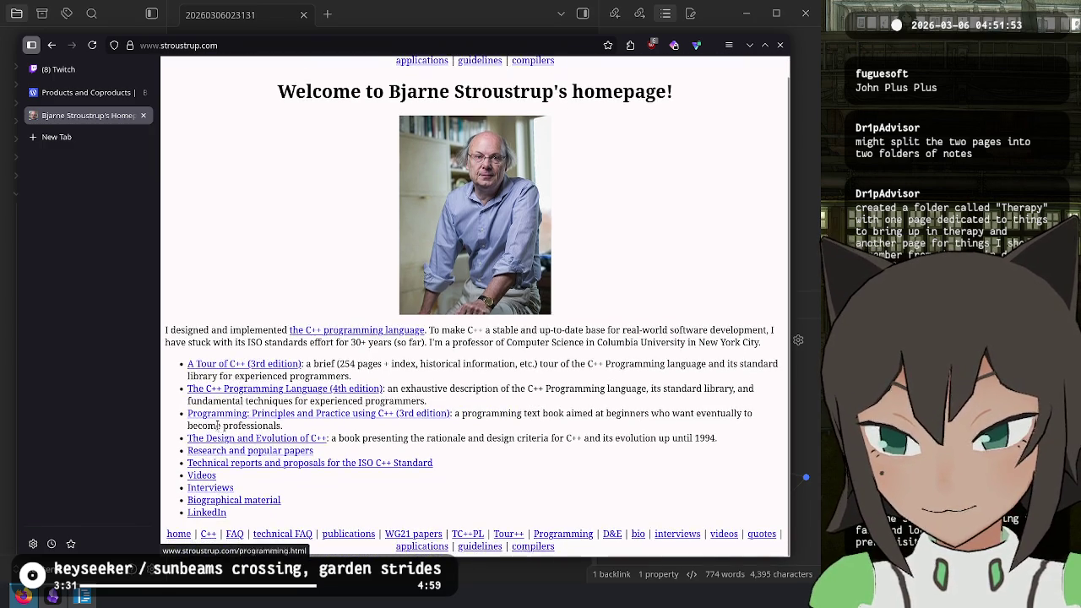
- Browse his interviews list and open the 2006 'Stiff asks, great programmers answer' interview
left_click(210, 488)
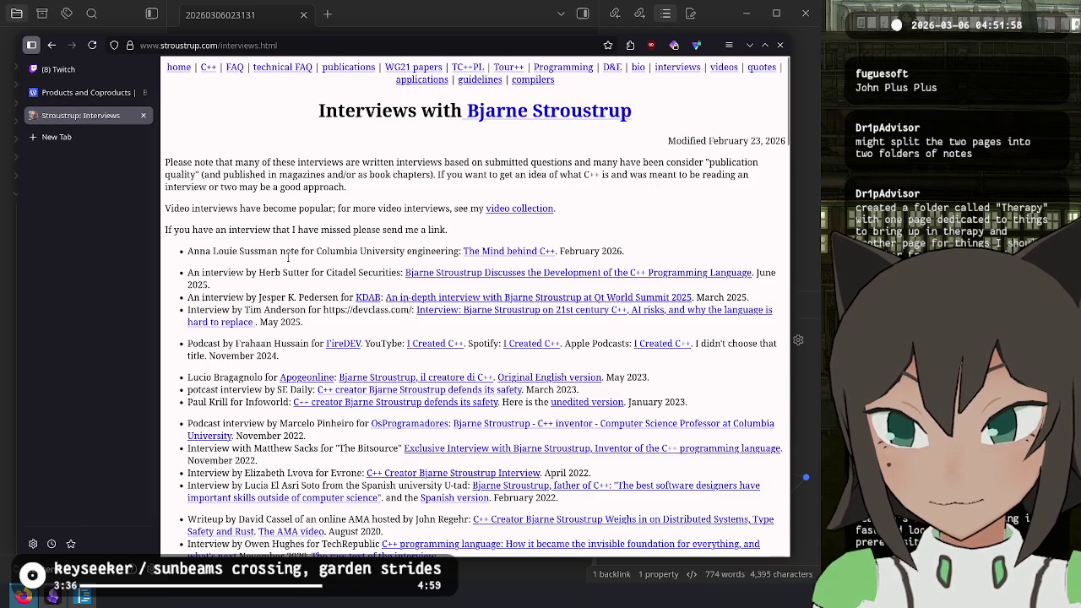
scroll(277, 255, "down", 15)
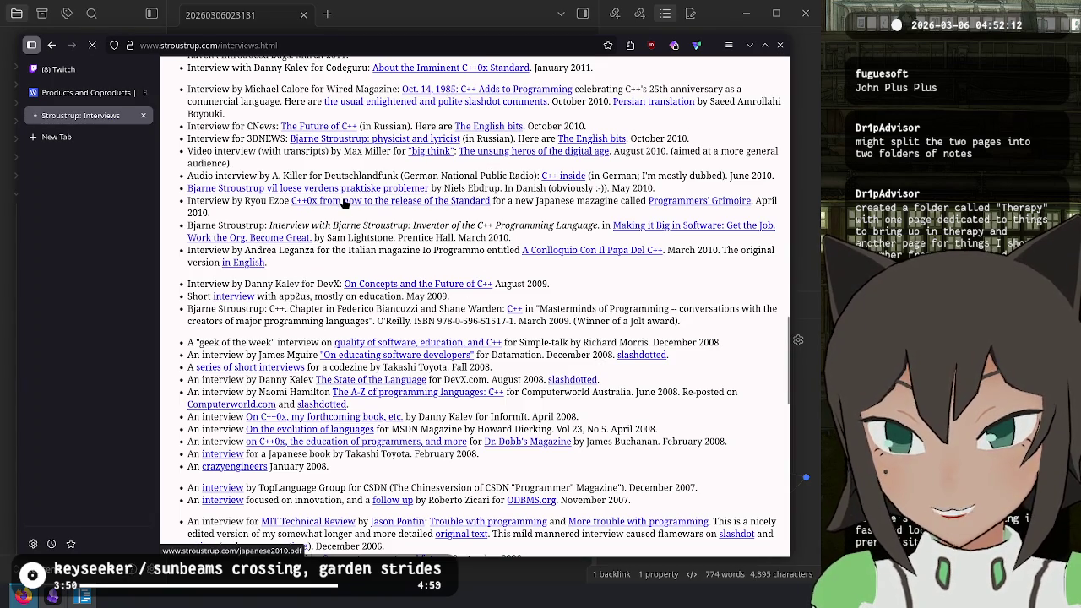
scroll(371, 253, "down", 3)
scroll(390, 294, "down", 1)
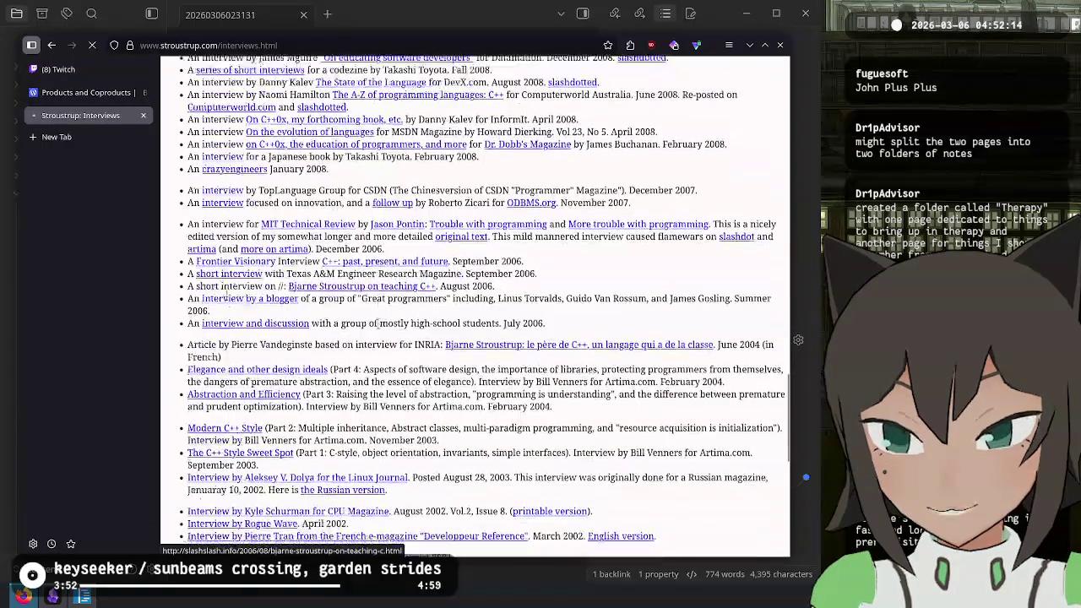
left_click(241, 299)
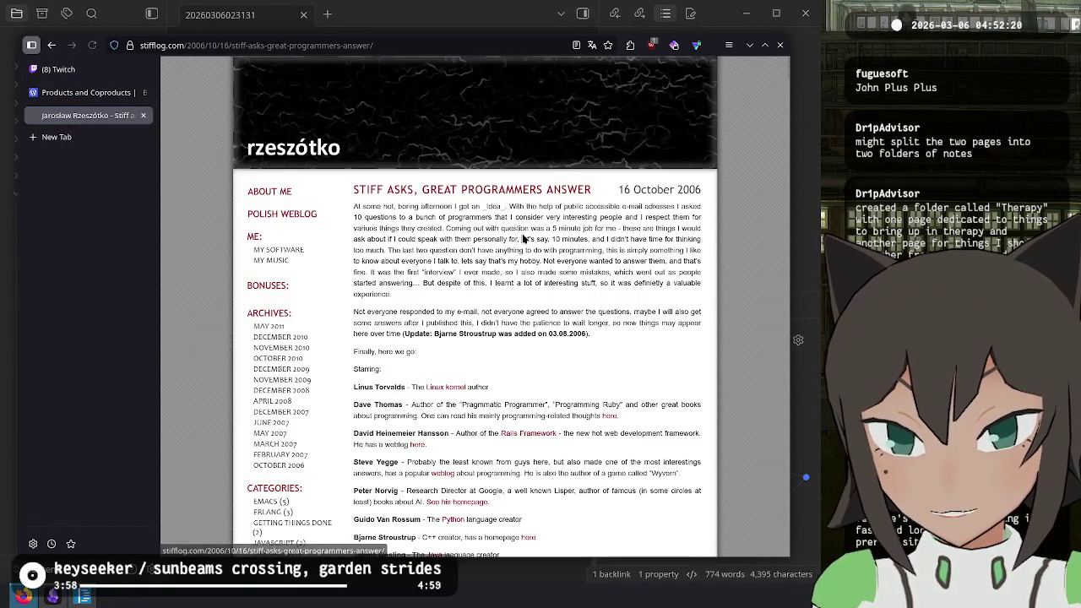
- Set the interview page zoom to 120% and step through every 'Stroustrup' match on it
key("ctrl+minus")
key("ctrl+minus")
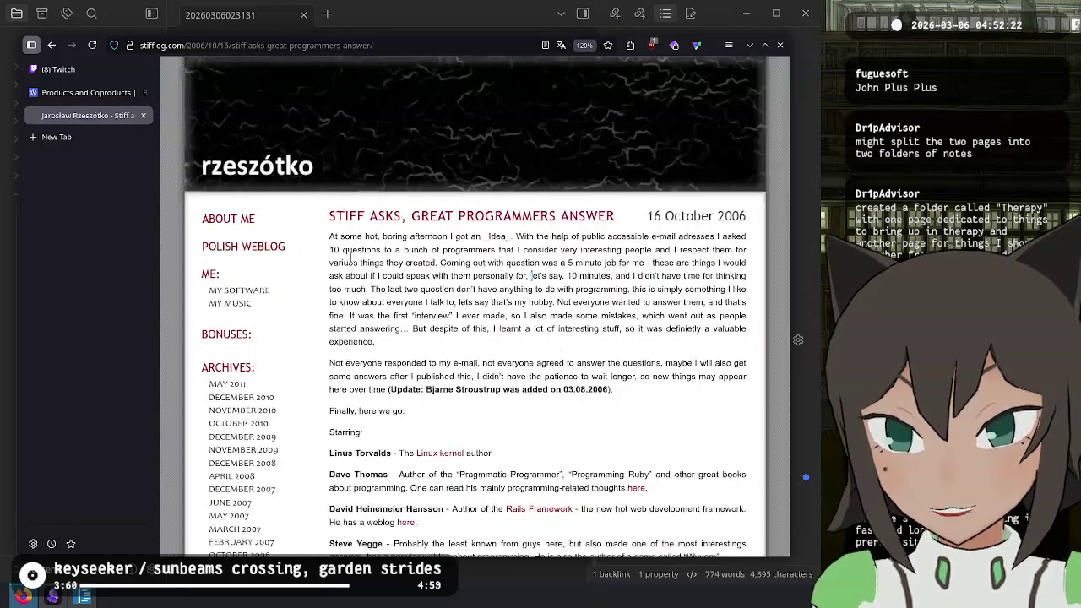
key("ctrl+plus")
scroll(475, 283, "down", 5)
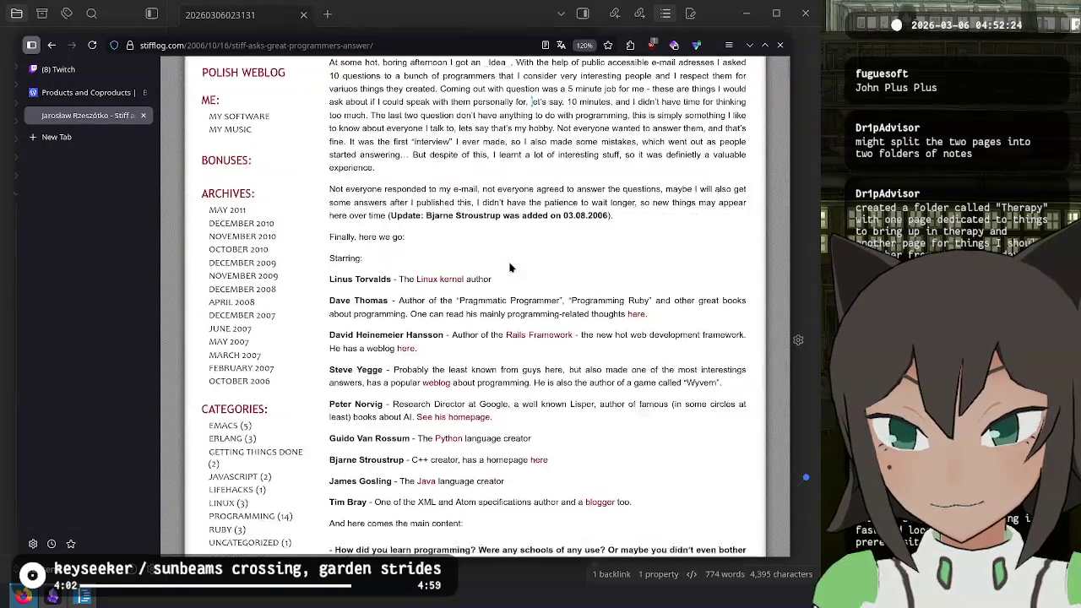
key("ctrl+f")
type("S")
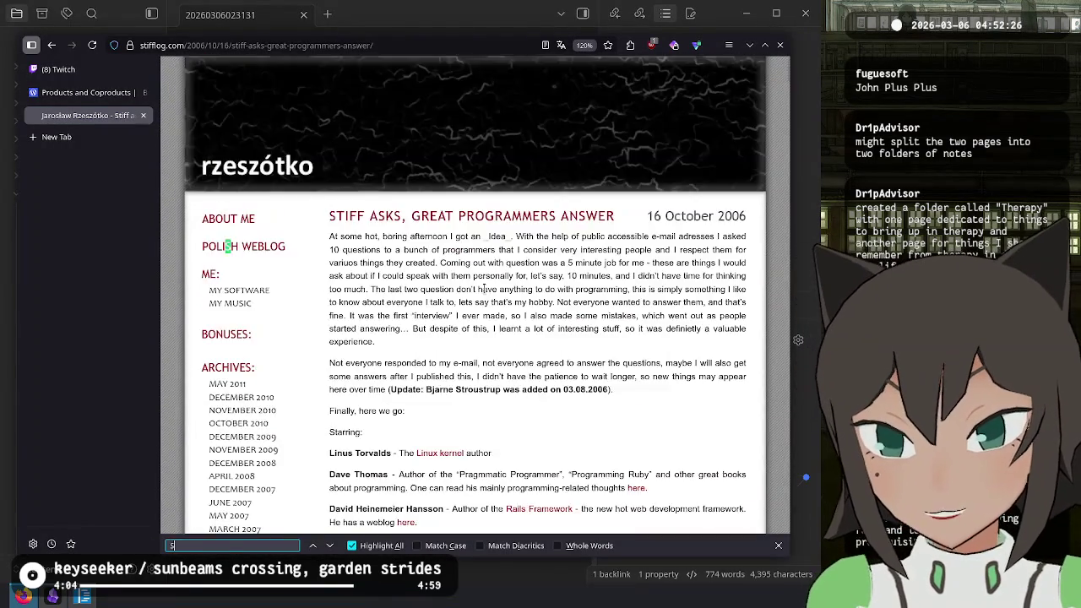
type("troustrup")
key("Return")
key("Return")
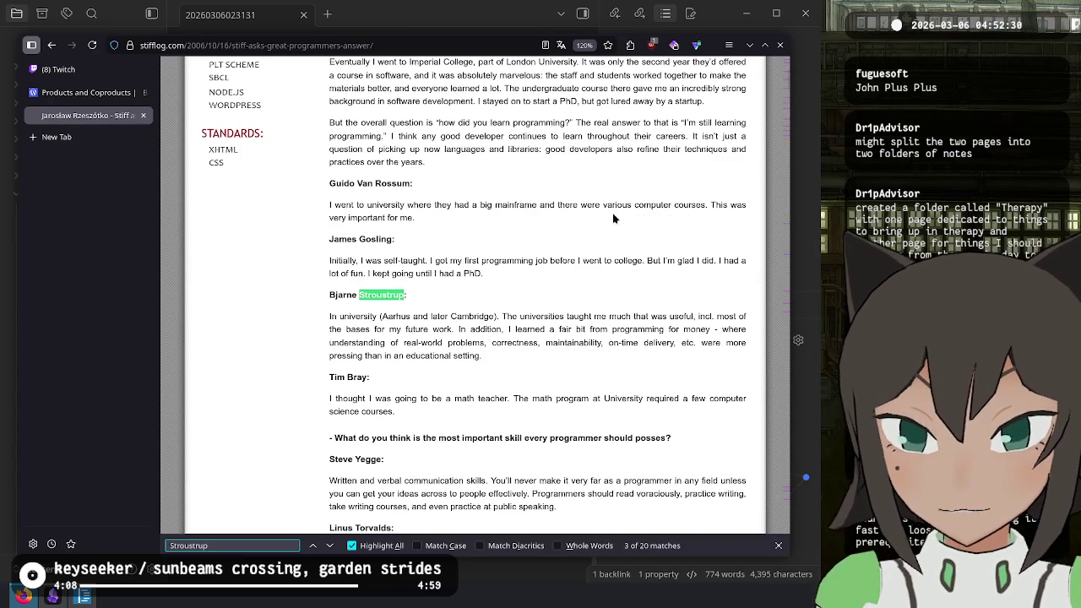
key("Return")
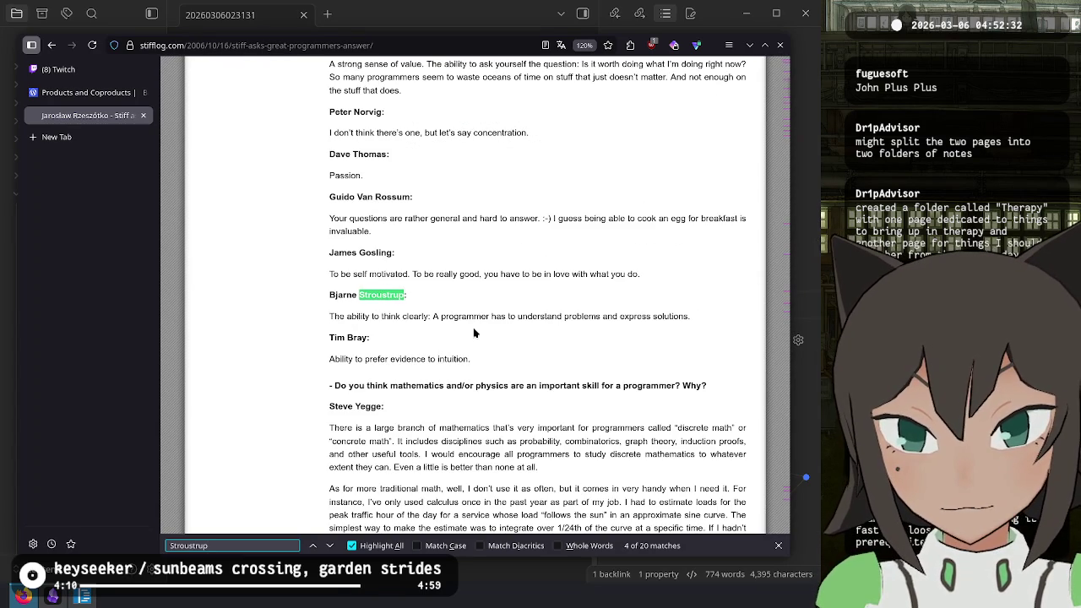
key("Return")
key("Return")
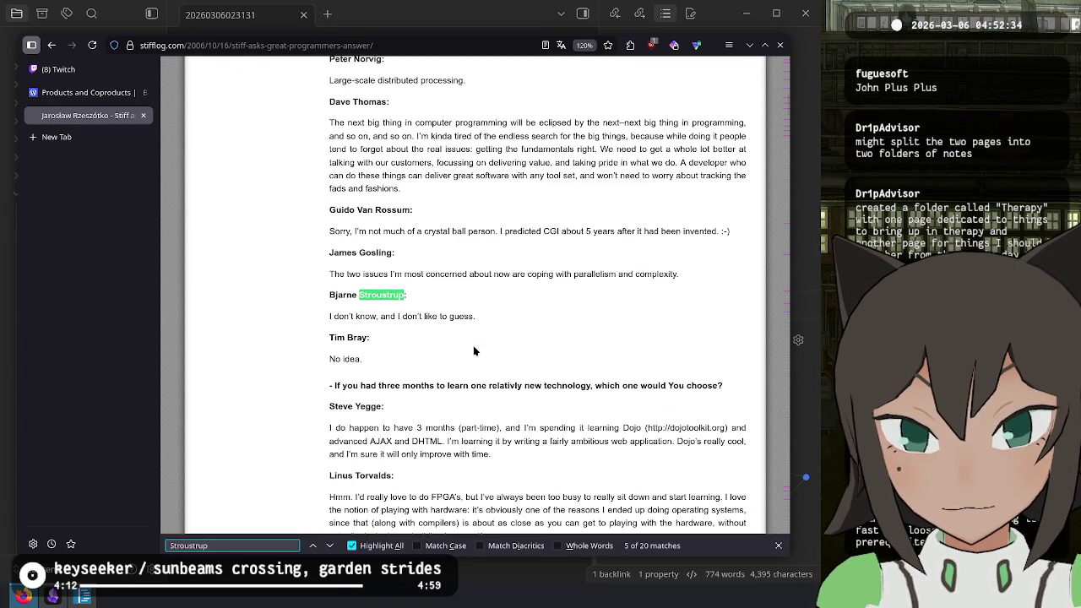
key("Return")
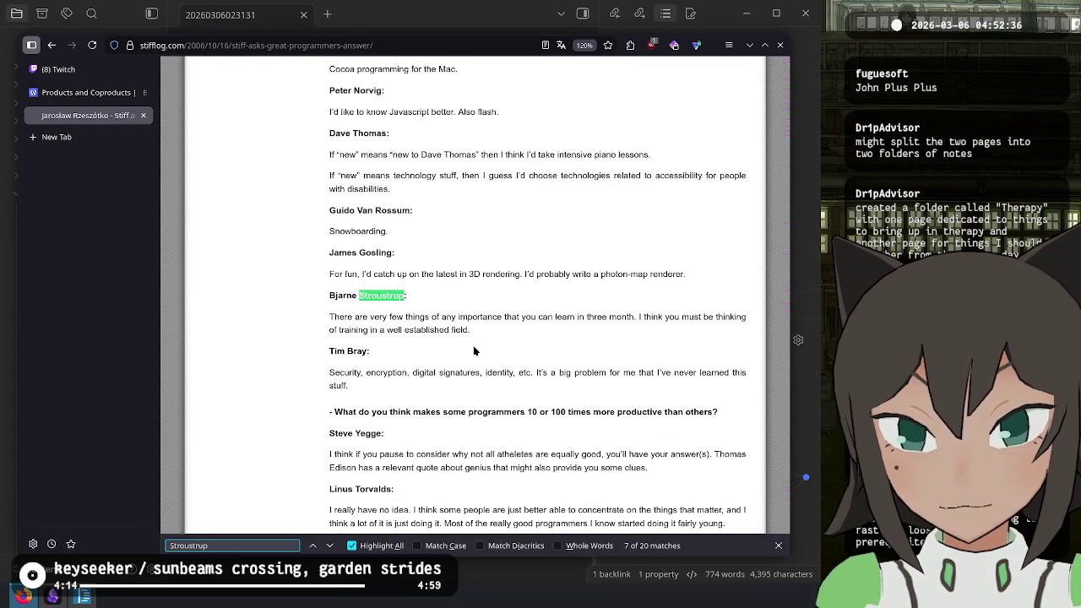
key("Return")
key("Return")
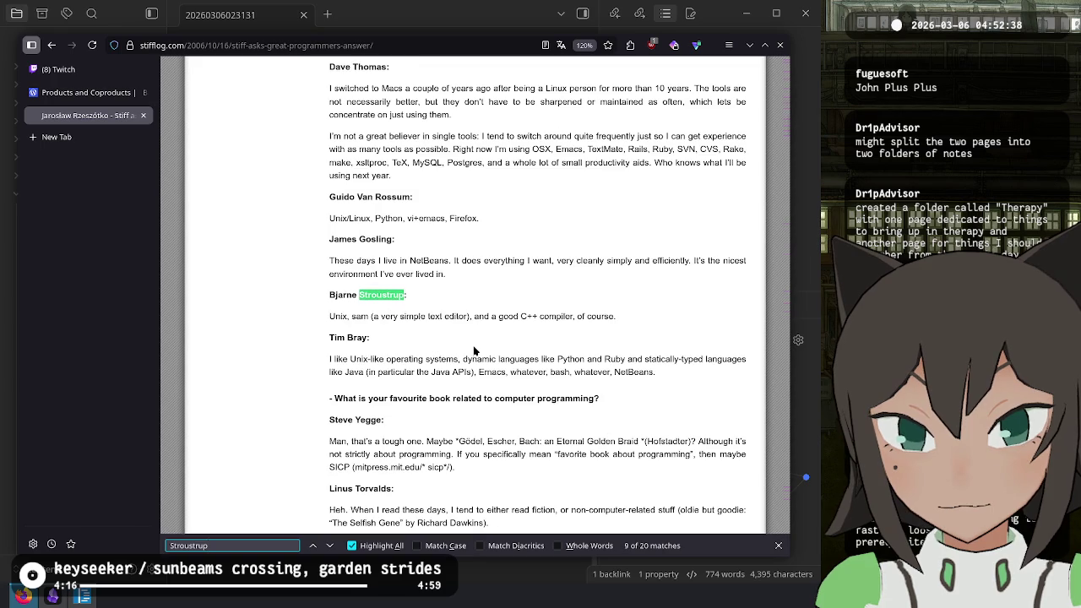
key("Return")
key("Return")
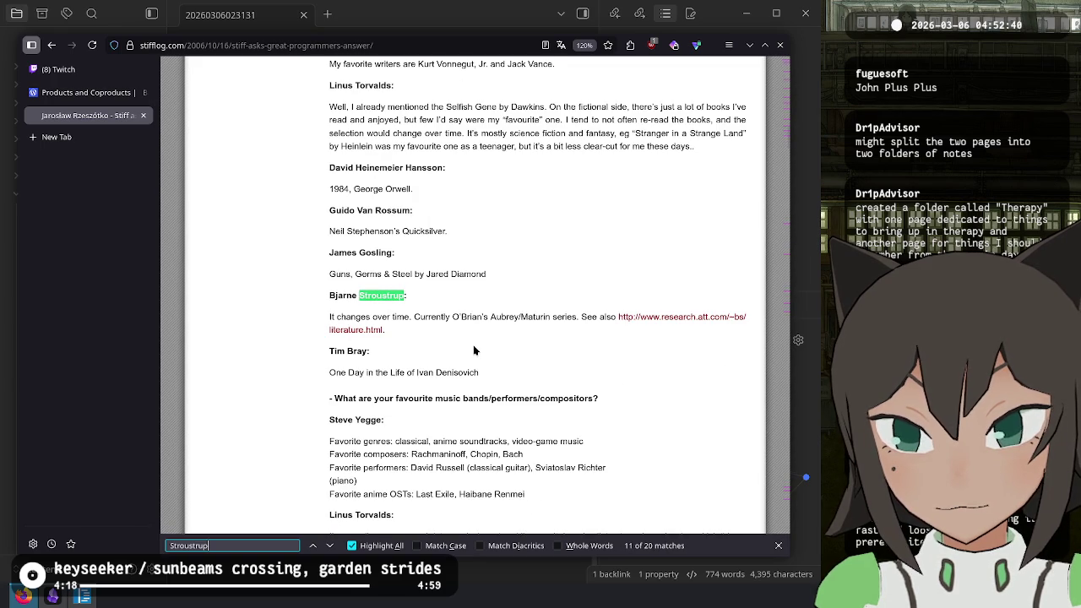
key("Return")
- Close the find bar and the interview tab to get back to the Products and Coproducts article
key("Escape")
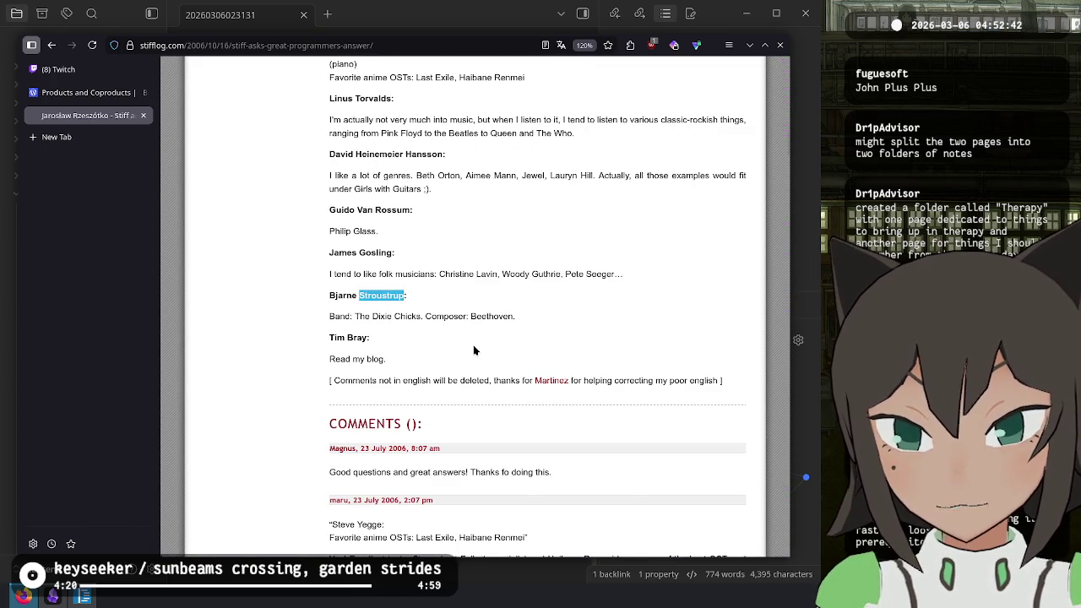
key("ctrl+w")
left_click(582, 270)
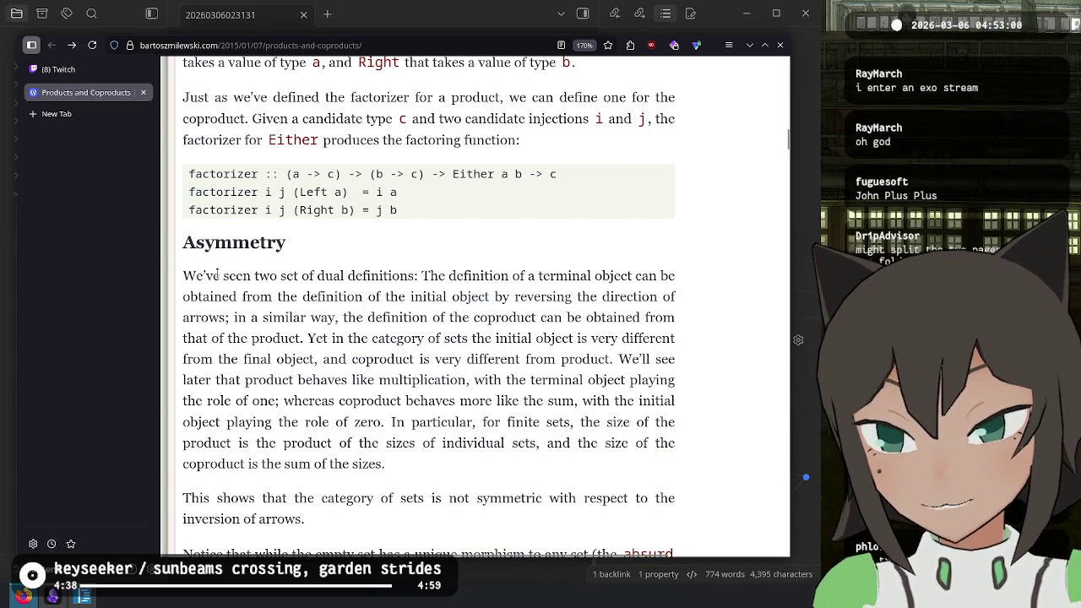
right_click(441, 308)
left_click(395, 300)
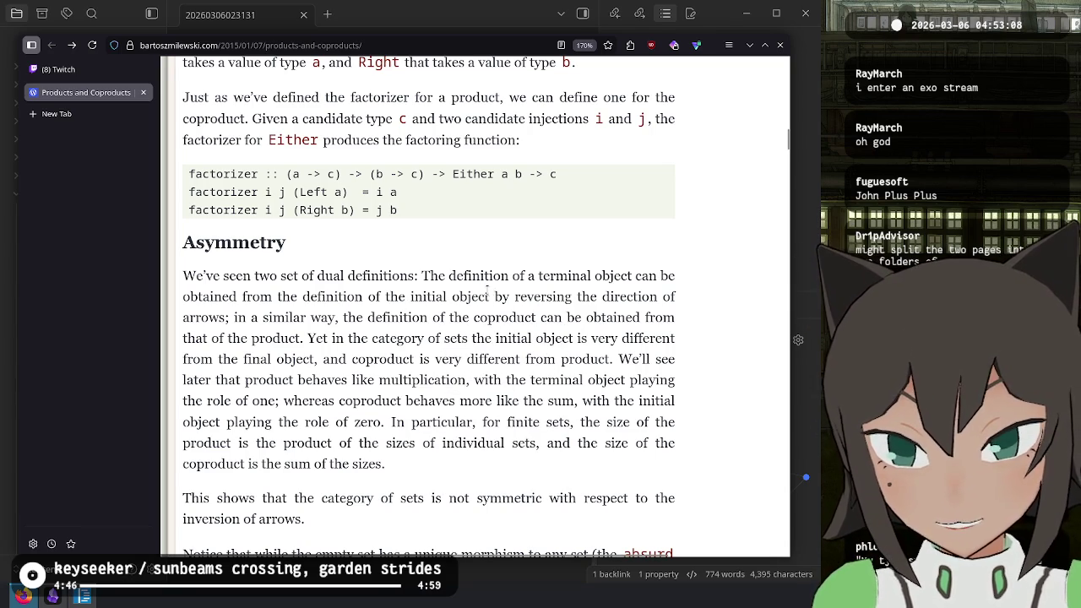
mouse_move(252, 317)
left_mouse_down()
mouse_move(468, 338)
mouse_move(461, 317)
mouse_move(644, 338)
mouse_move(338, 319)
mouse_move(295, 338)
mouse_move(613, 339)
mouse_move(296, 379)
mouse_move(283, 359)
mouse_move(632, 359)
mouse_move(344, 360)
mouse_move(306, 400)
mouse_move(392, 381)
mouse_move(507, 381)
mouse_move(245, 420)
mouse_move(267, 401)
mouse_move(629, 402)
mouse_move(250, 443)
mouse_move(338, 422)
mouse_move(382, 426)
mouse_move(338, 401)
left_mouse_up()
left_click(384, 424)
left_click(342, 400)
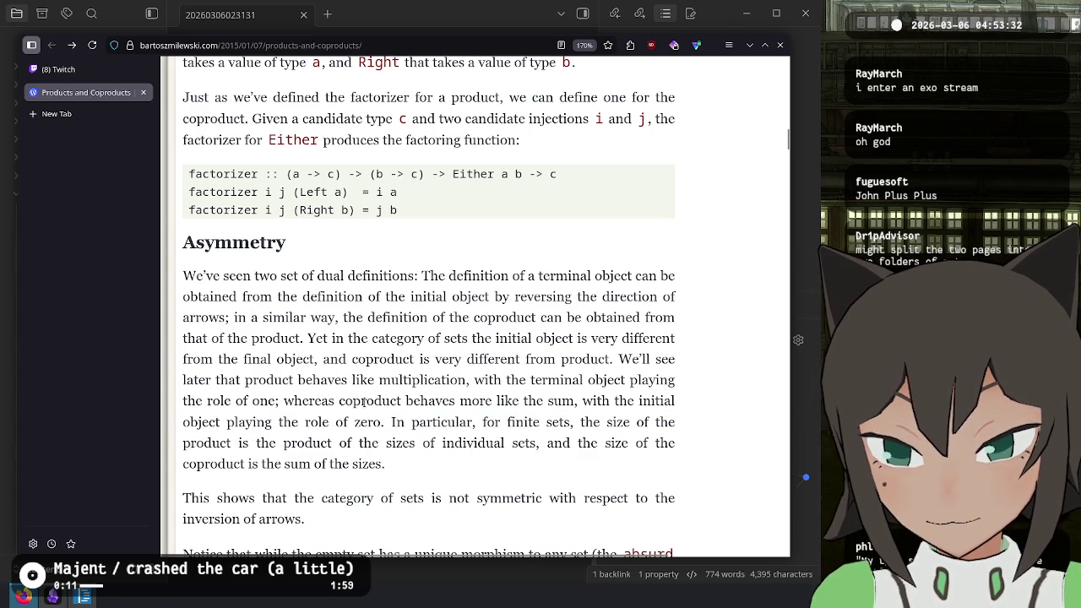
double_click(361, 403)
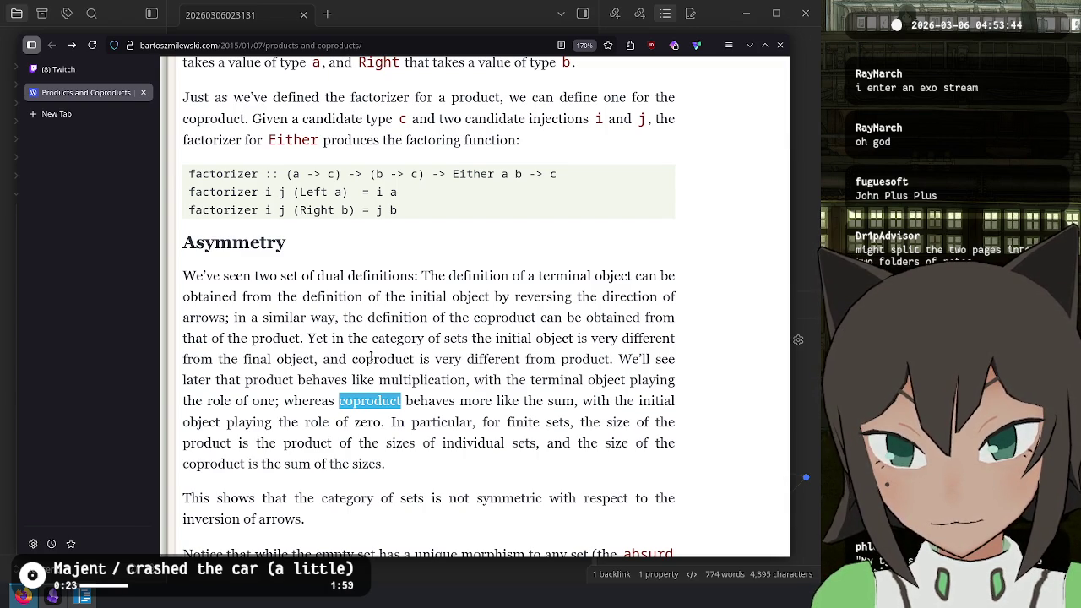
mouse_move(382, 422)
left_mouse_down()
mouse_move(498, 443)
mouse_move(553, 421)
mouse_move(596, 423)
mouse_move(385, 465)
mouse_move(243, 464)
mouse_move(330, 443)
mouse_move(625, 443)
mouse_move(264, 447)
mouse_move(275, 464)
mouse_move(442, 466)
left_mouse_up()
left_click(442, 466)
mouse_move(388, 423)
left_mouse_down()
mouse_move(411, 443)
mouse_move(399, 465)
left_mouse_up()
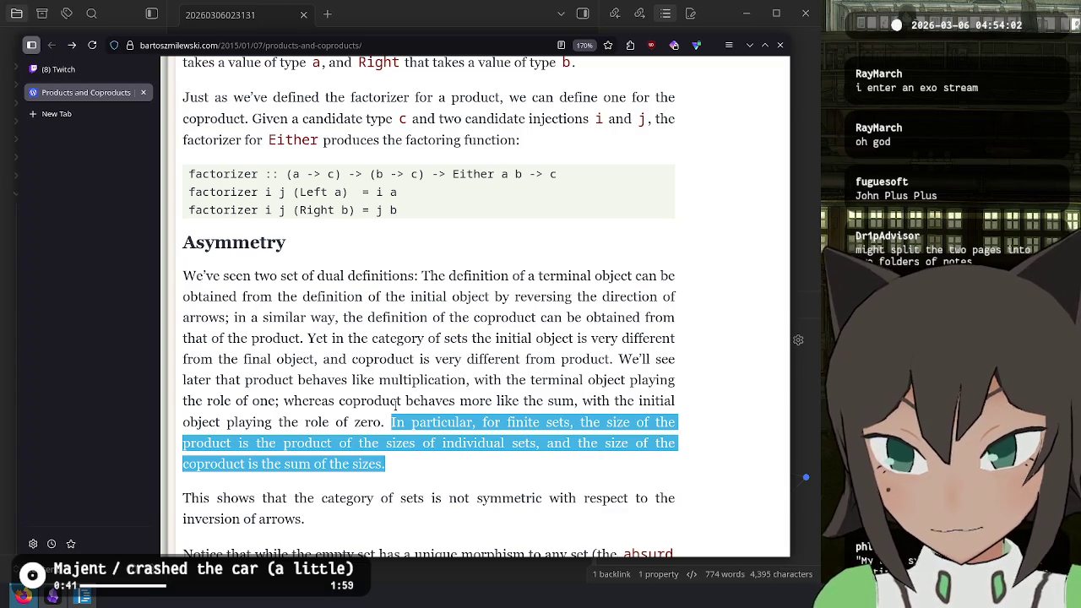
right_click(396, 405)
left_click(360, 415)
left_click(389, 420)
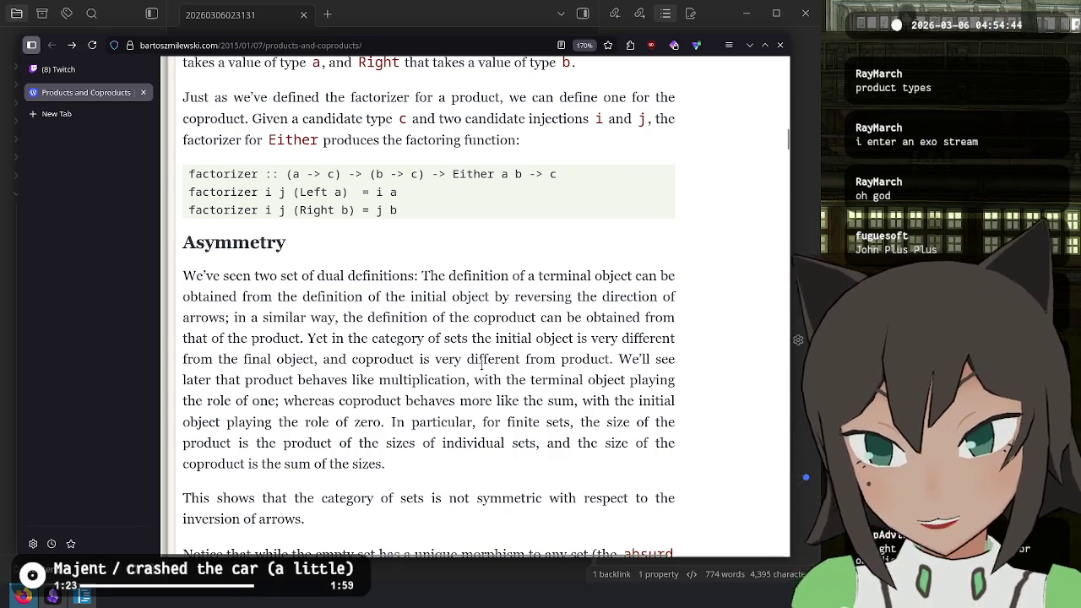
key("alt+Tab")
key("alt+Tab")
left_click_drag(392, 479, 213, 359)
left_click(213, 359)
double_click(338, 338)
left_click(442, 437)
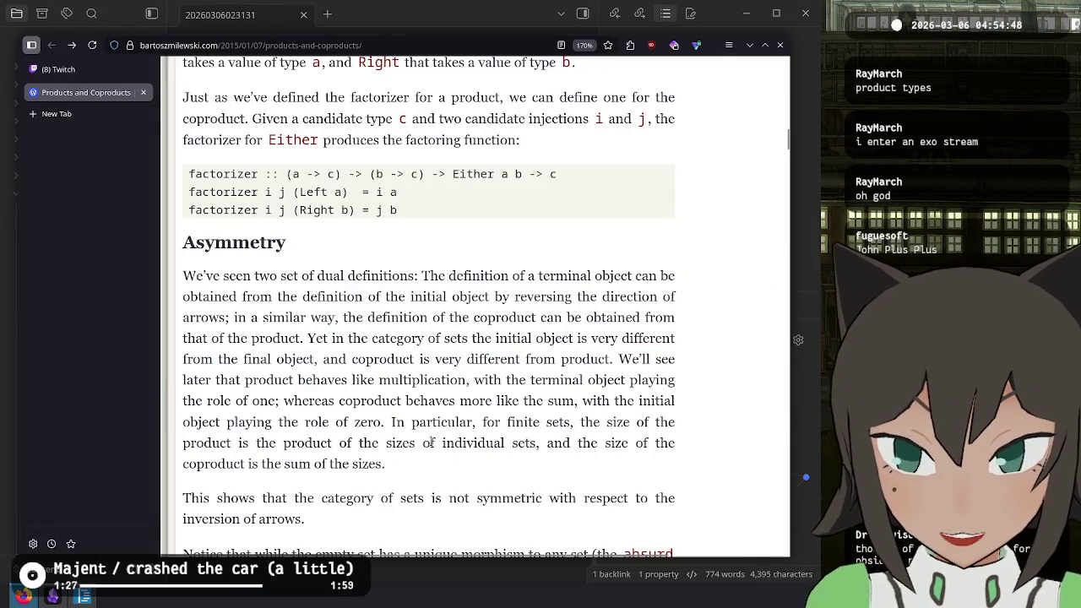
key("alt+Tab")
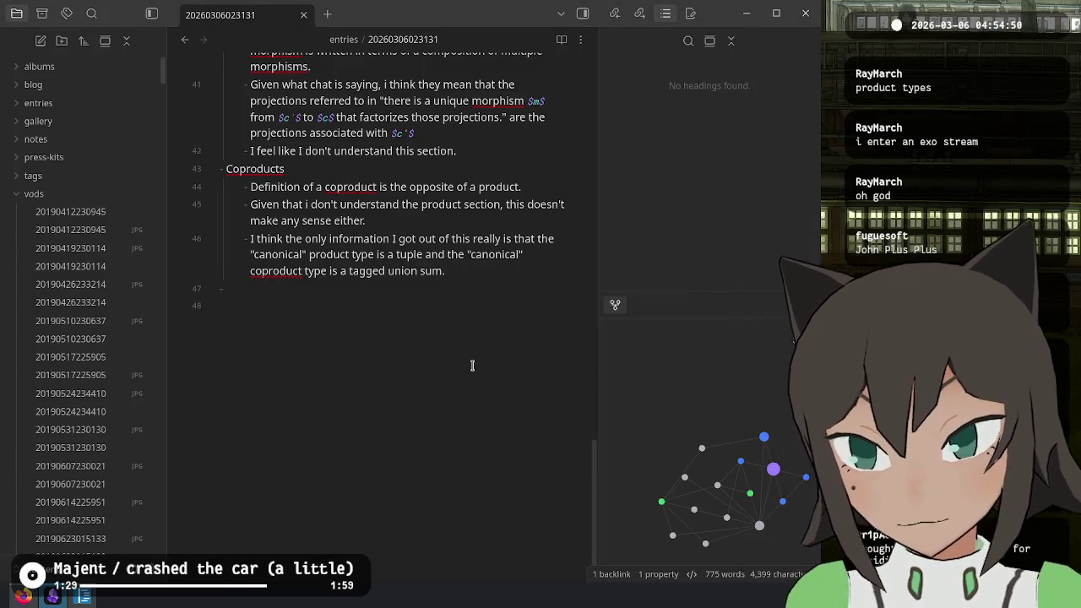
- Add an 'Asymmetry' bullet with a new nested bullet beneath it
type("Assy")
key("BackSpace")
type("ymmetry")
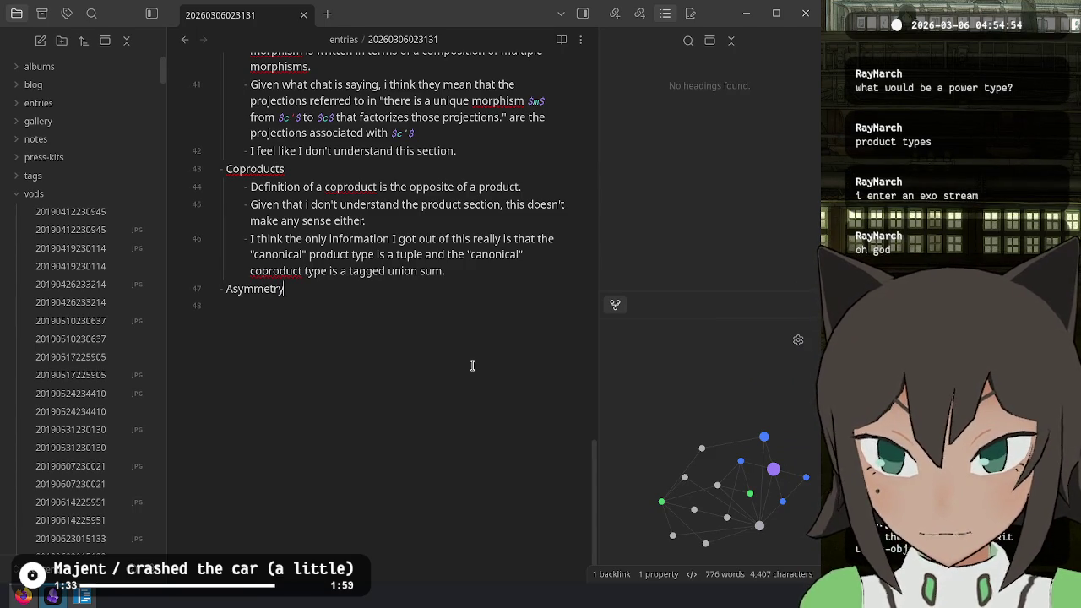
key("Return")
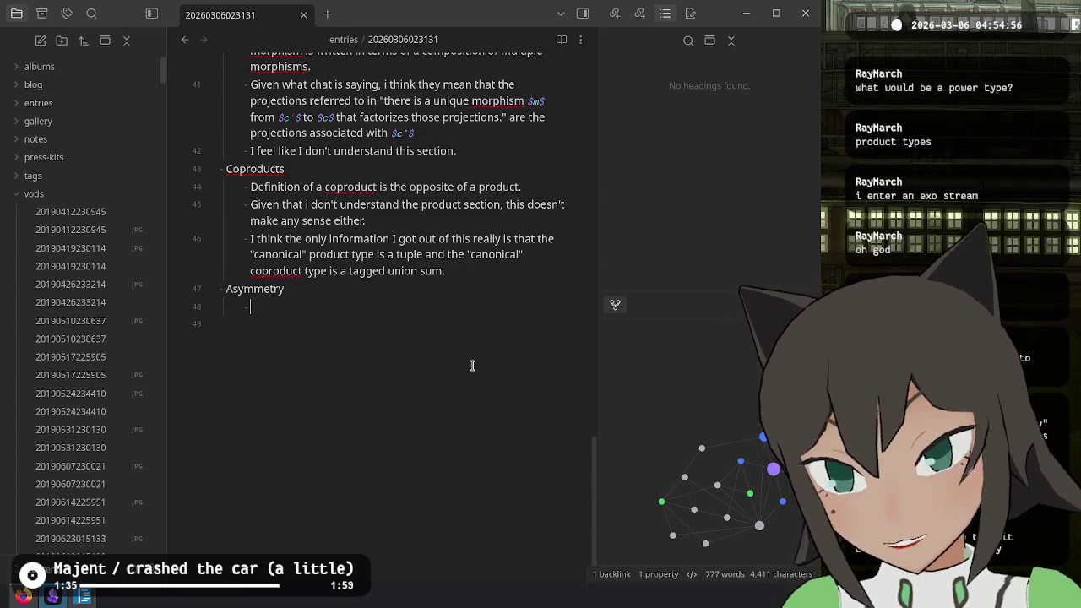
- Write that a product is like multiplication and a coproduct like addition, since a tuple multiplies its constituents' states
key("alt+Tab")
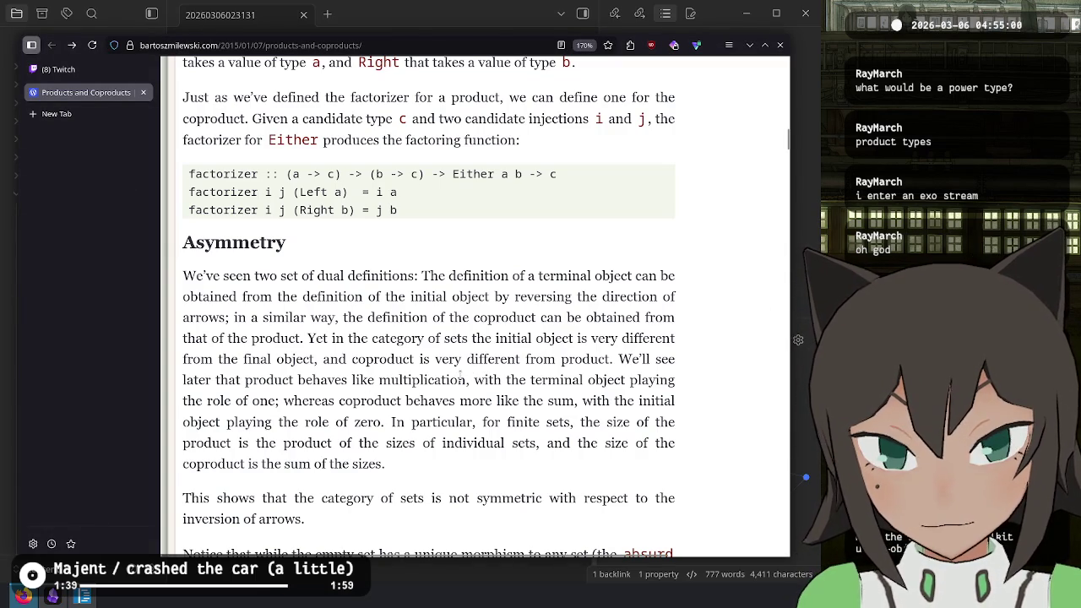
key("alt+Tab")
type("makes sense to me that a product is like multiplication and that")
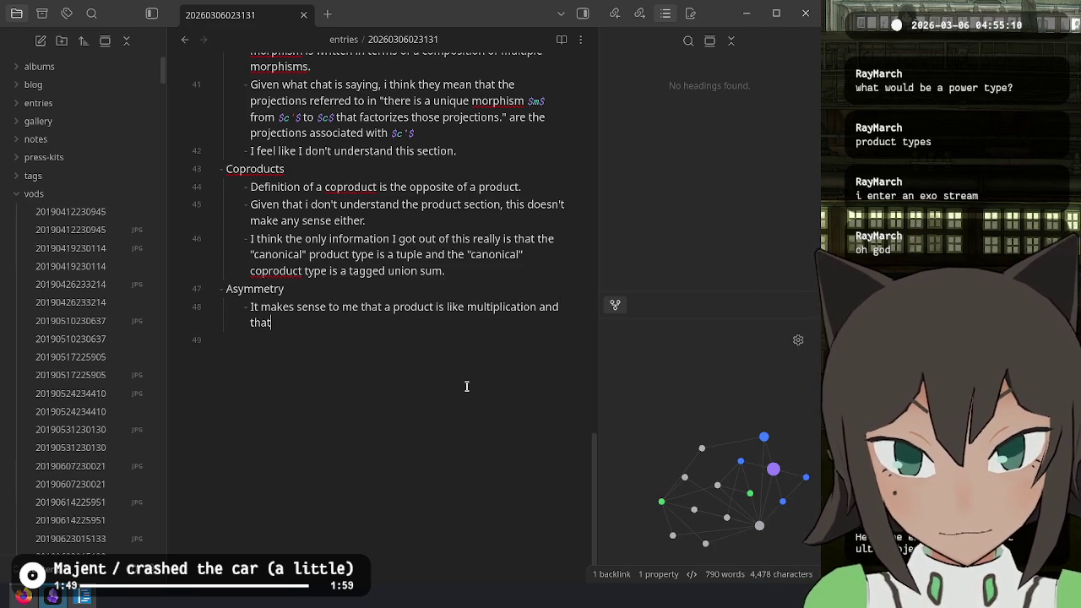
key("BackSpace")
key("BackSpace")
key("BackSpace")
type("the coproduct is like addition, because ")
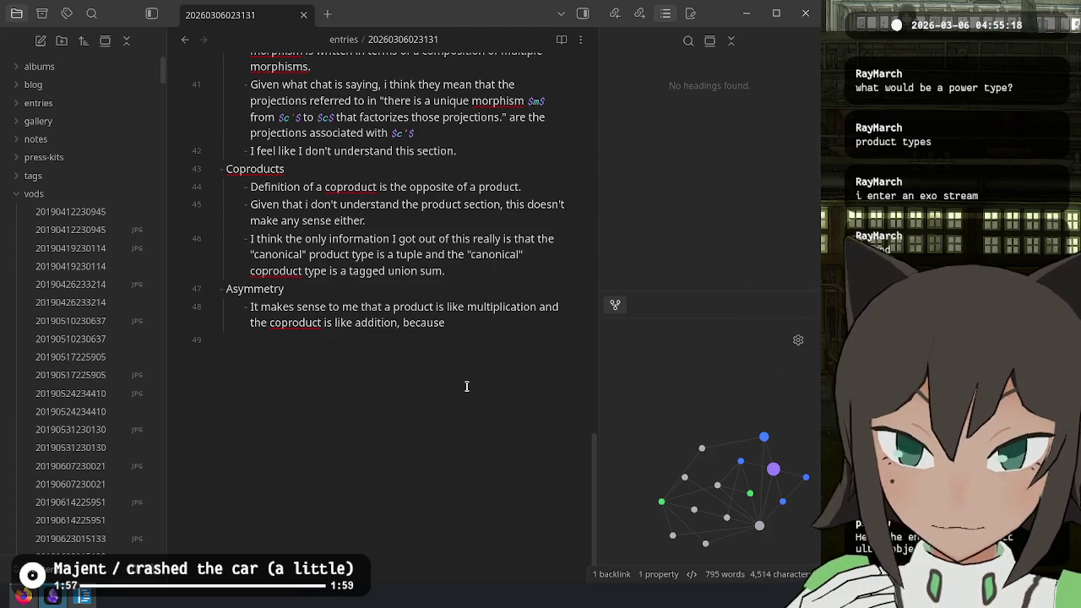
type("a tuple")
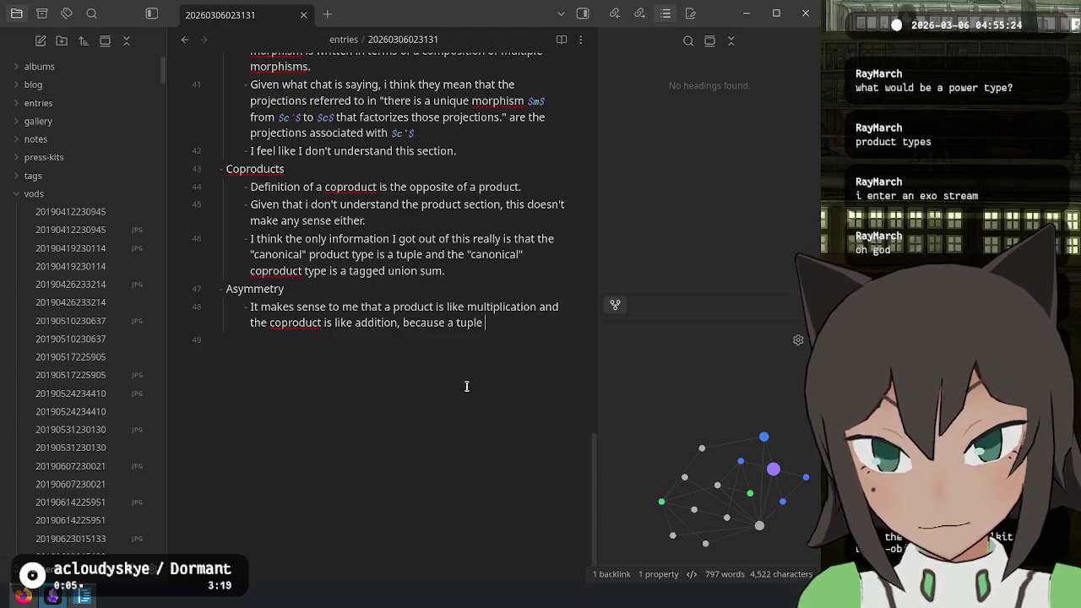
type("multiplie")
type("s the")
key("BackSpace")
key("BackSpace")
key("BackSpace")
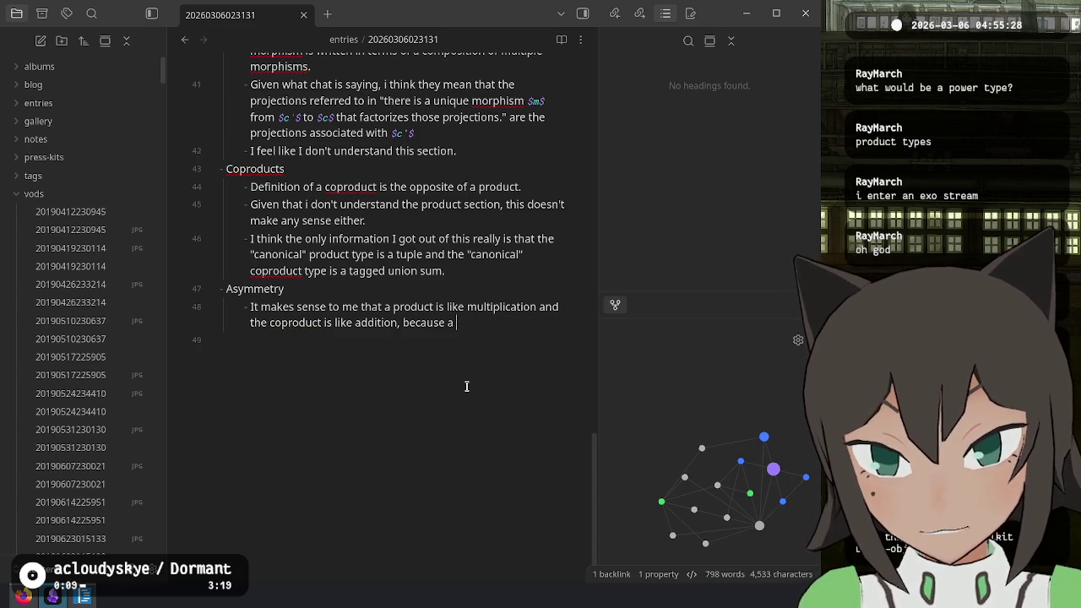
type("all of the possible state")
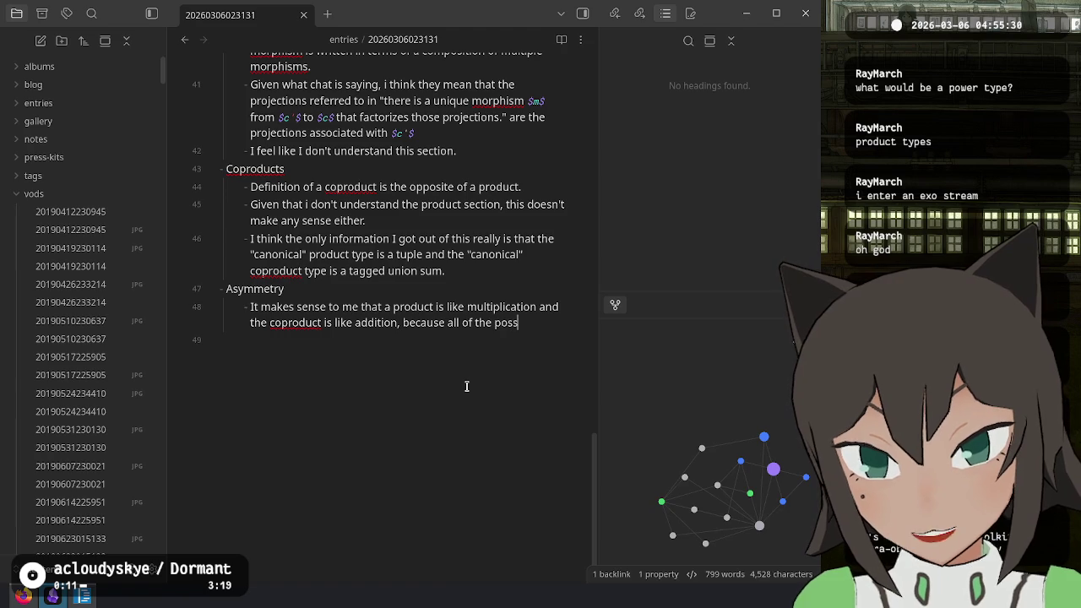
type("ple")
type(" to all of the")
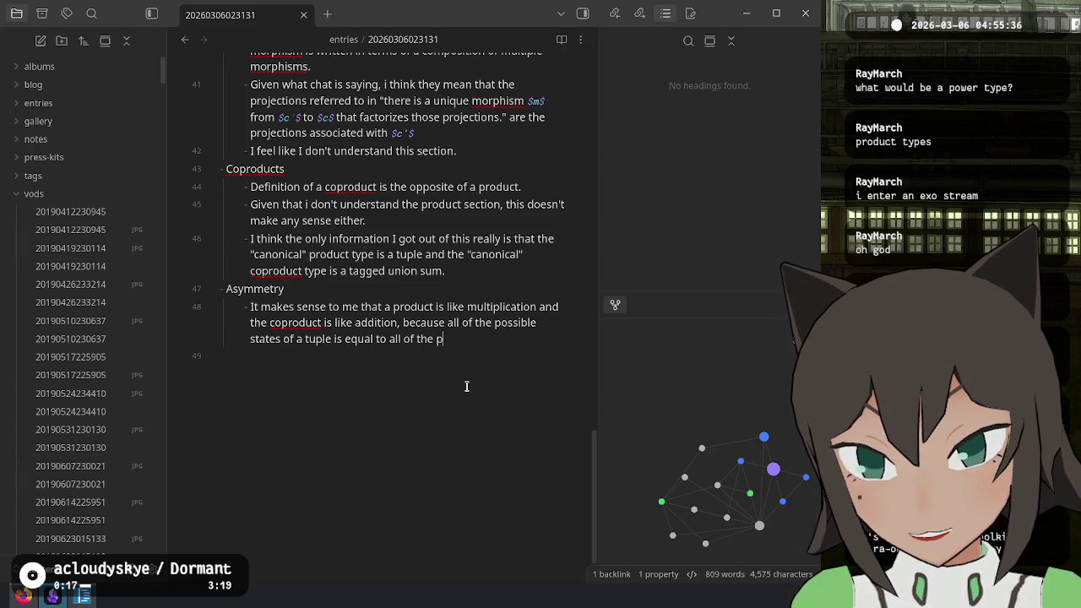
type("possi")
type("tates")
key("BackSpace")
key("BackSpace")
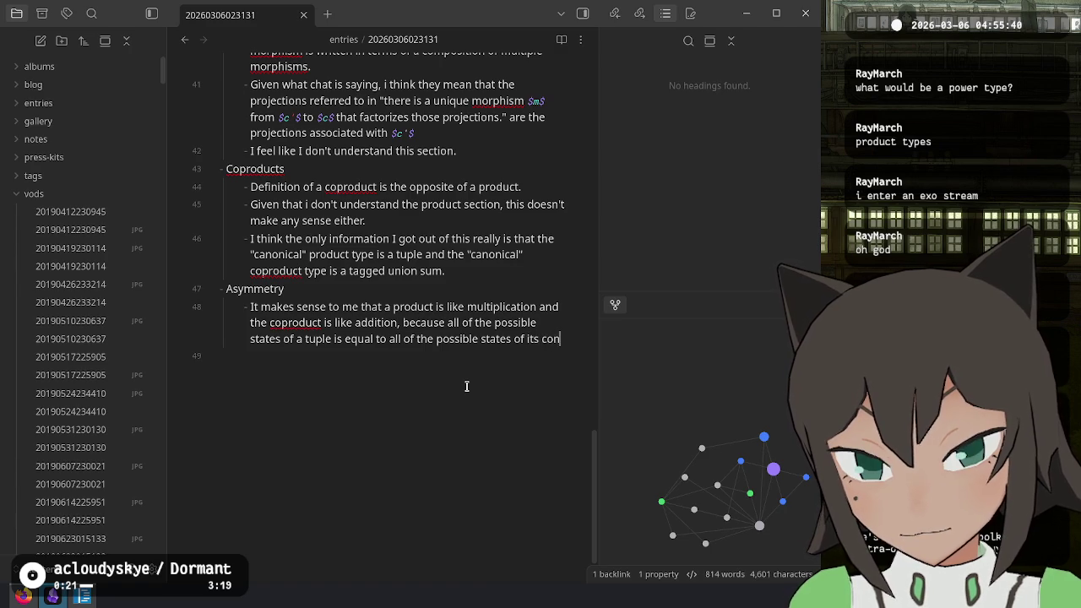
type("stitua")
type("nts multipied together")
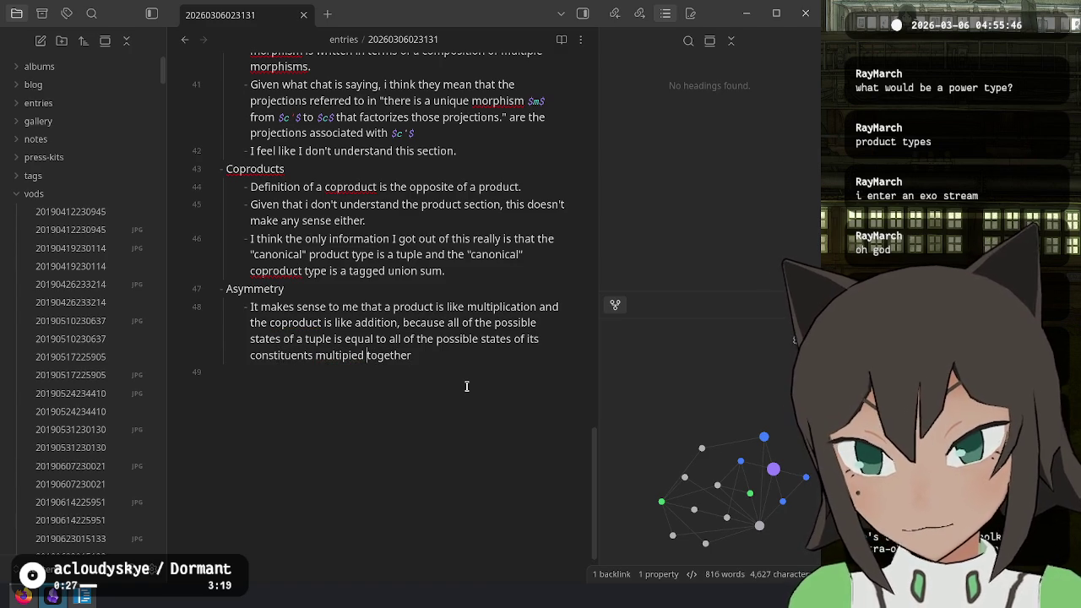
type("l")
- Add that a sumtype's possible states equal its constituents' possible states added together
key("End")
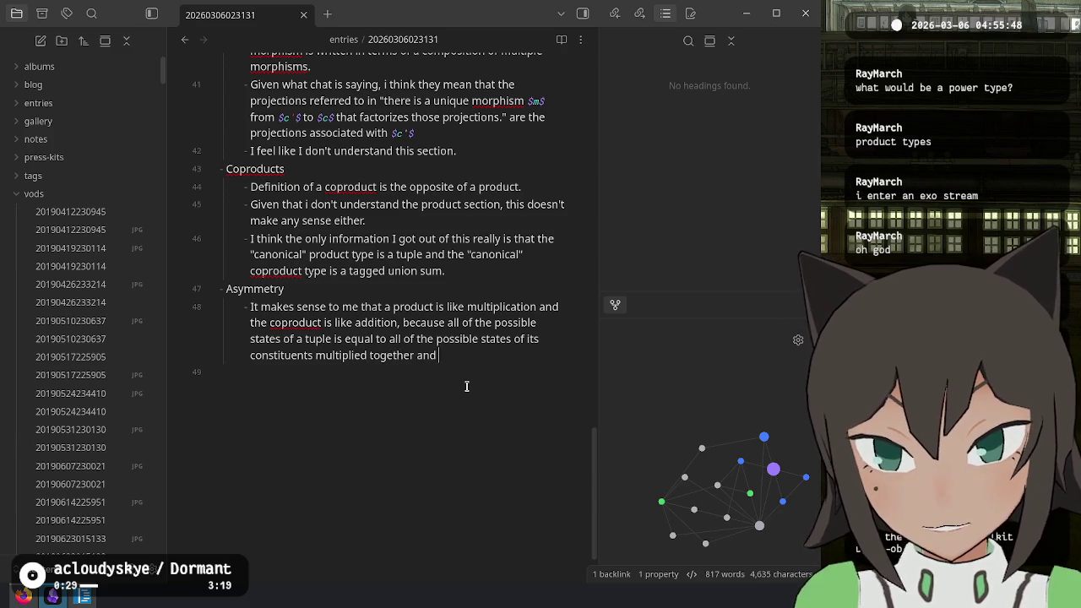
type("all of the possible states")
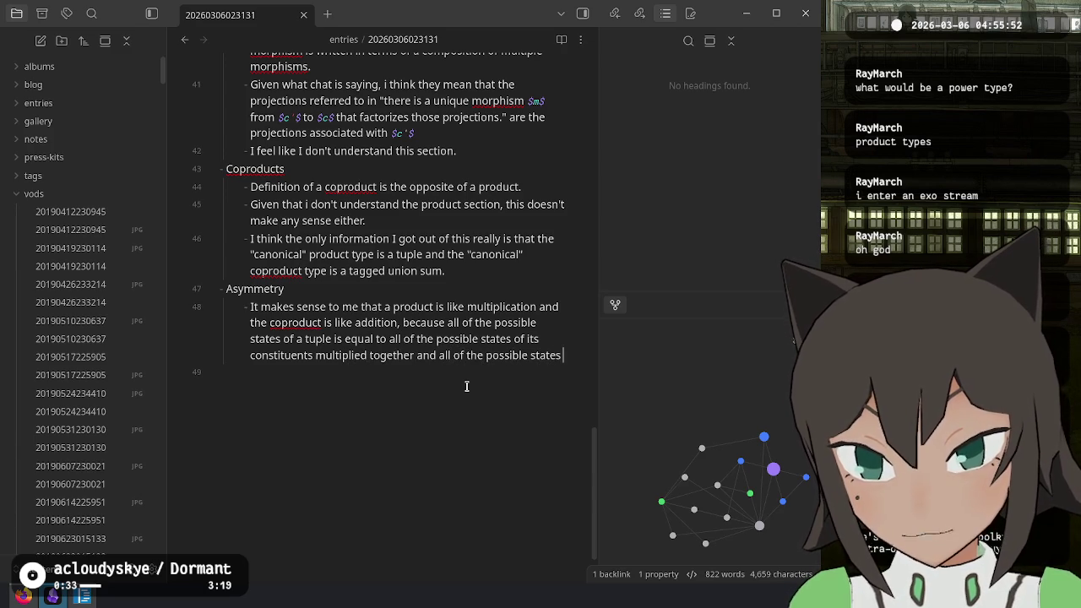
type(" of a sumtype is equal to all of the")
key("BackSpace")
type("possible states of i")
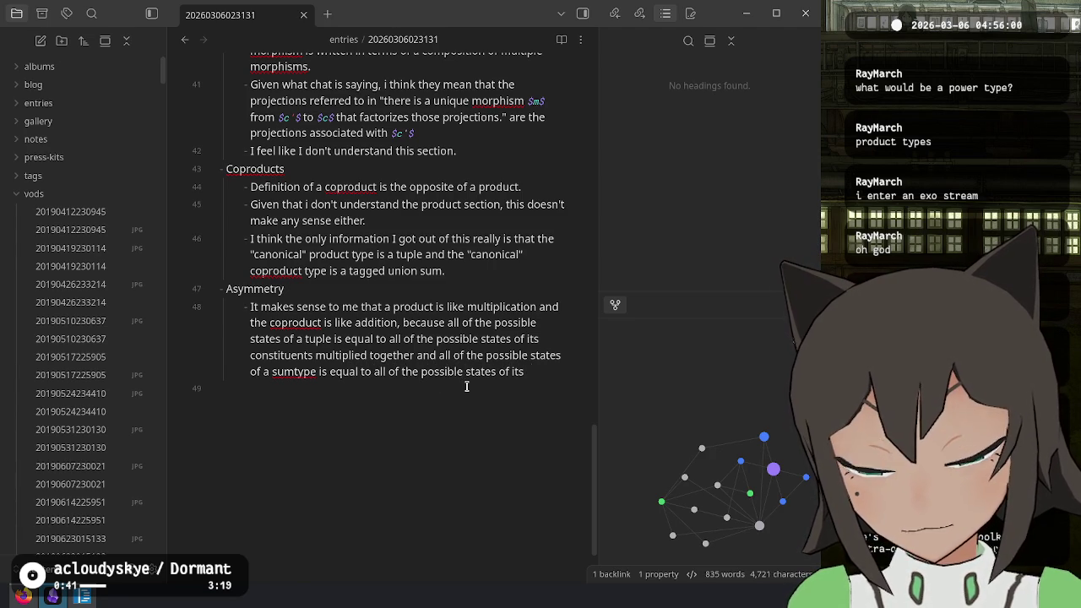
type("ts")
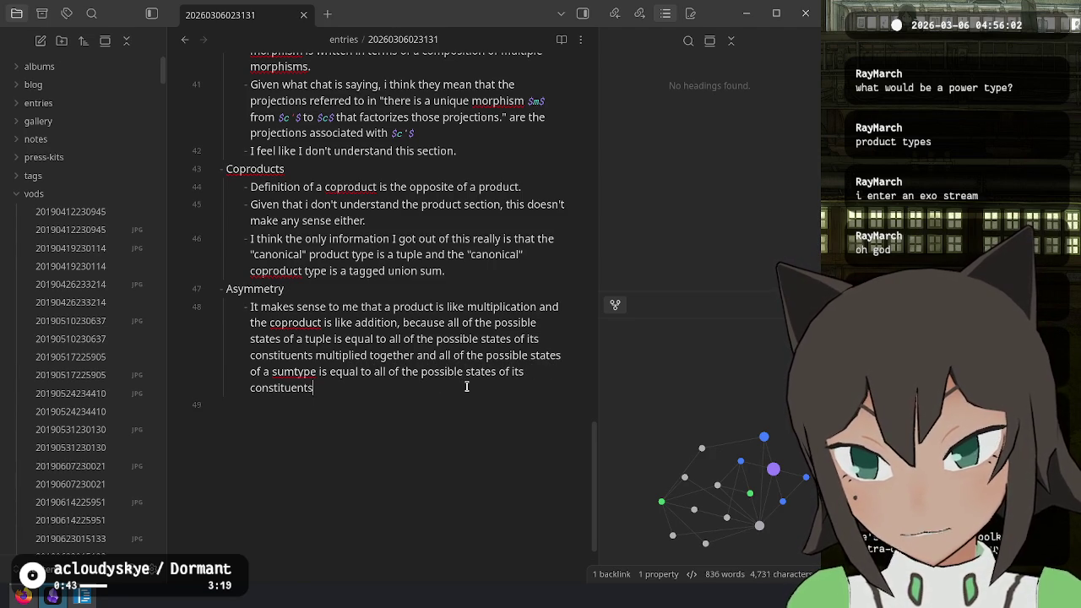
type("added together.")
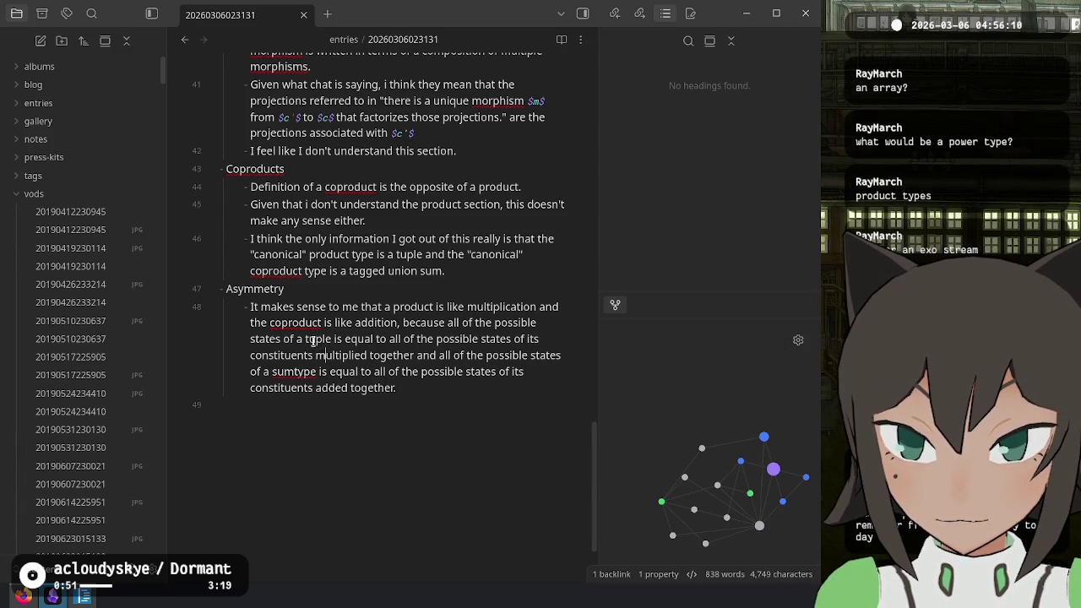
- Replace 'tagged union sum.' with 'sumtype.' in the last Coproducts bullet
scroll(356, 275, "up", 3)
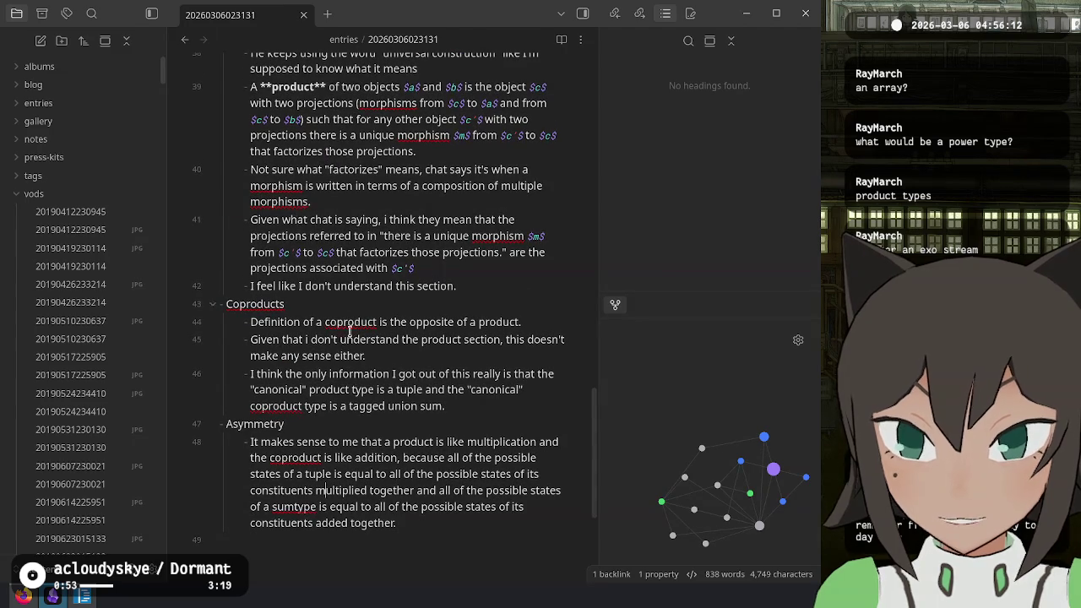
left_click(315, 358)
mouse_move(353, 406)
left_mouse_down()
mouse_move(366, 390)
mouse_move(350, 406)
mouse_move(445, 406)
left_mouse_up()
type("sumtype.")
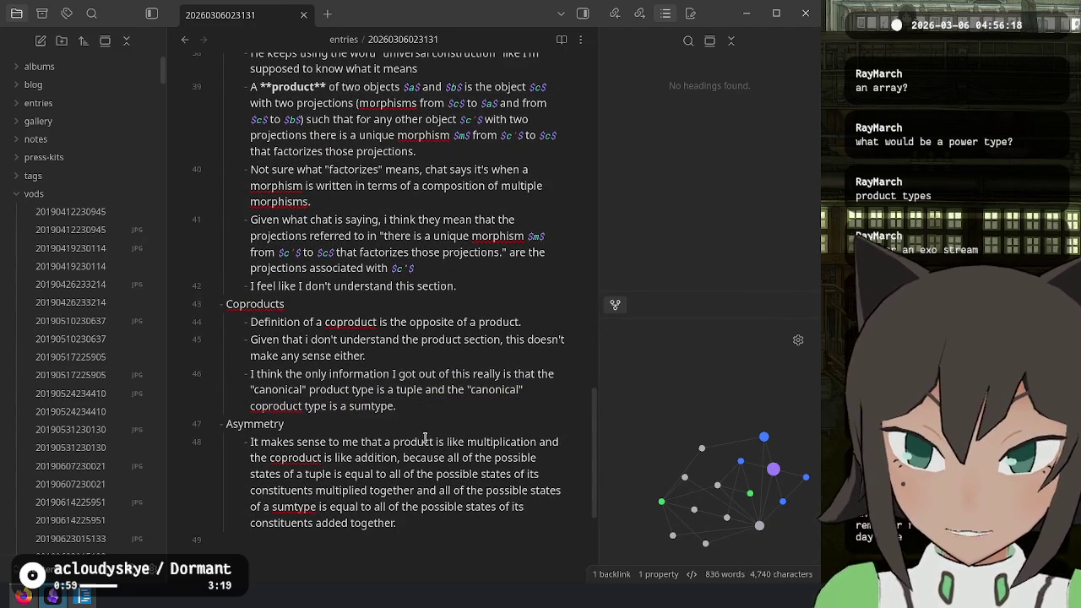
key("alt+Tab")
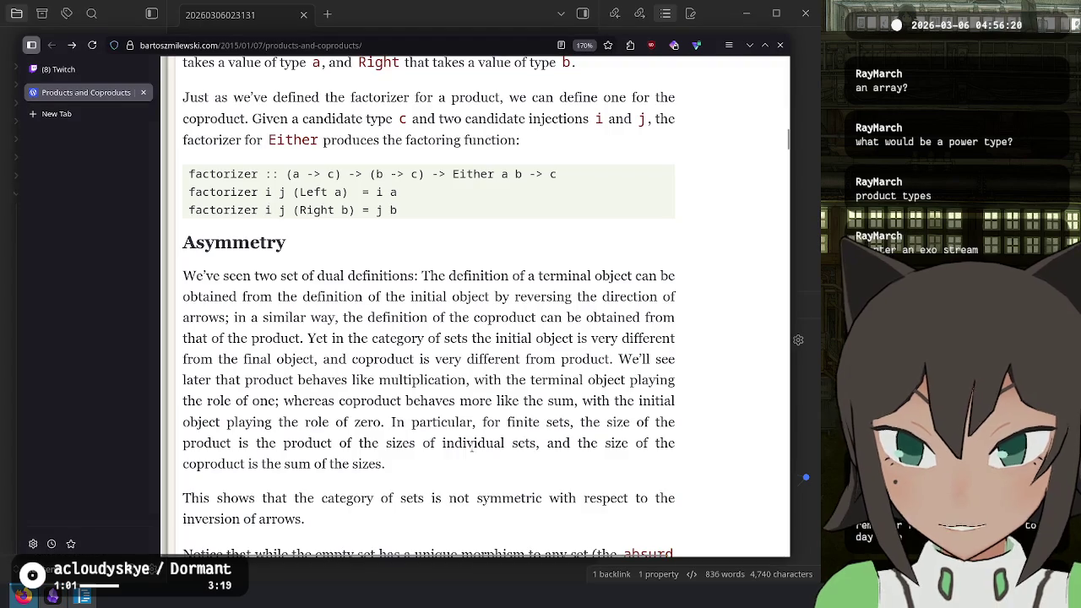
- Highlight the sentence beginning 'In particular, for finite sets…' in the Asymmetry section
scroll(469, 372, "down", 5)
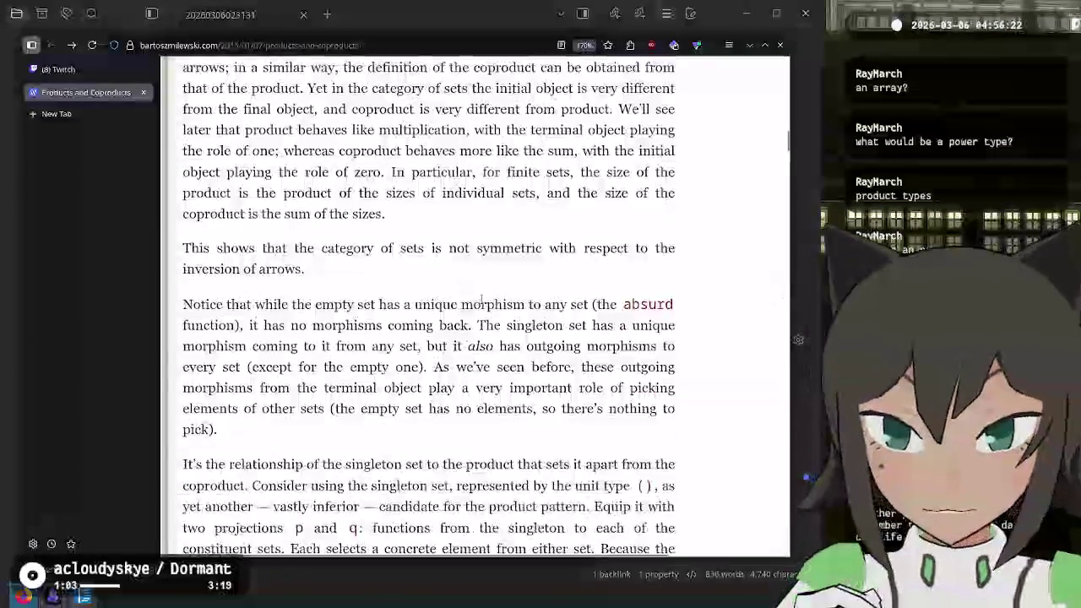
mouse_move(387, 214)
left_mouse_down()
mouse_move(459, 172)
mouse_move(393, 171)
left_mouse_up()
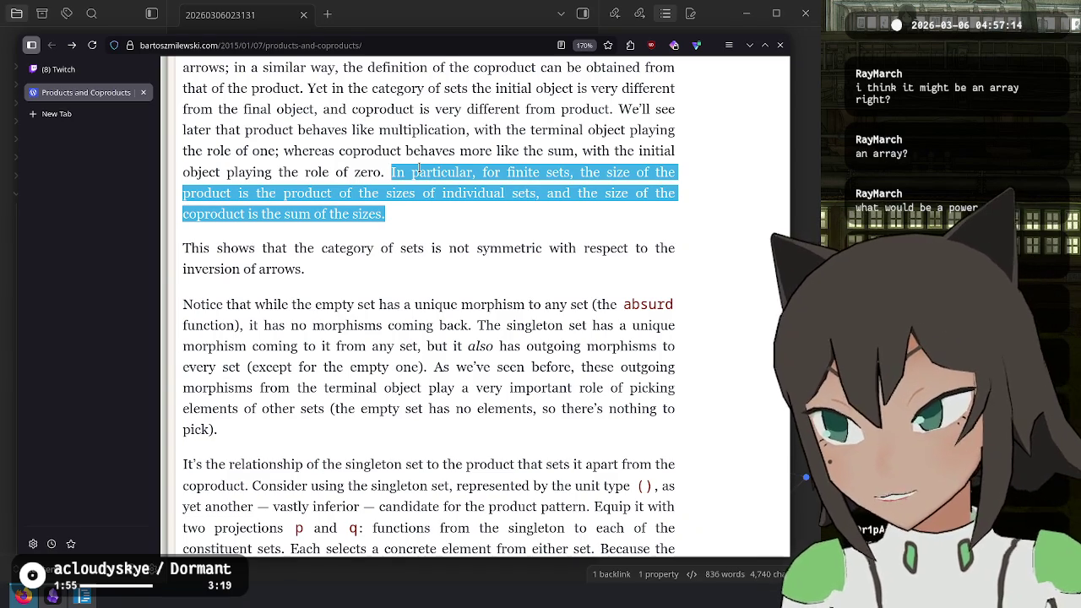
- Start a new Asymmetry bullet saying a "power" type would be an array, trimming the element-count phrase
key("alt+Tab")
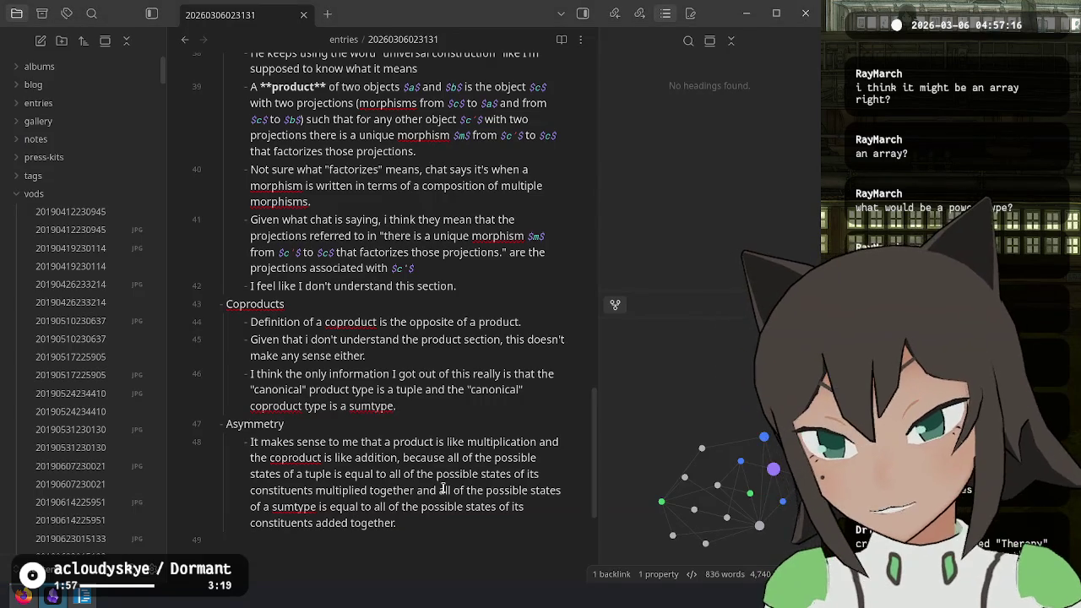
type("- The \"q")
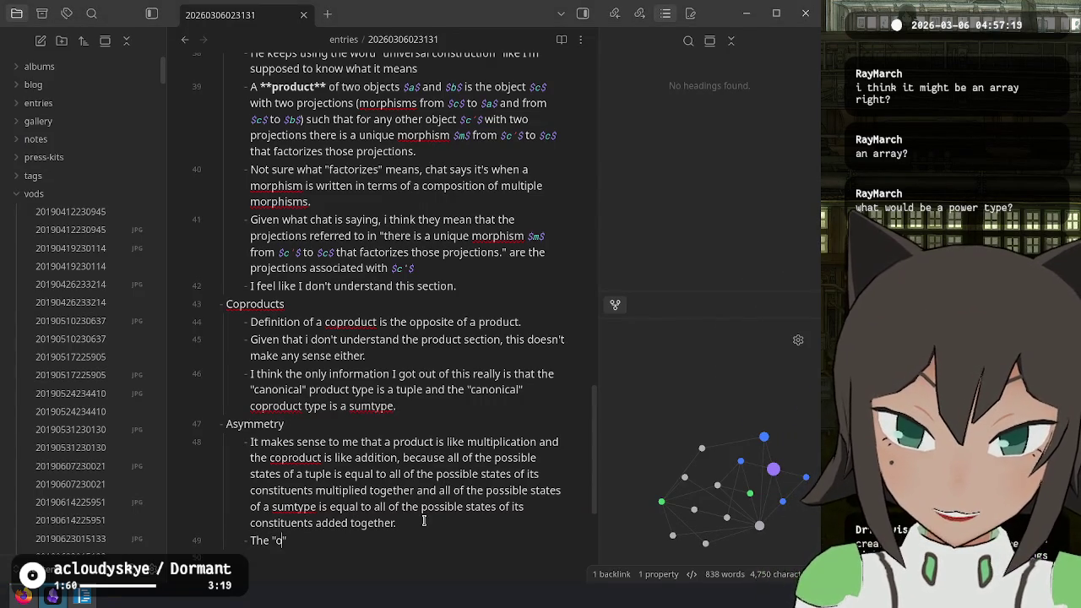
key("BackSpace")
type("wer\" typ")
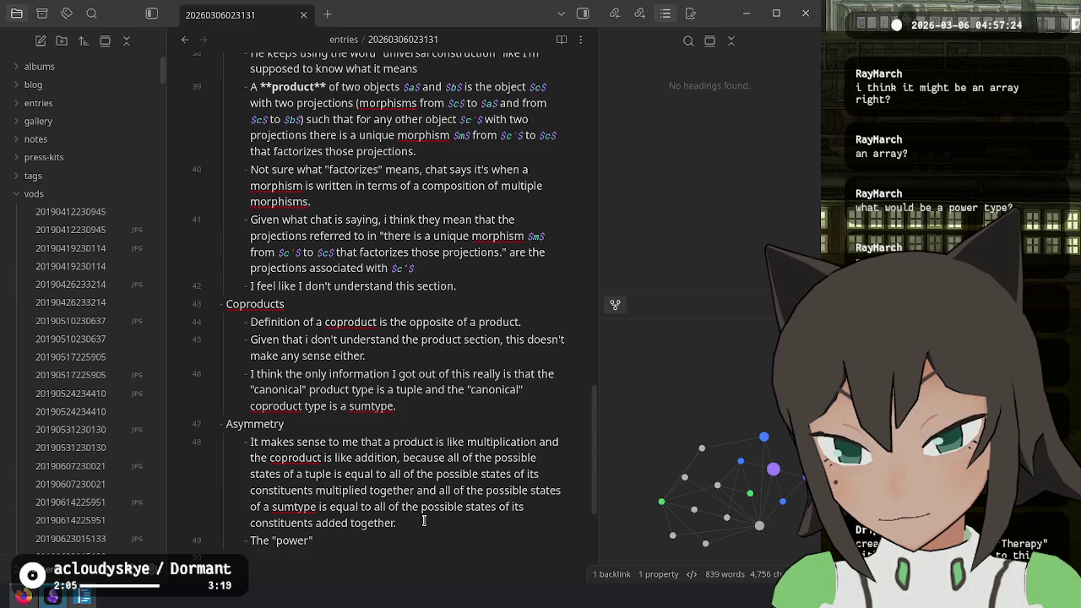
type("e wou")
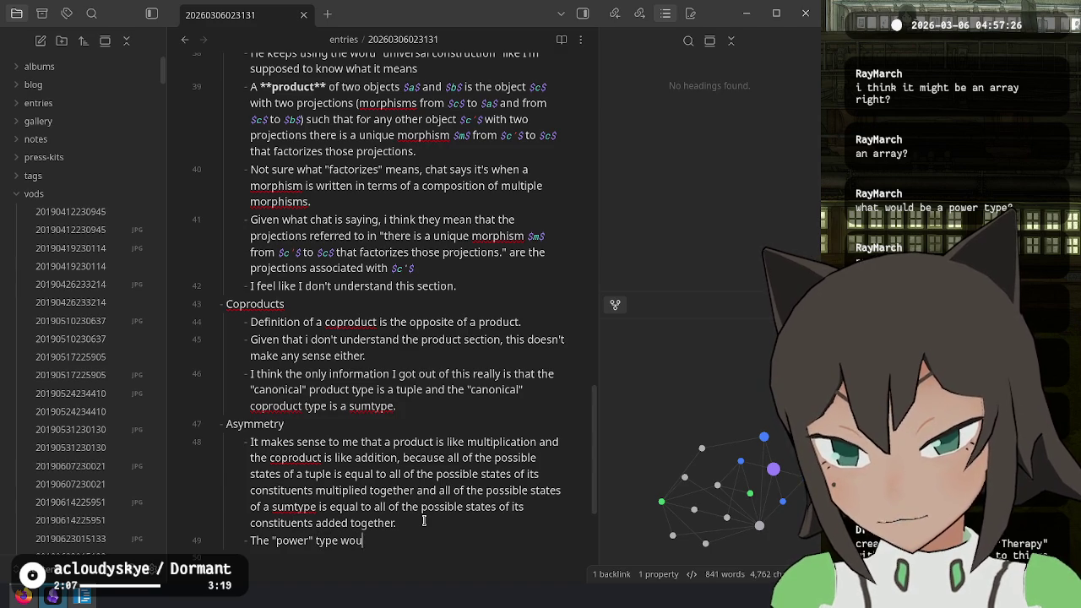
type("ld be an array, be")
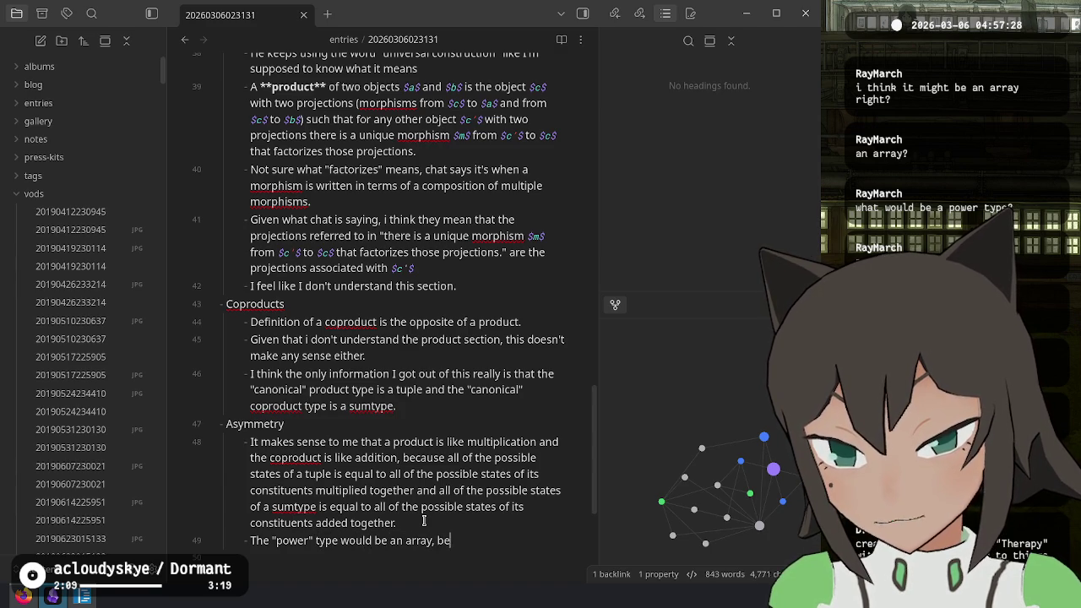
type("cause depending")
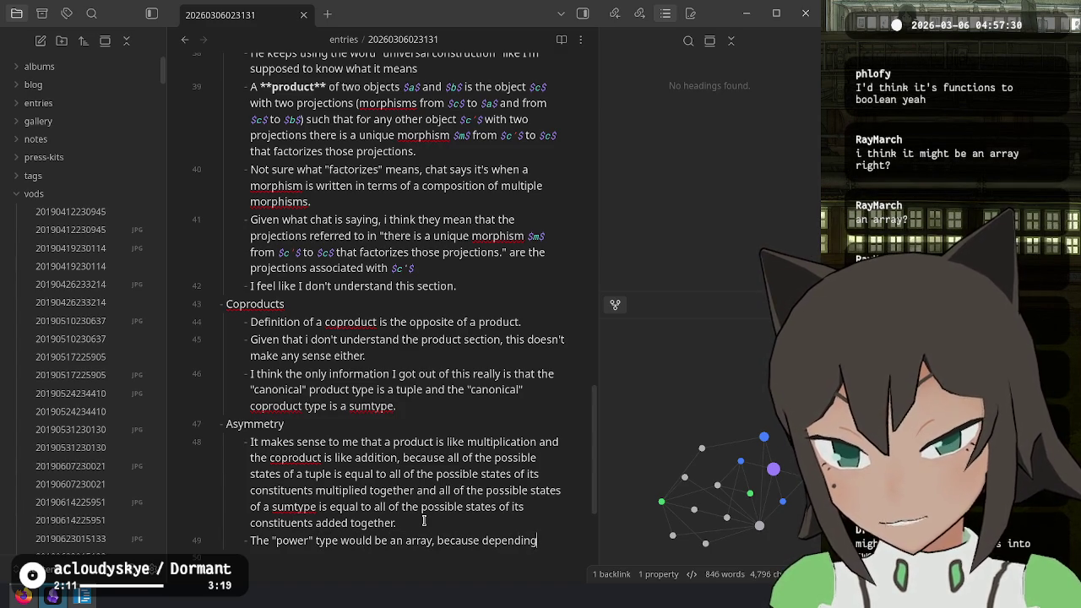
type(" on the")
type(" number of elements in the arr")
type("ay, the nu")
type("mber of po")
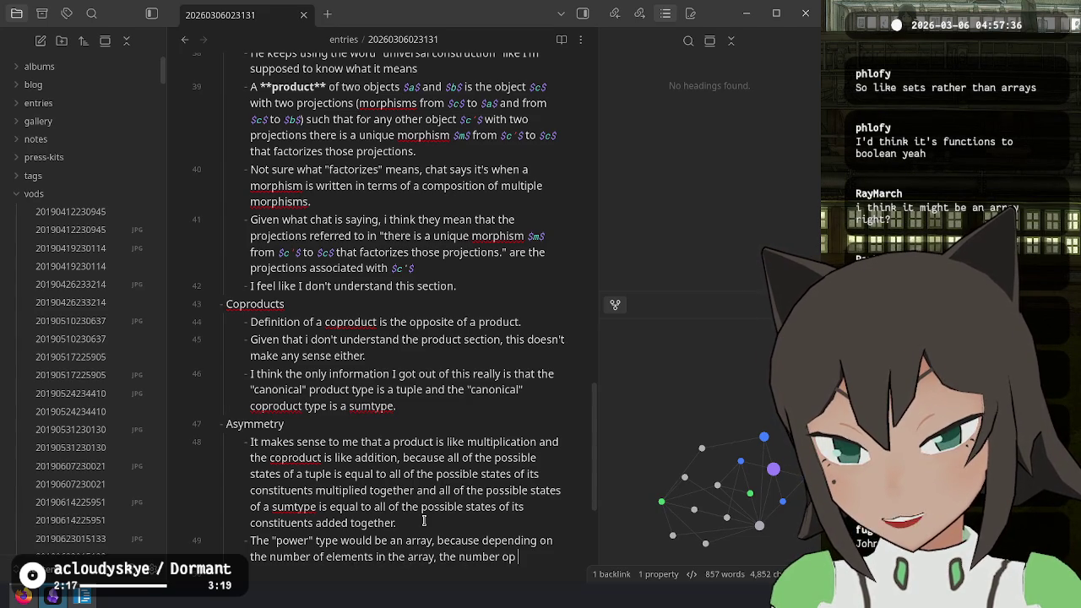
type("ssible states is")
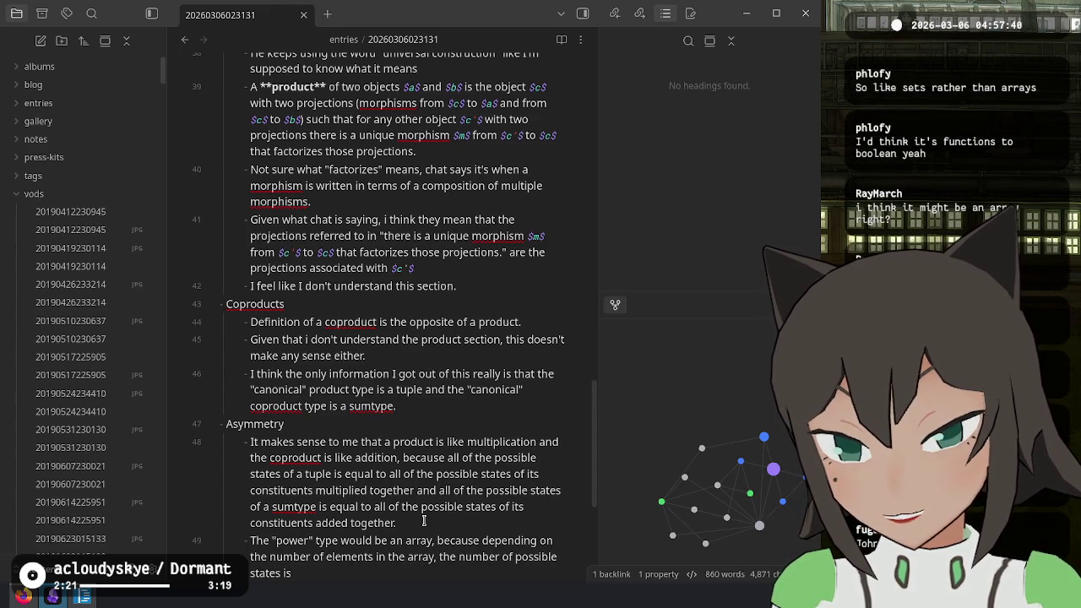
scroll(345, 376, "down", 1)
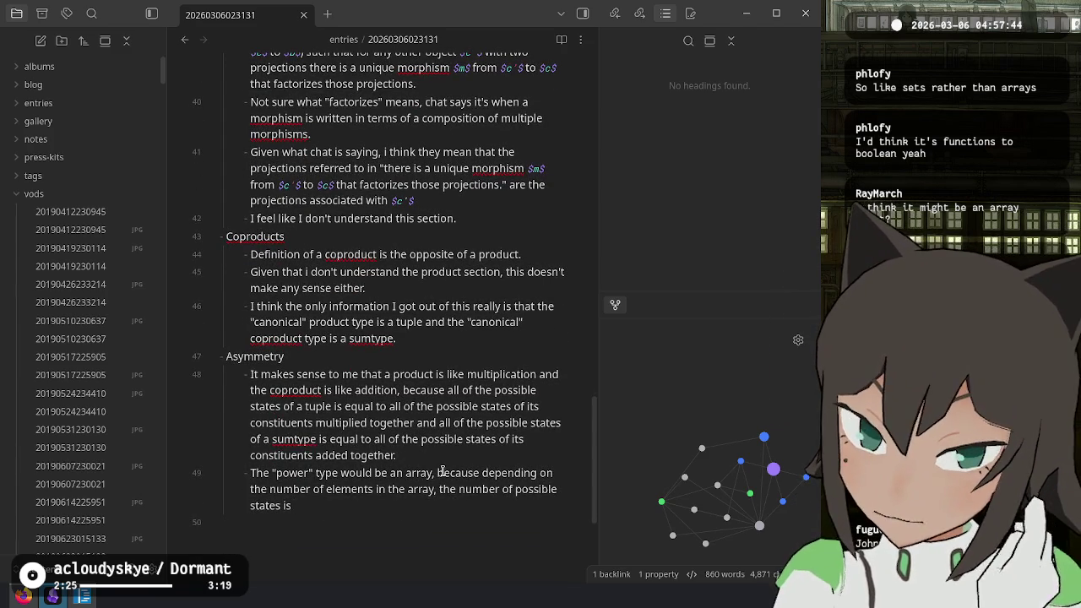
mouse_move(484, 473)
left_mouse_down()
mouse_move(475, 489)
mouse_move(437, 489)
left_mouse_up()
key("BackSpace")
key("BackSpace")
key("BackSpace")
- Explain that an array's possible states are its length to the power of its constituent's states
type("in the array is a function of depending on the number of elements in the array,")
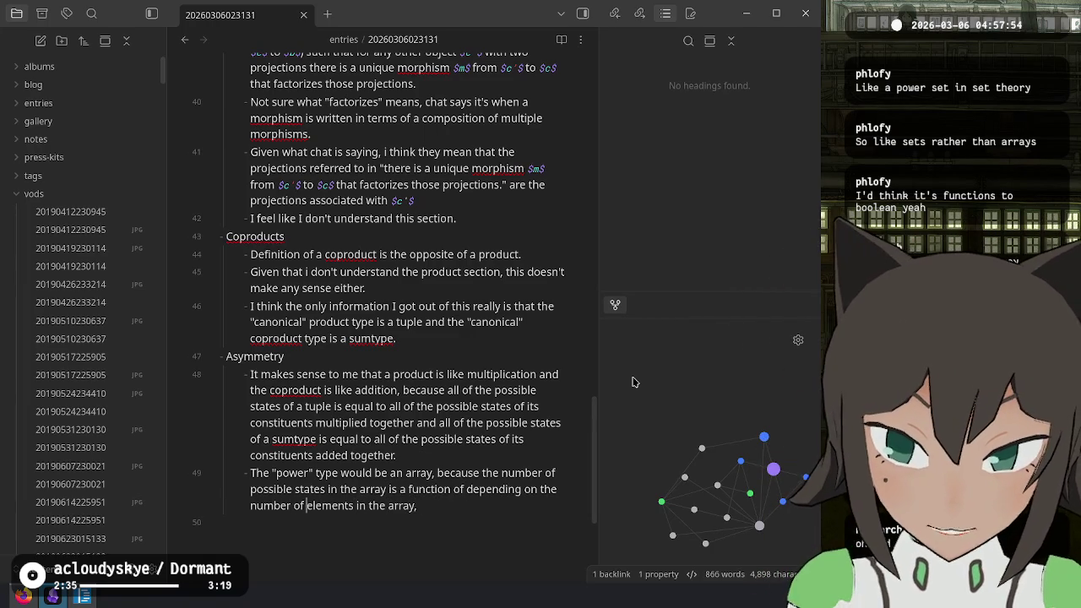
key("BackSpace")
key("BackSpace")
key("BackSpace")
type("its lenght")
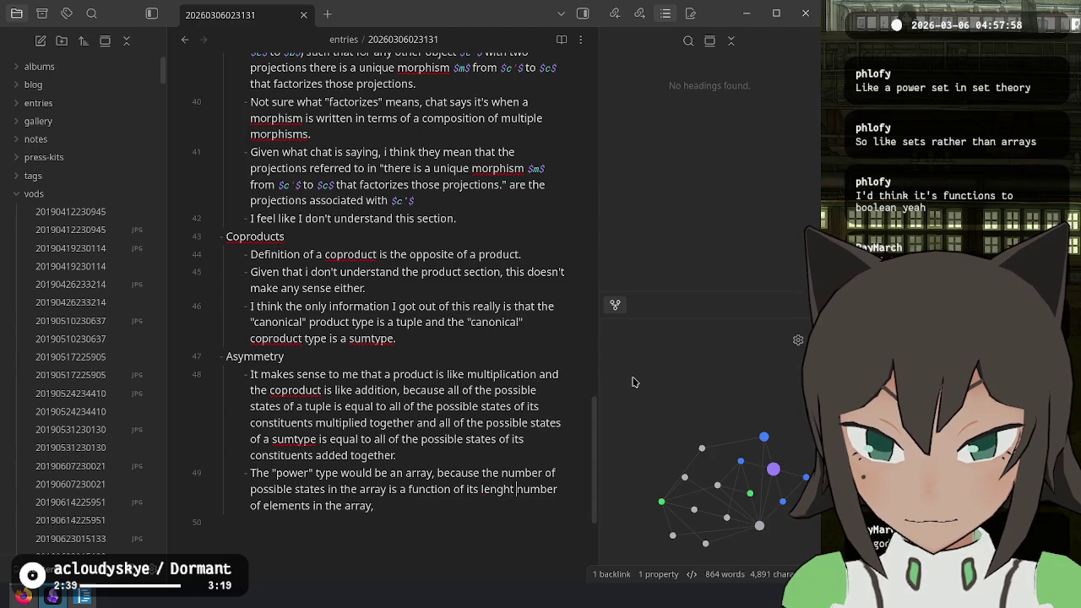
key("BackSpace")
key("BackSpace")
key("BackSpace")
type("gth to the powe")
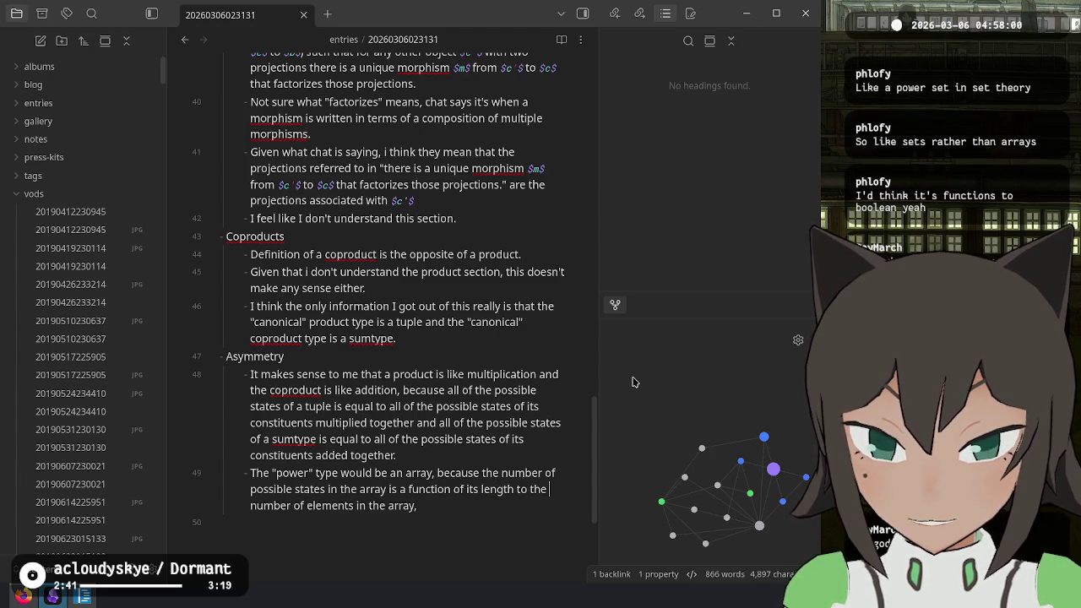
type("r of ")
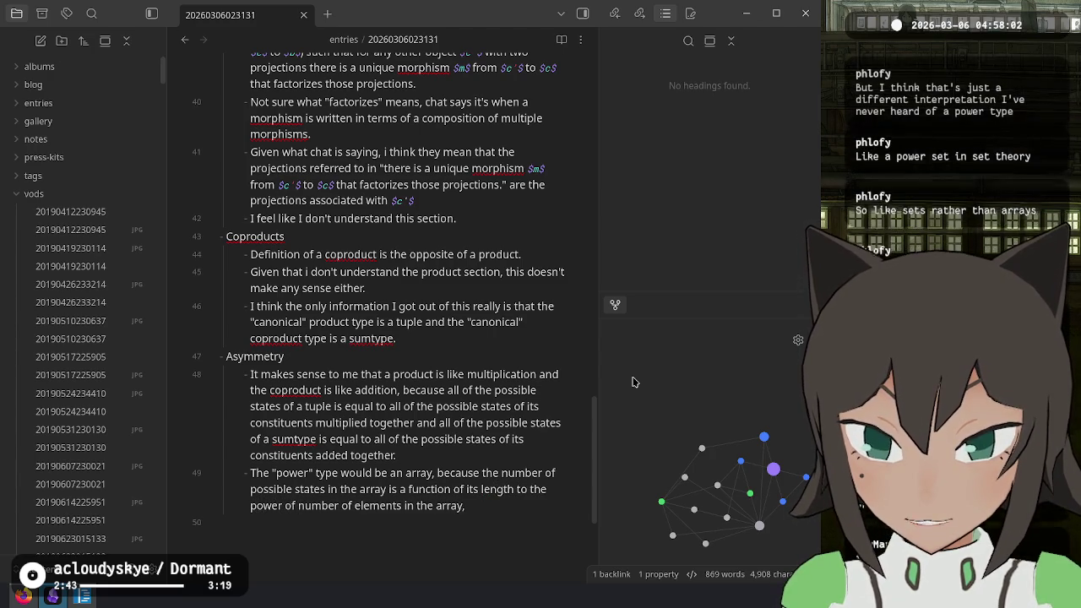
type("all of the possible states of its constitu")
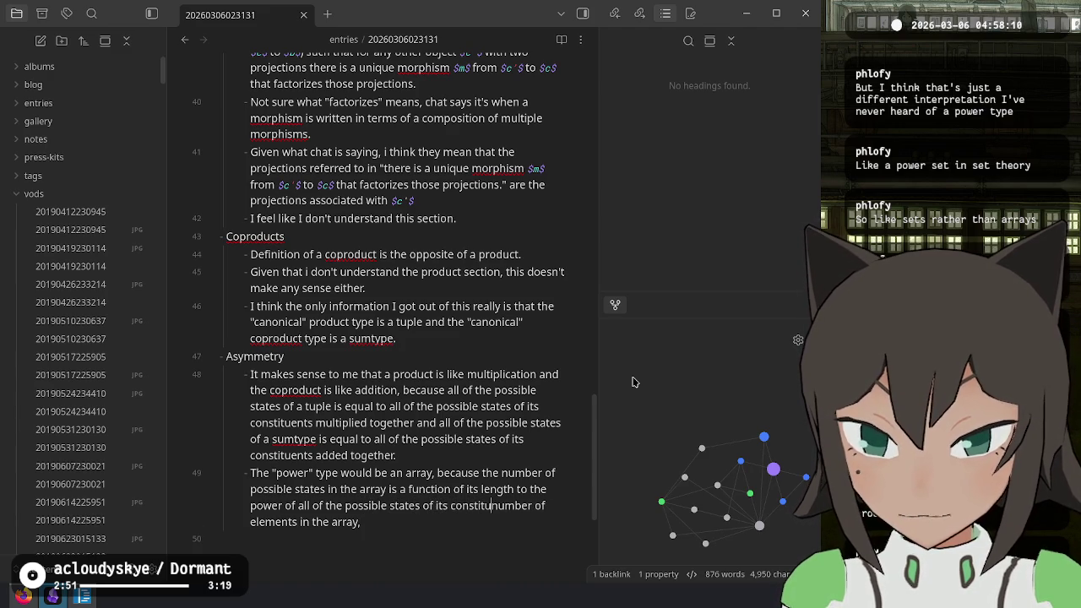
type("ent")
- Add '(only works if the array can only hold one type, like god intended)' and begin 'Thinking about what would be similar to the power operation'
key("shift+End")
type("(the a")
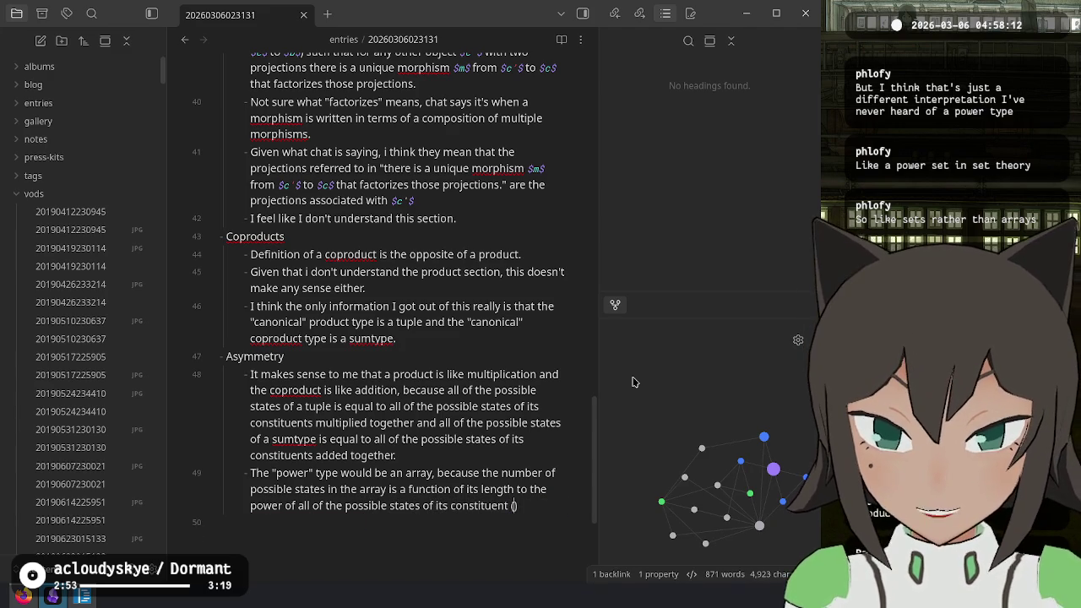
type("rray")
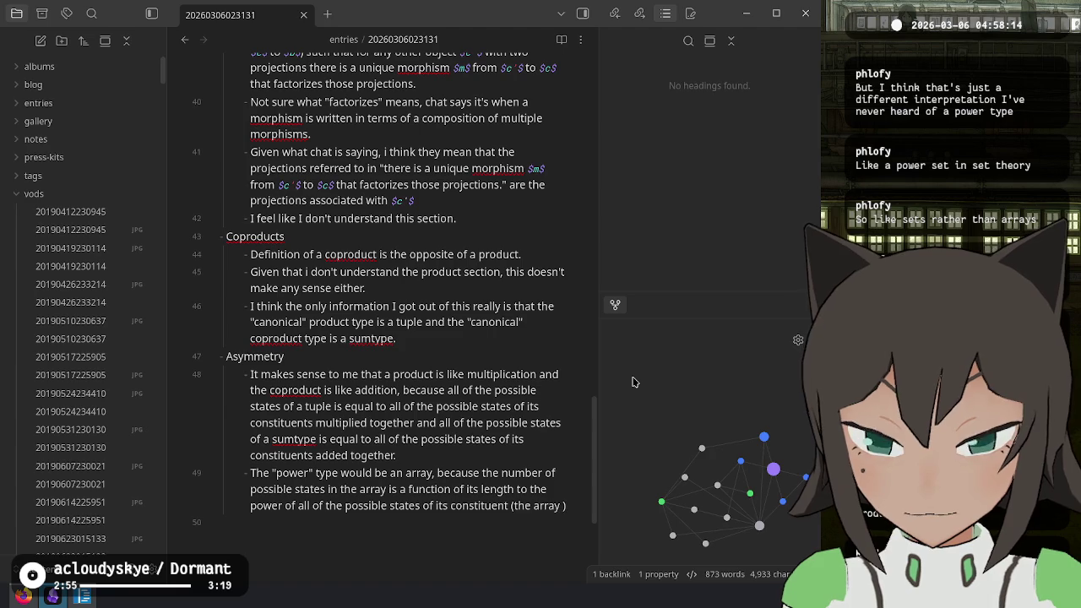
key("BackSpace")
key("BackSpace")
key("BackSpace")
type("ly works if th")
type("e ")
type("array c")
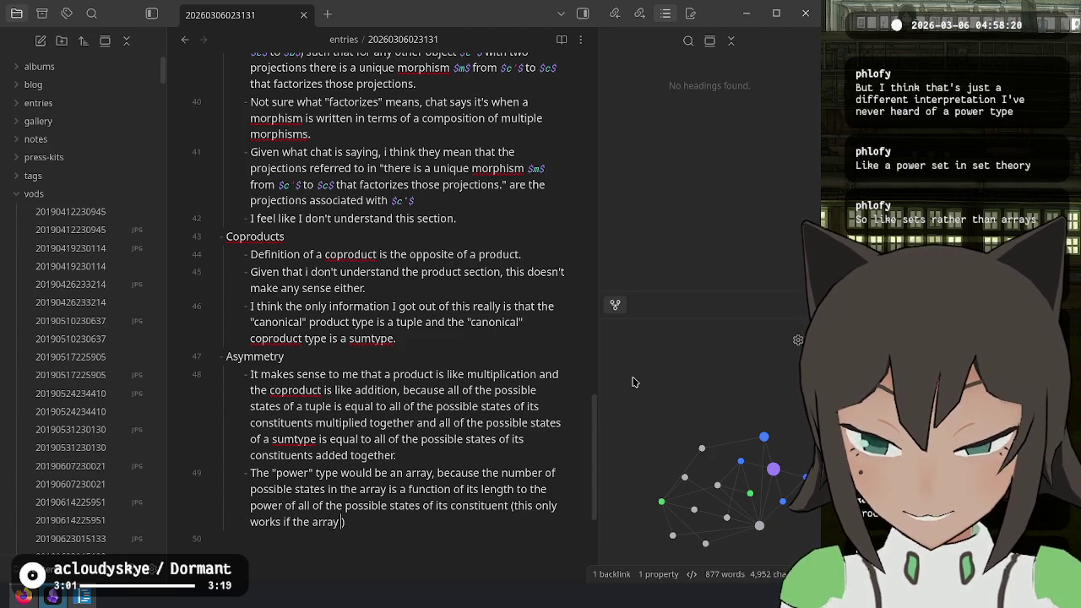
type("an only hold one t")
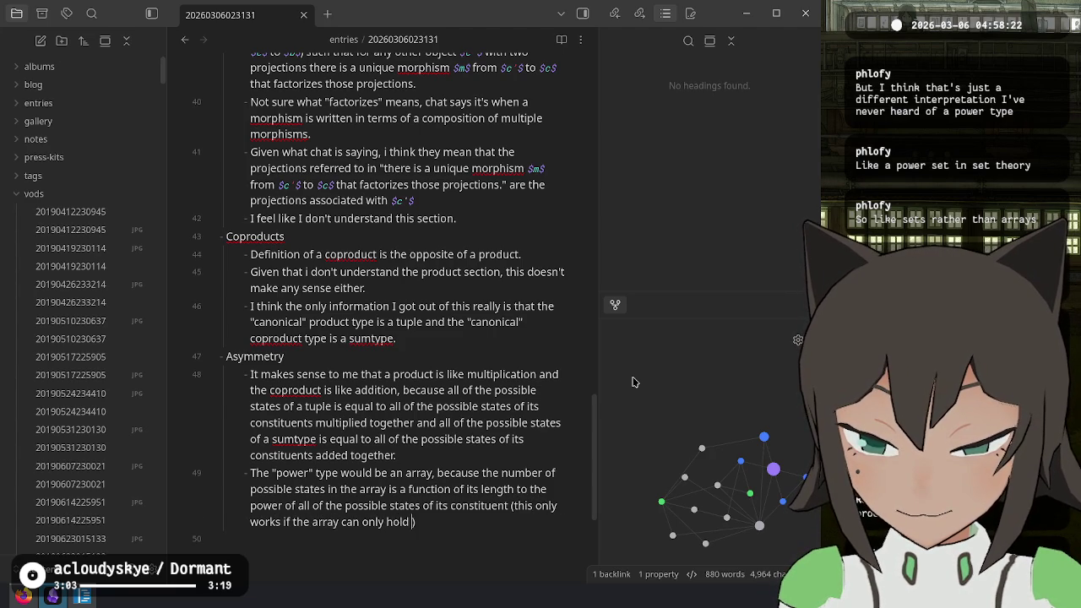
type("ype, like god intended")
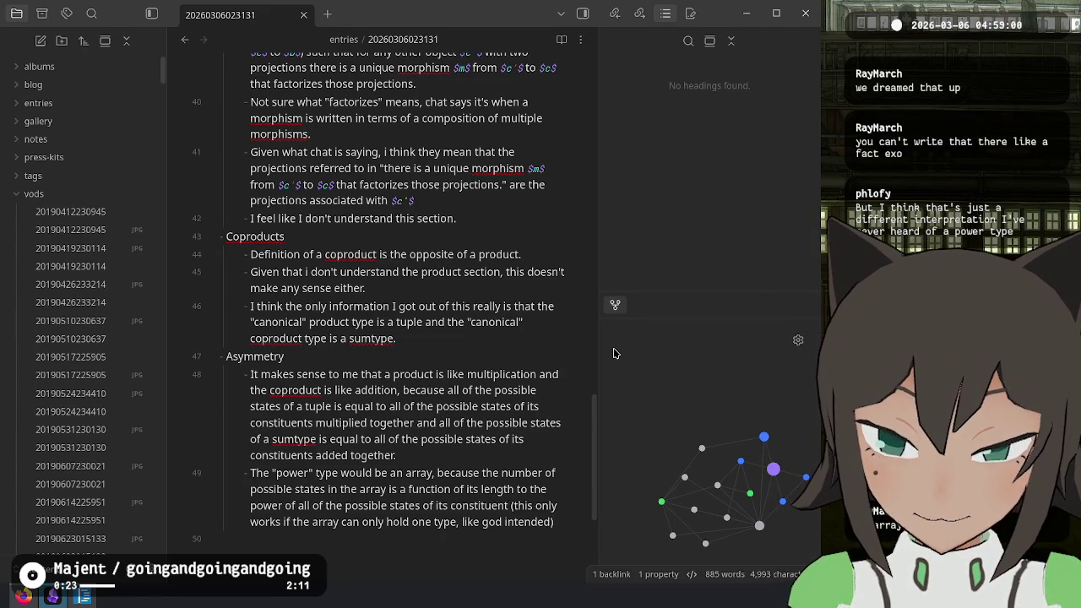
type("Thinking about ")
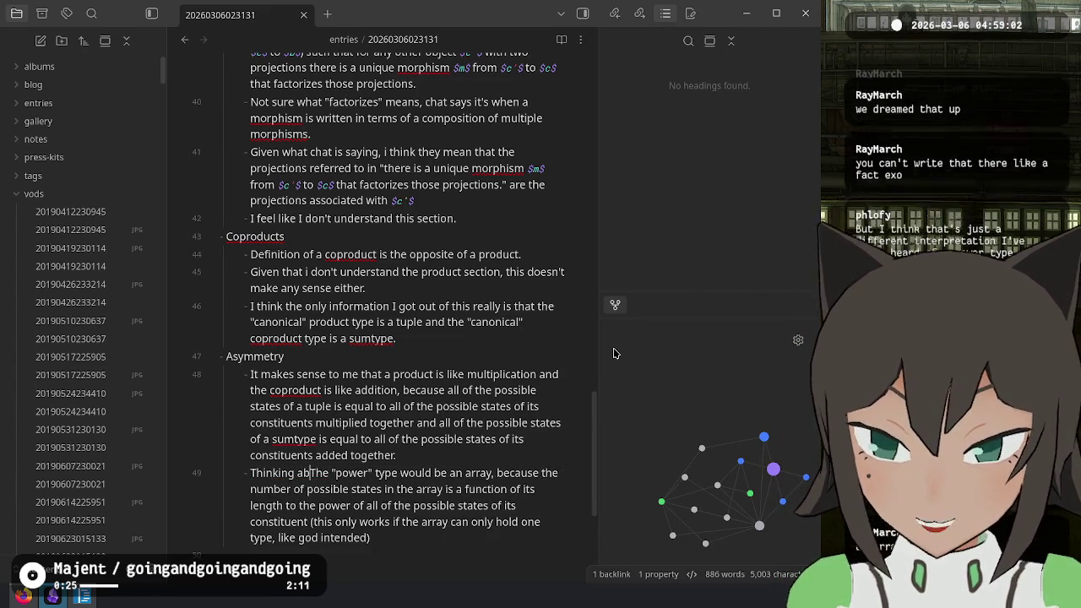
type("what would ")
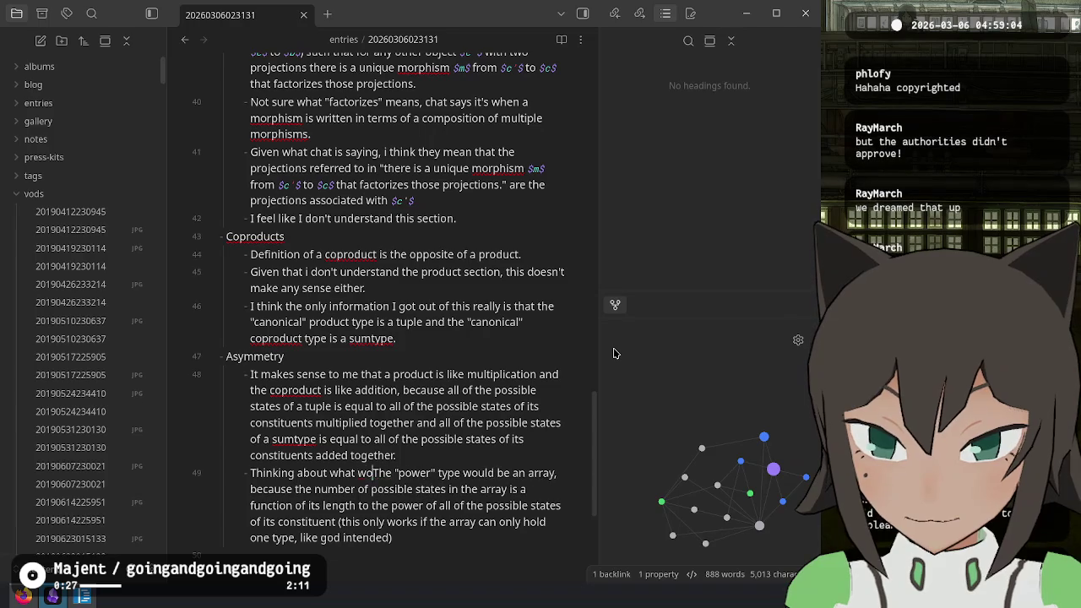
type("be similar")
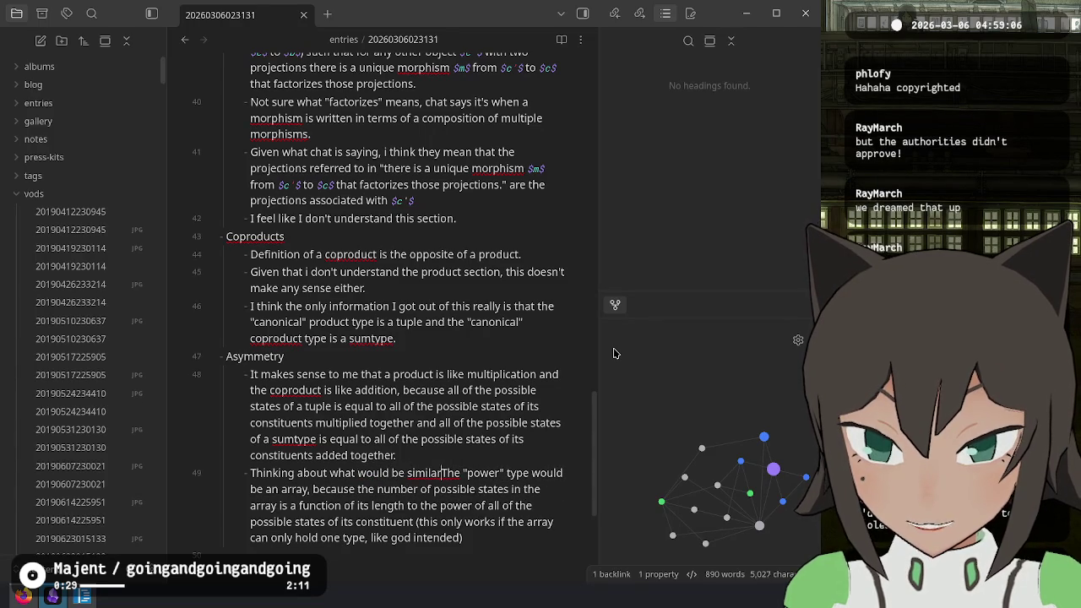
type(" to ")
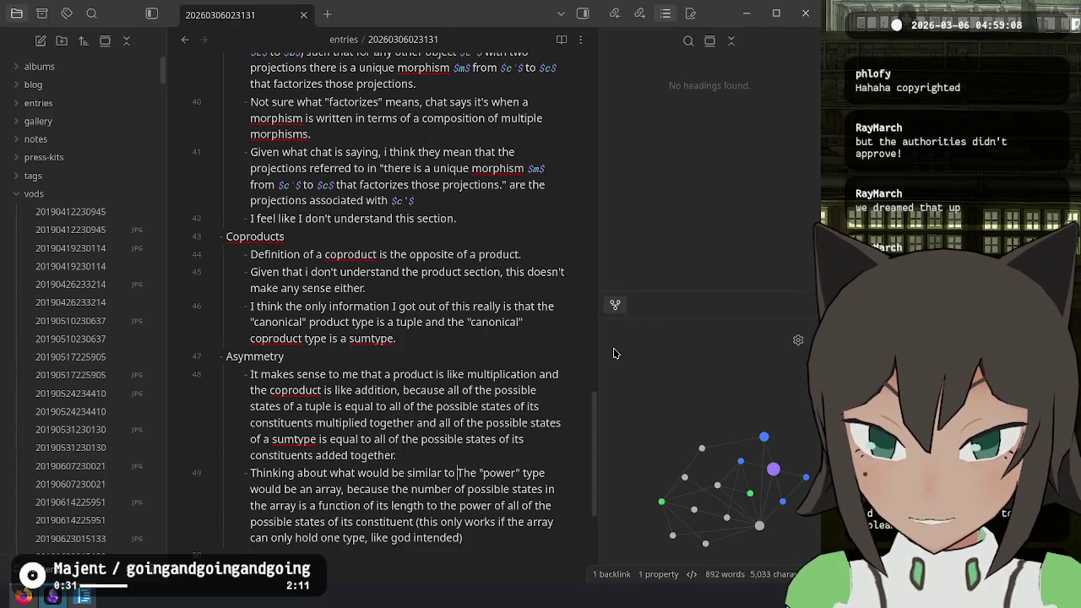
type("the power operatio")
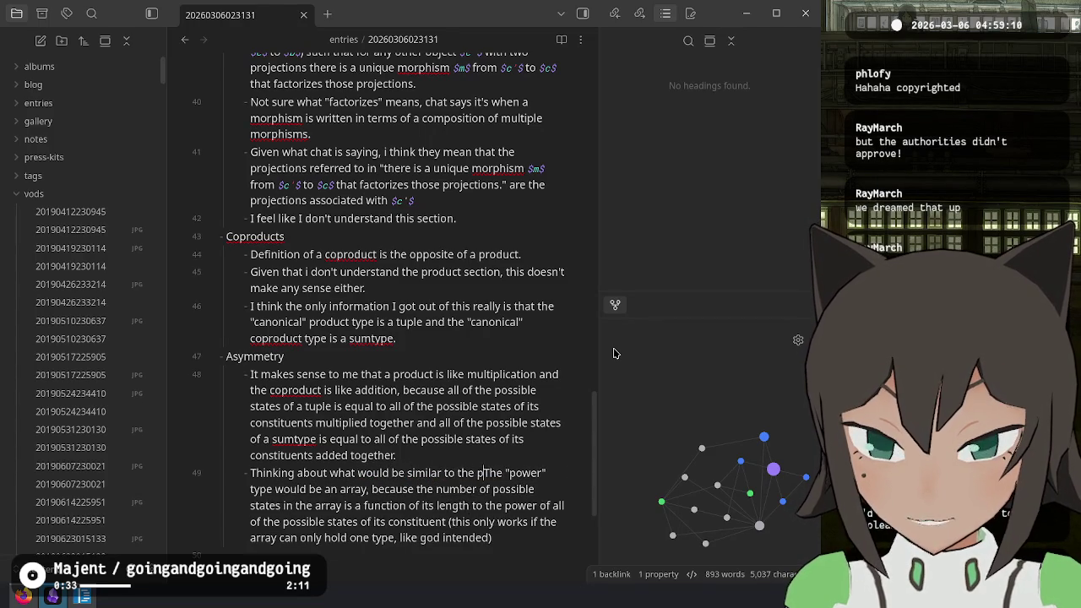
type("n. It seems I")
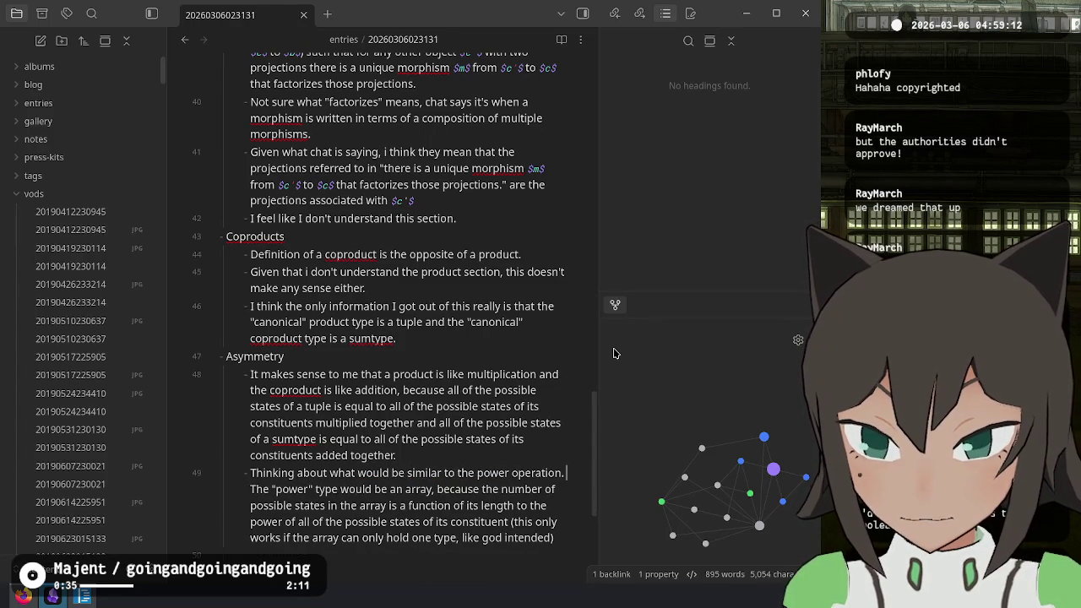
type("ike the")
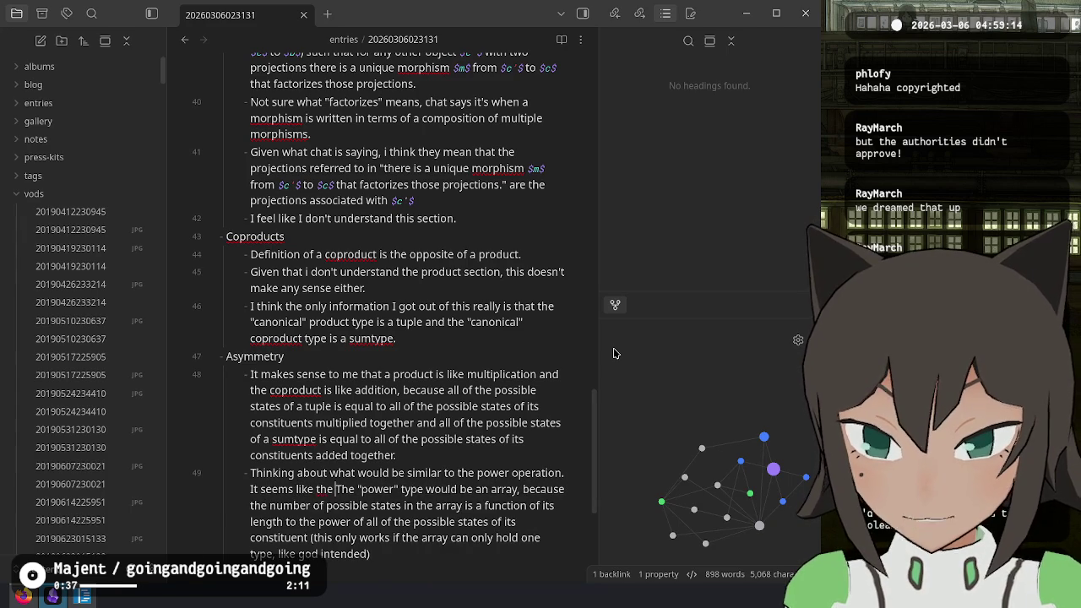
- Remove the stray 'The', wrap "power type" in quotes, and change 'would' to 'could' on line 49
key("Delete")
key("Delete")
key("Delete")
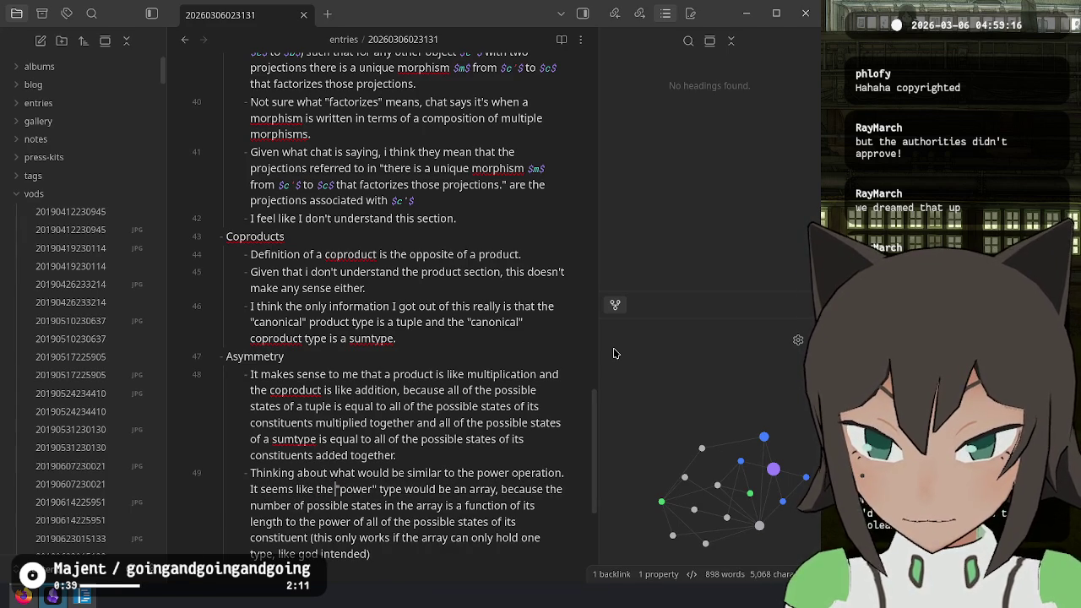
key("Delete")
key("ctrl+Right")
type("\"")
key("Delete")
type("c")
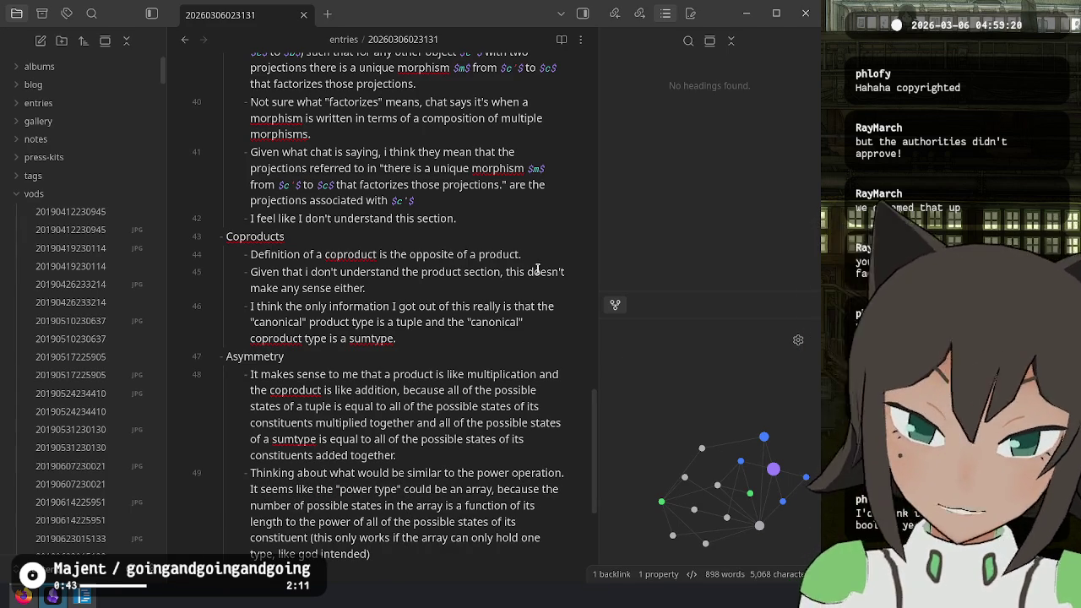
- Open an empty line 50 below the power-type bullet and return to the article in Firefox
key("Return")
key("Return")
key("Return")
scroll(462, 520, "down", 2)
left_click(441, 422)
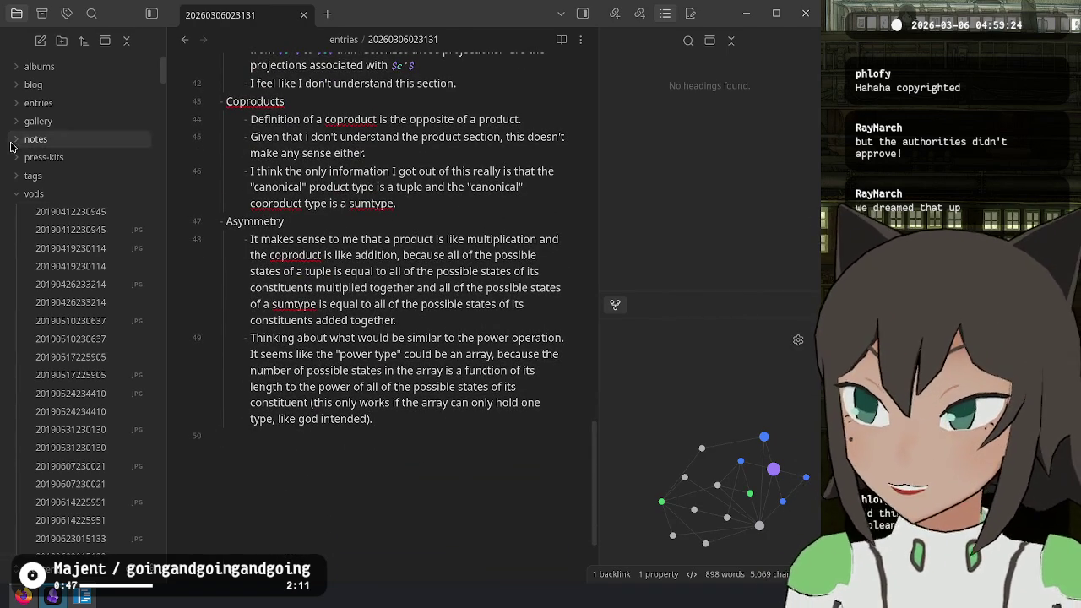
left_click(301, 437)
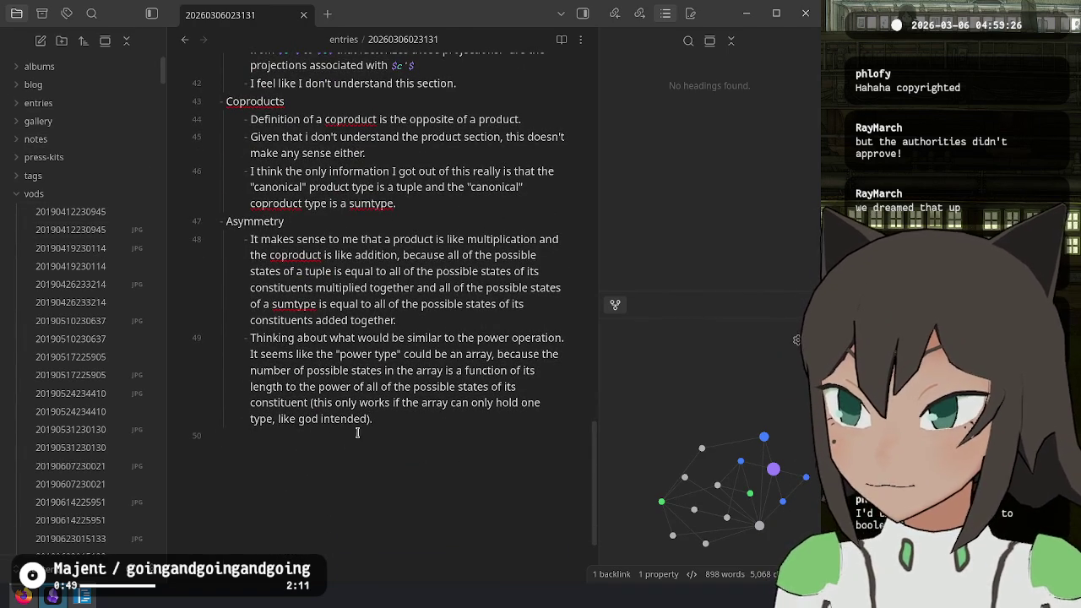
key("alt+Tab")
left_click(451, 298)
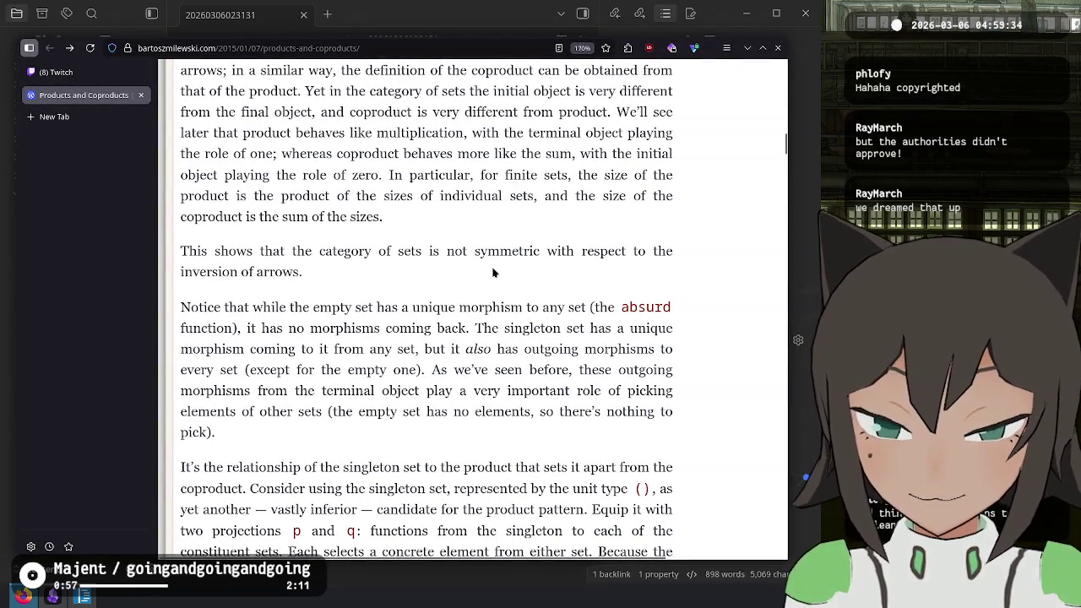
- Read through the Asymmetry section's 'Notice that while' passage, marking it while reading
scroll(495, 272, "down", 3)
left_click_drag(354, 161, 366, 244)
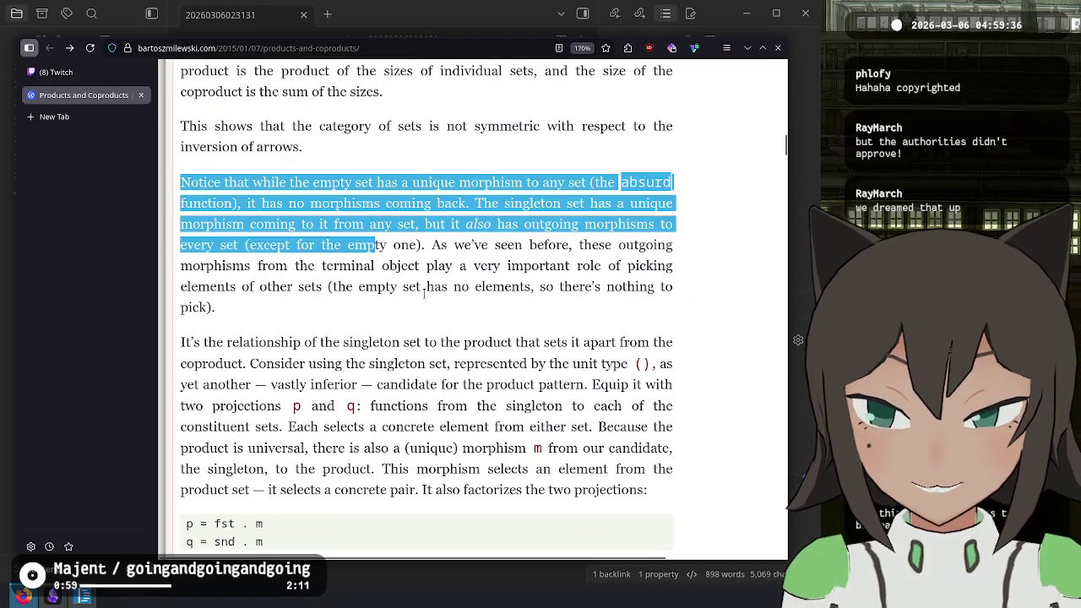
left_click(340, 175)
mouse_move(325, 177)
left_mouse_down()
mouse_move(363, 207)
mouse_move(549, 224)
mouse_move(379, 225)
mouse_move(334, 289)
mouse_move(302, 289)
mouse_move(291, 247)
mouse_move(328, 322)
left_mouse_up()
left_click(327, 322)
scroll(388, 220, "down", 7)
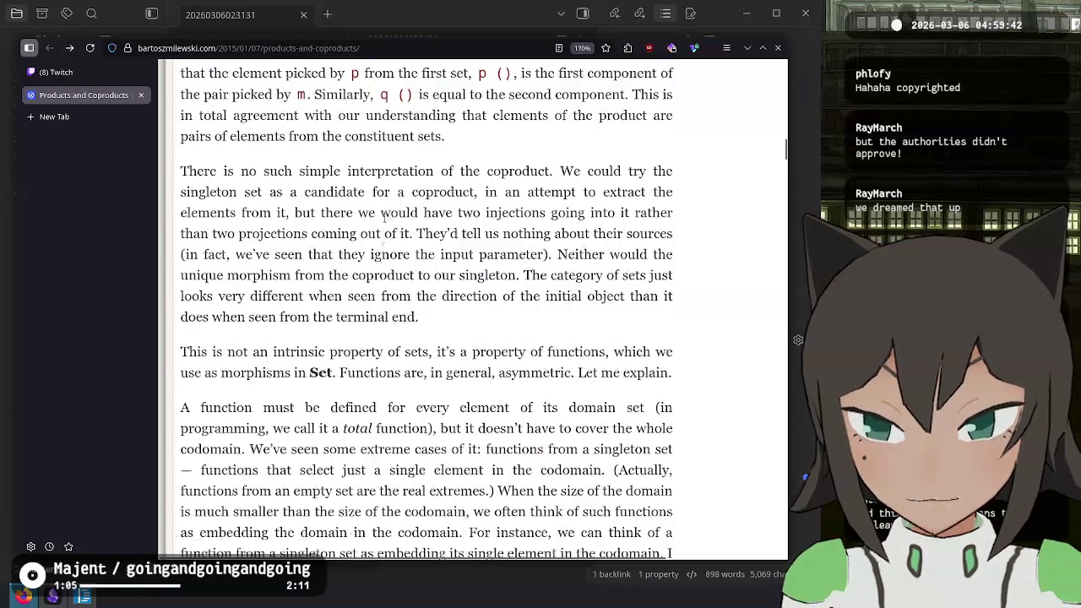
scroll(309, 220, "up", 4)
scroll(304, 293, "down", 2)
scroll(253, 270, "up", 10)
scroll(235, 247, "down", 12)
scroll(237, 246, "down", 6)
scroll(237, 247, "up", 16)
scroll(326, 264, "up", 3)
scroll(270, 296, "down", 3)
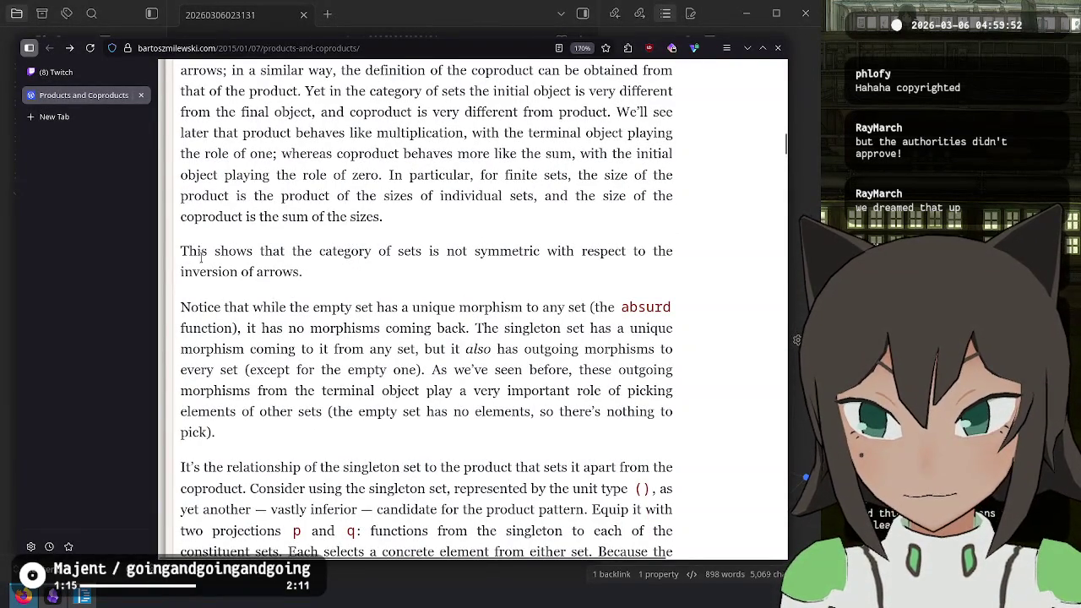
- Select the word 'symmetric' in the 'This shows that…' sentence about the category of sets
mouse_move(190, 251)
left_mouse_down()
mouse_move(533, 255)
mouse_move(329, 270)
left_mouse_up()
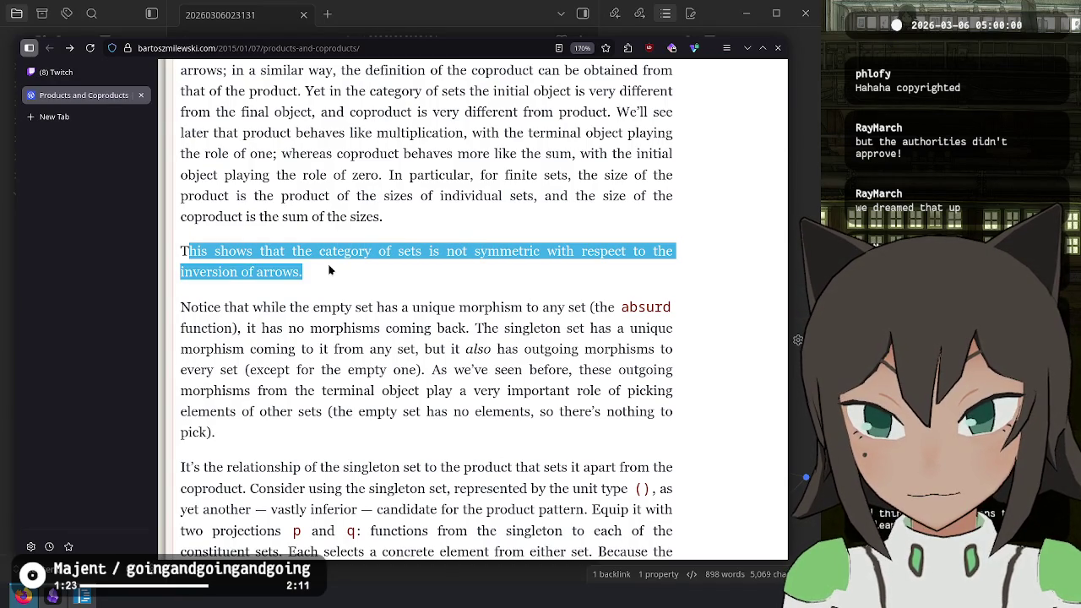
left_click(329, 271)
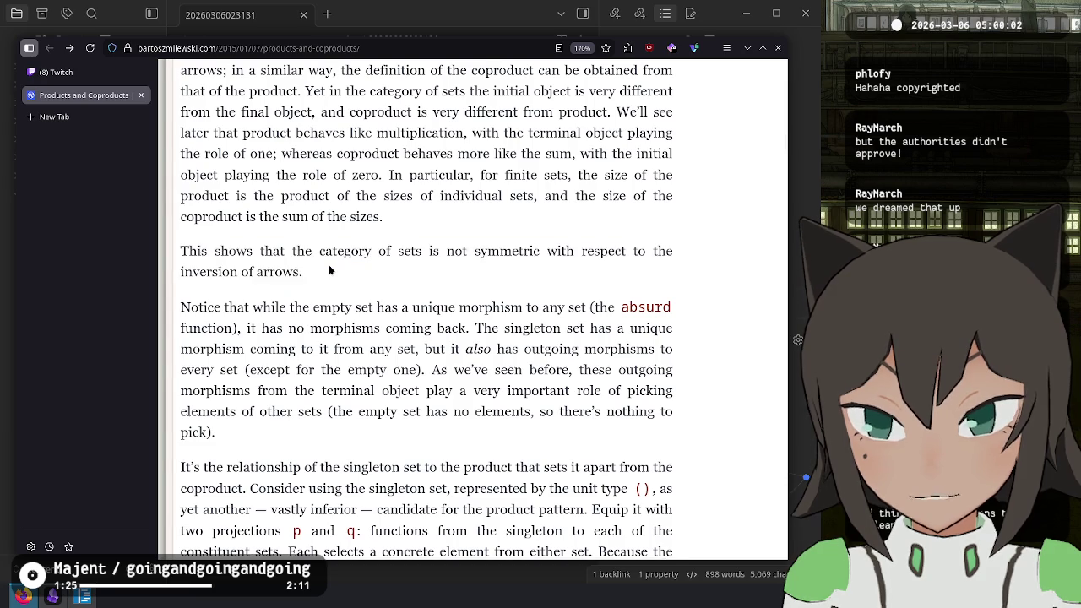
scroll(329, 271, "up", 3)
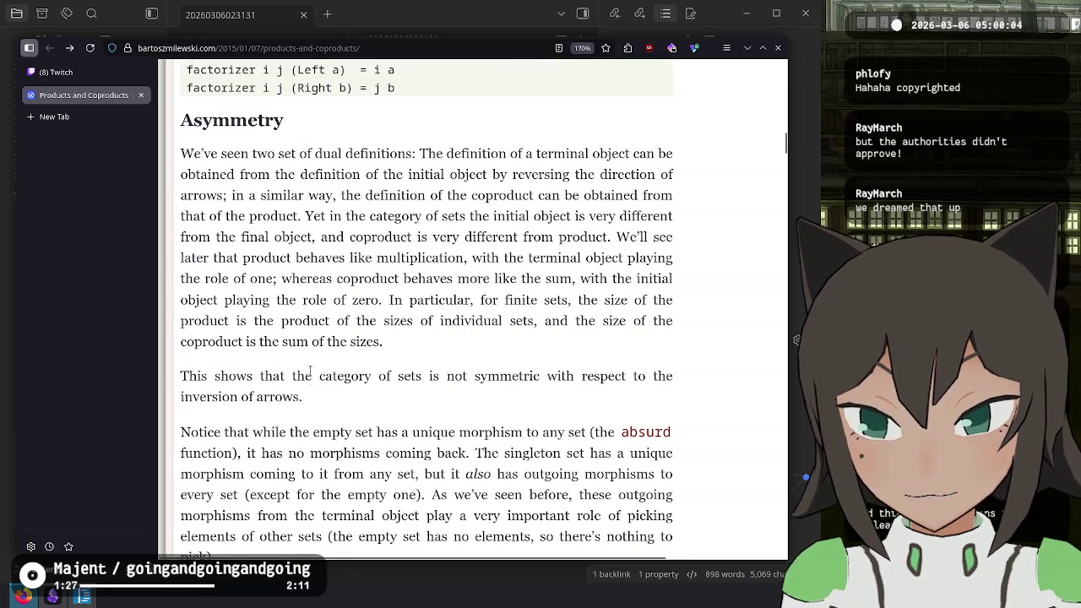
mouse_move(469, 377)
left_mouse_down()
mouse_move(529, 388)
mouse_move(512, 376)
left_mouse_up()
triple_click(512, 377)
left_click(495, 344)
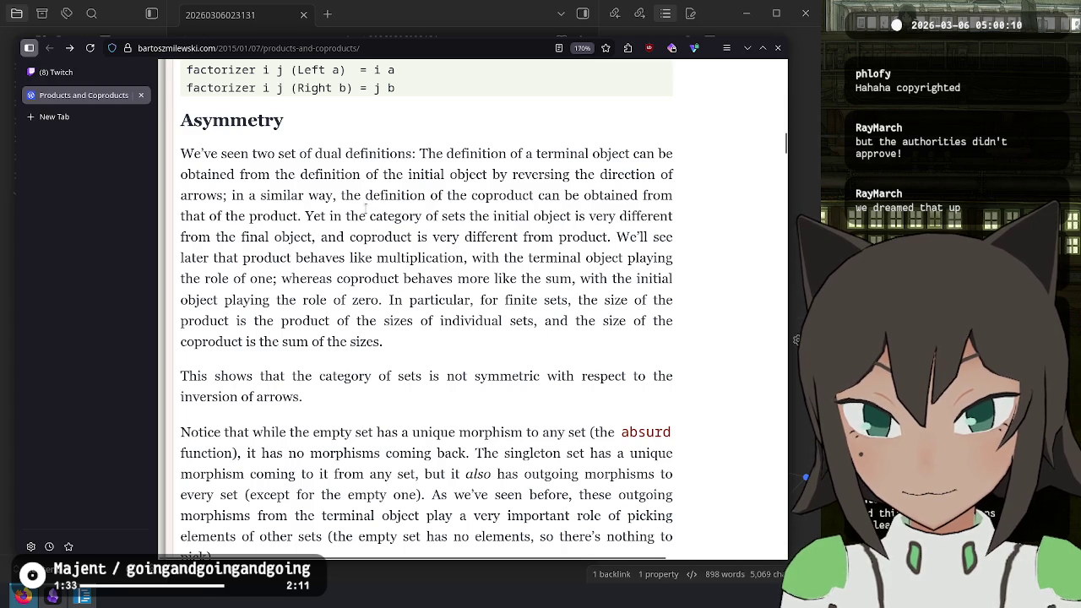
double_click(513, 377)
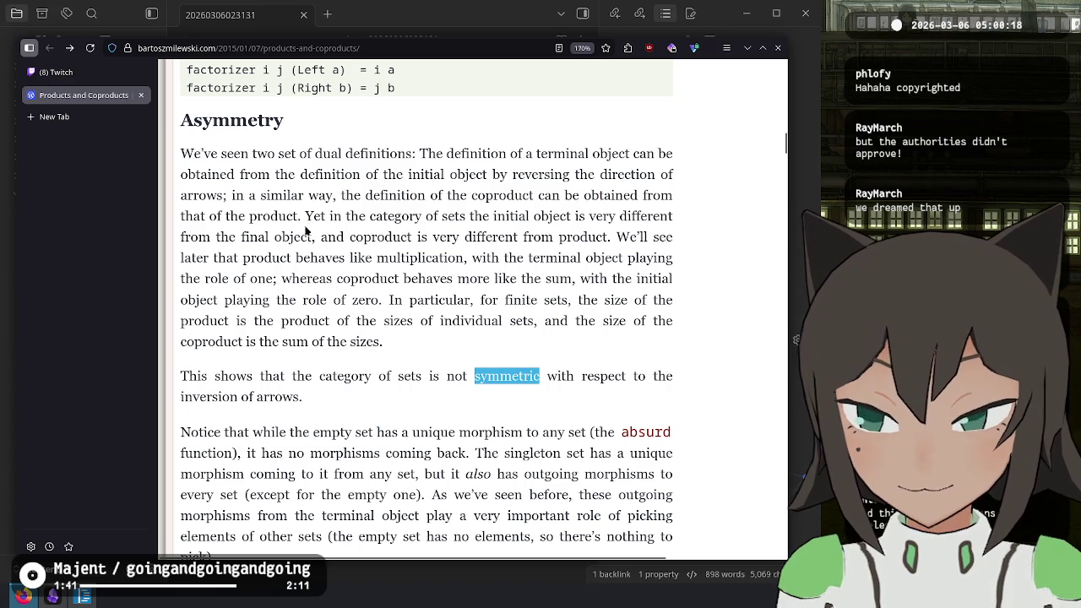
key("alt+Tab")
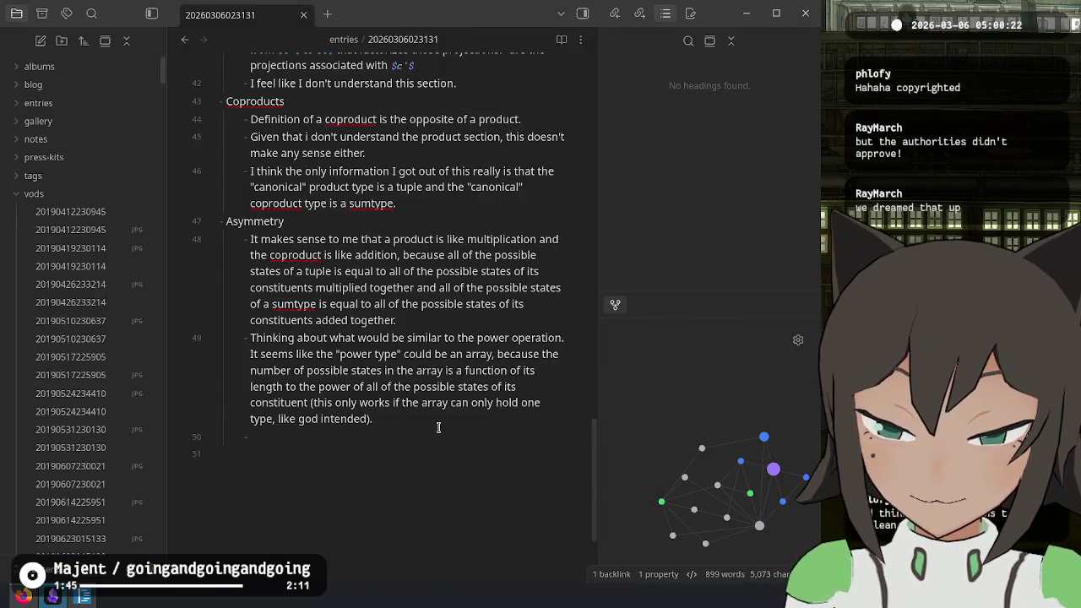
- On line 50, write 'He says that this shows the category of sets is not symmetric, but he didn't define symmetry'
key("alt+Tab")
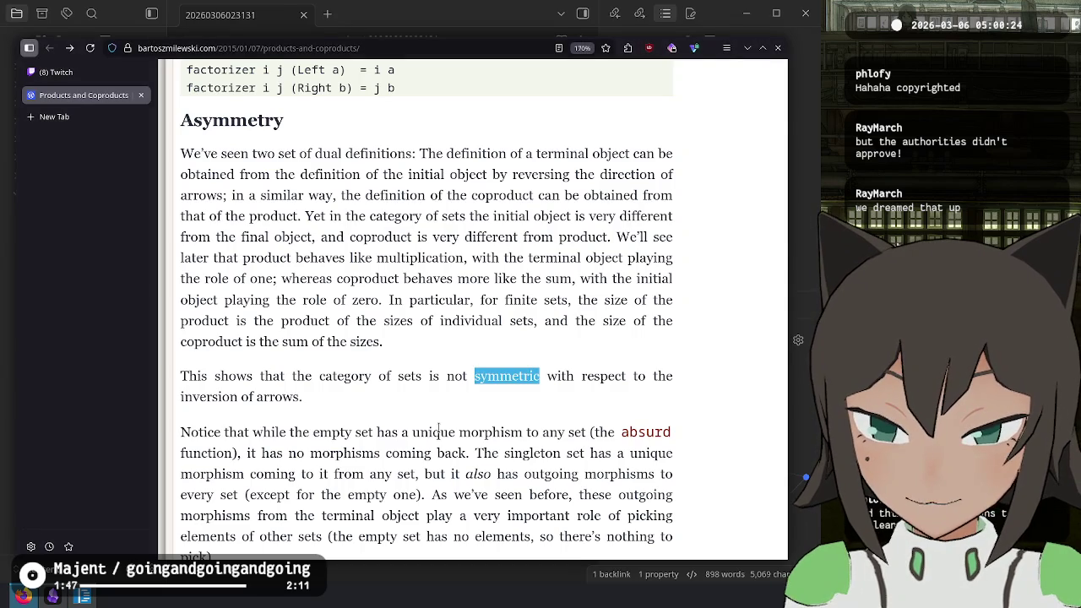
key("alt+Tab")
type("He says thatthis show")
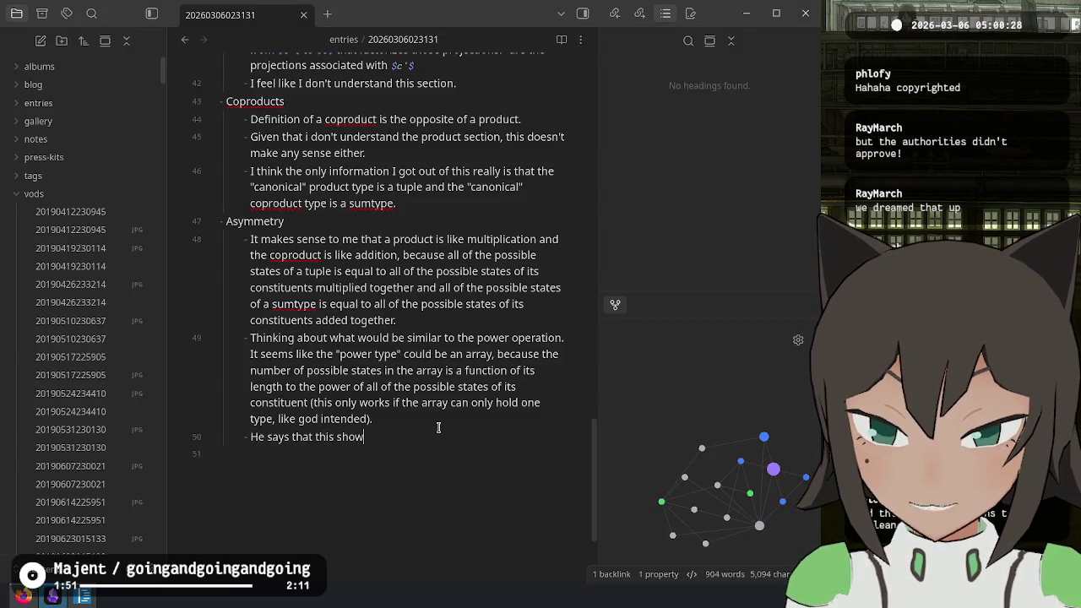
type("he")
key("alt+Tab")
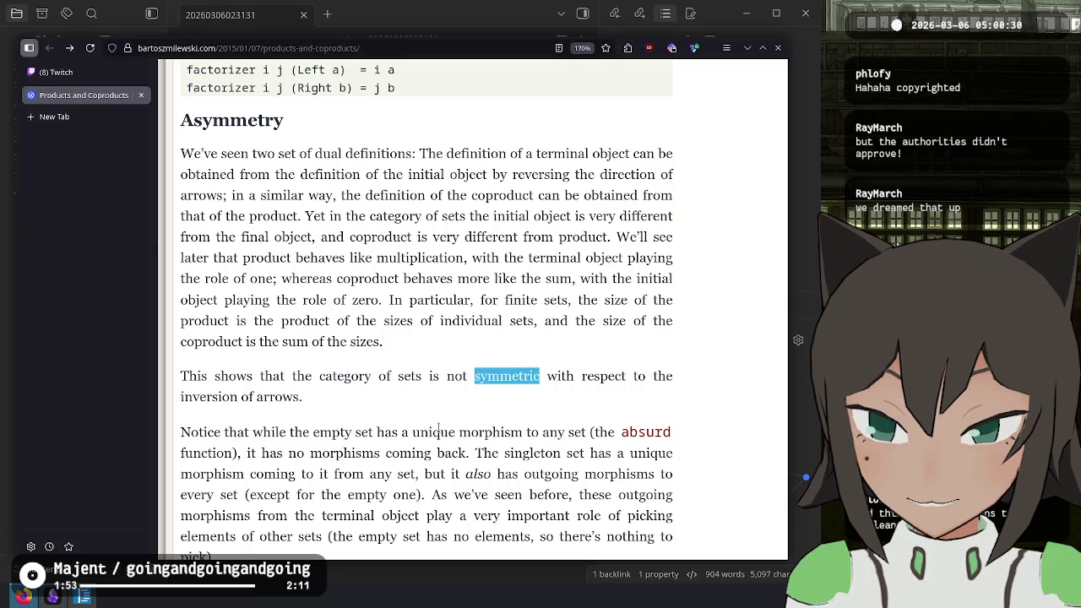
key("alt+Tab")
type("category")
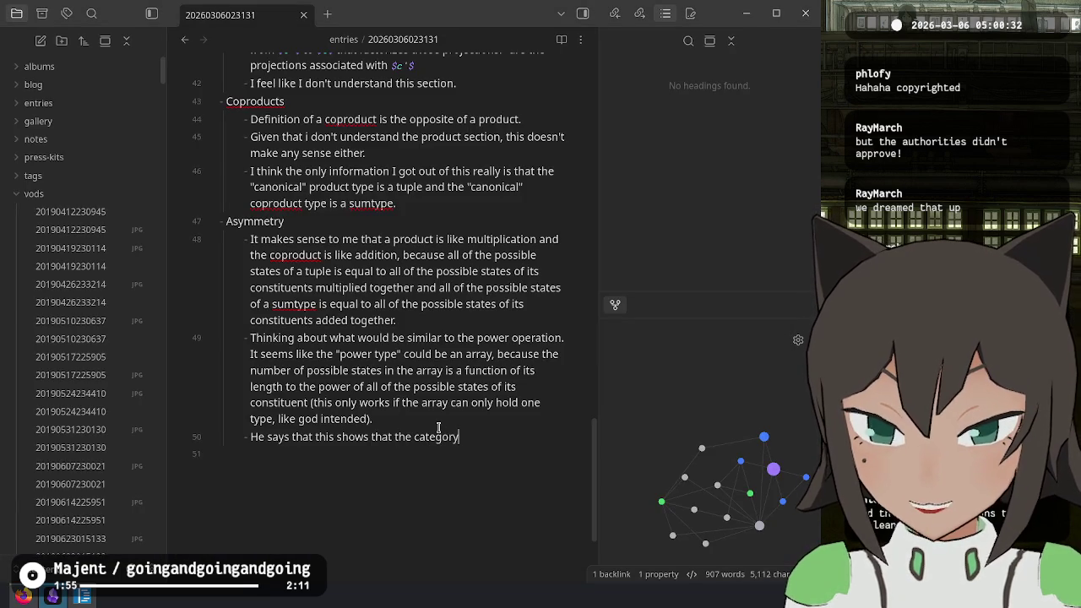
type(" of sets is not sy")
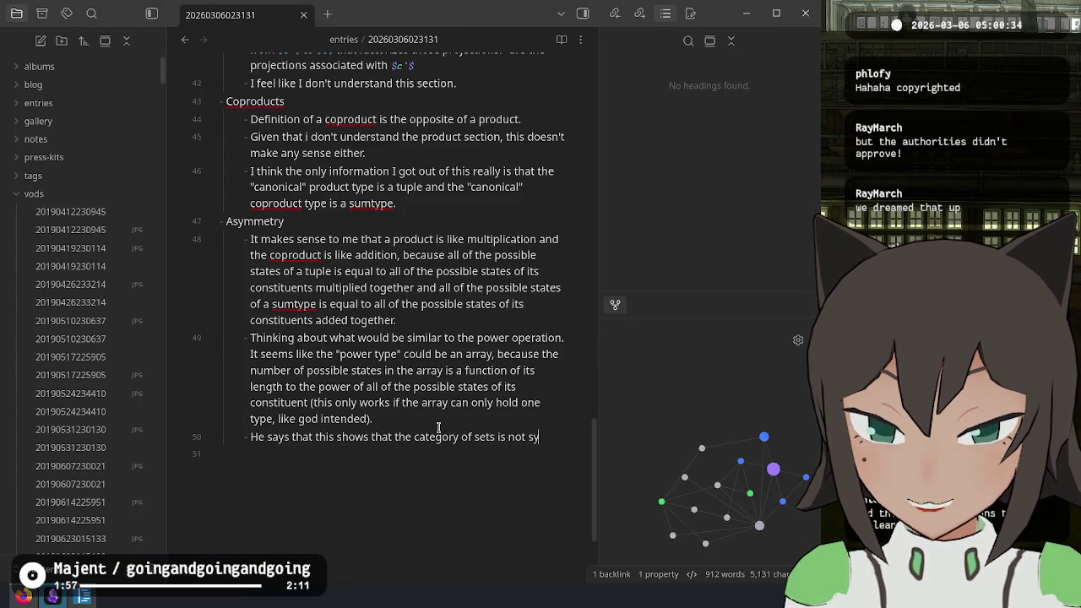
type("mmetric, but he d")
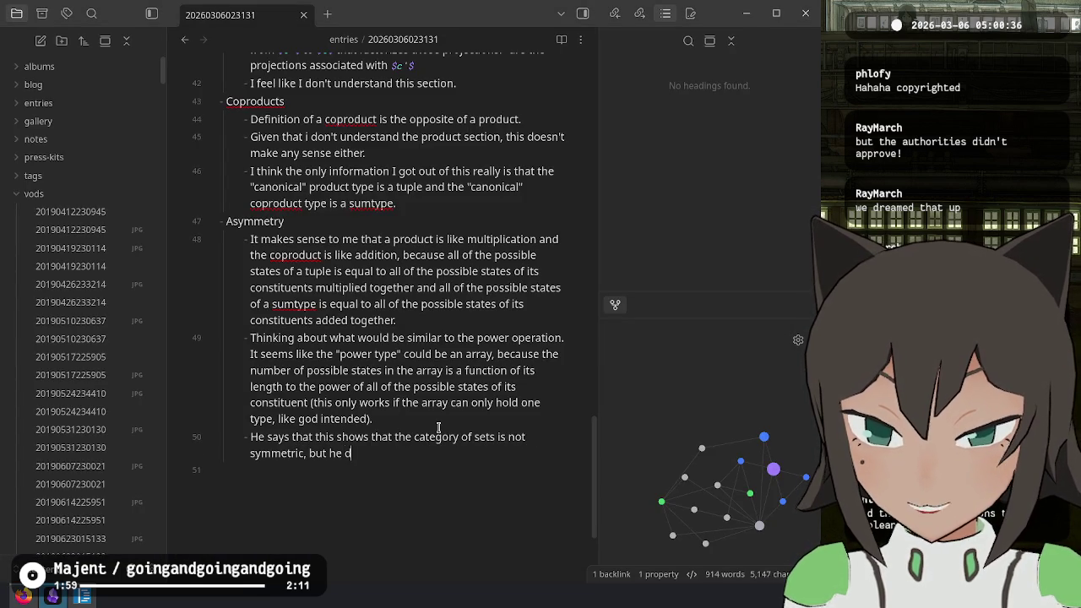
type("idn't even define")
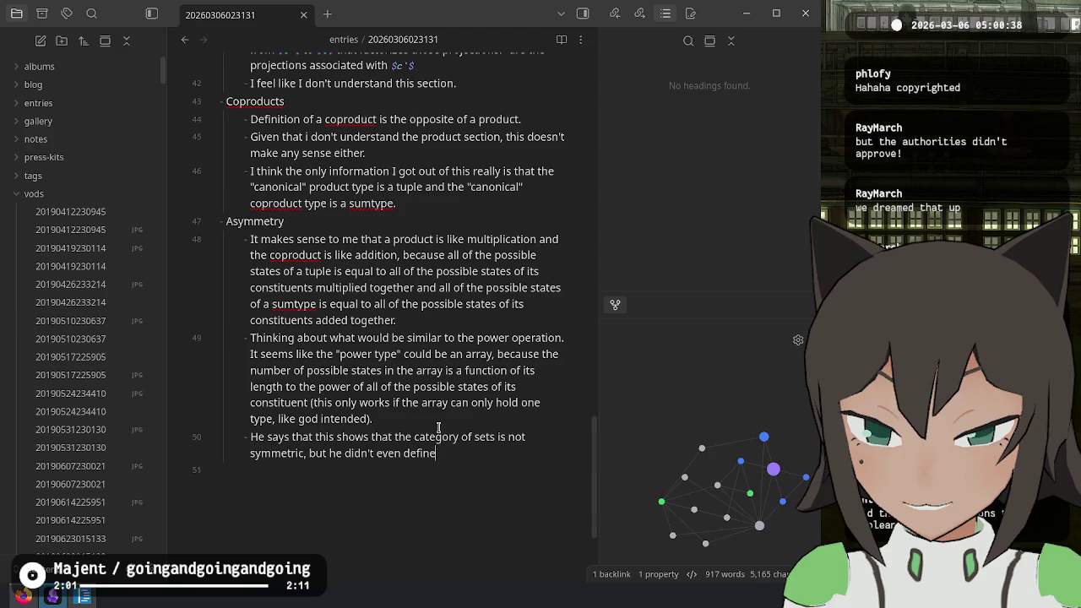
type(" what symmetry means")
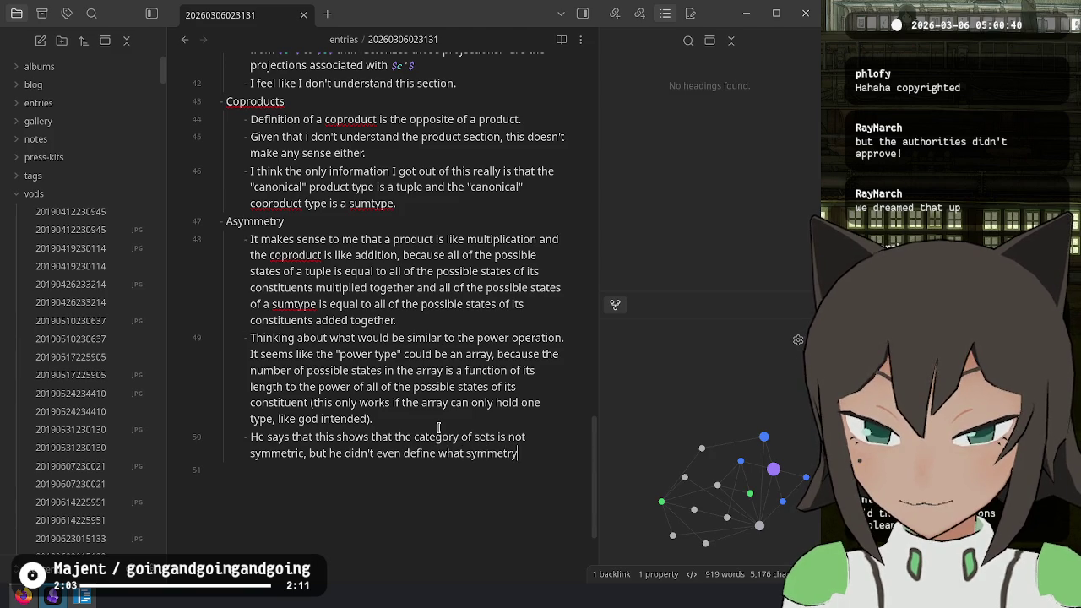
key("alt+Tab")
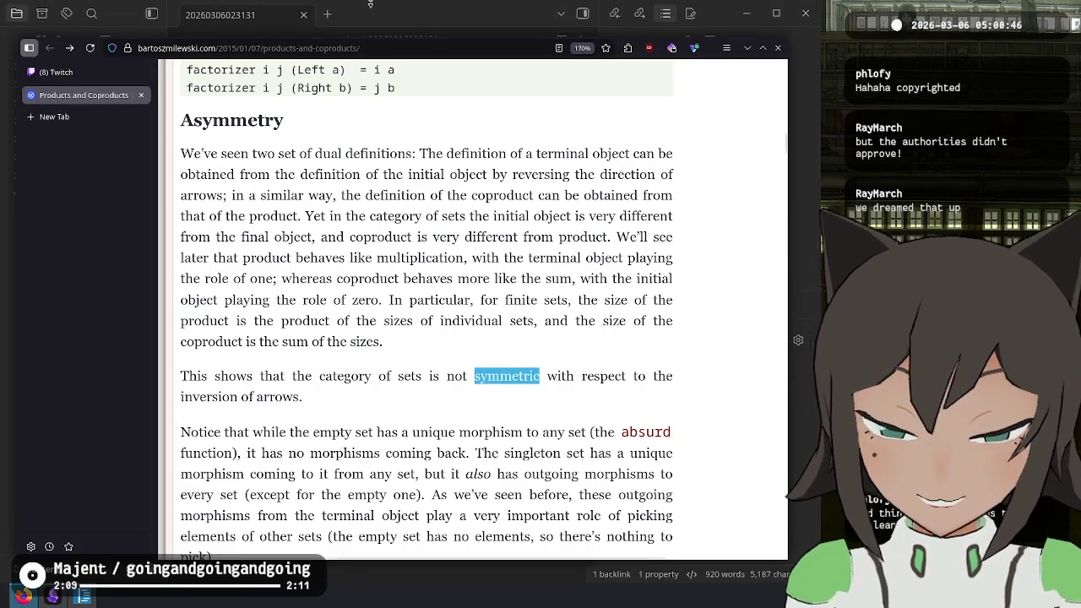
- Read the passage ending with the inversion of arrows and the start of the 'Notice that while' paragraph, selecting text along the way
left_click_drag(471, 414, 428, 319)
left_click(462, 405)
scroll(462, 406, "down", 5)
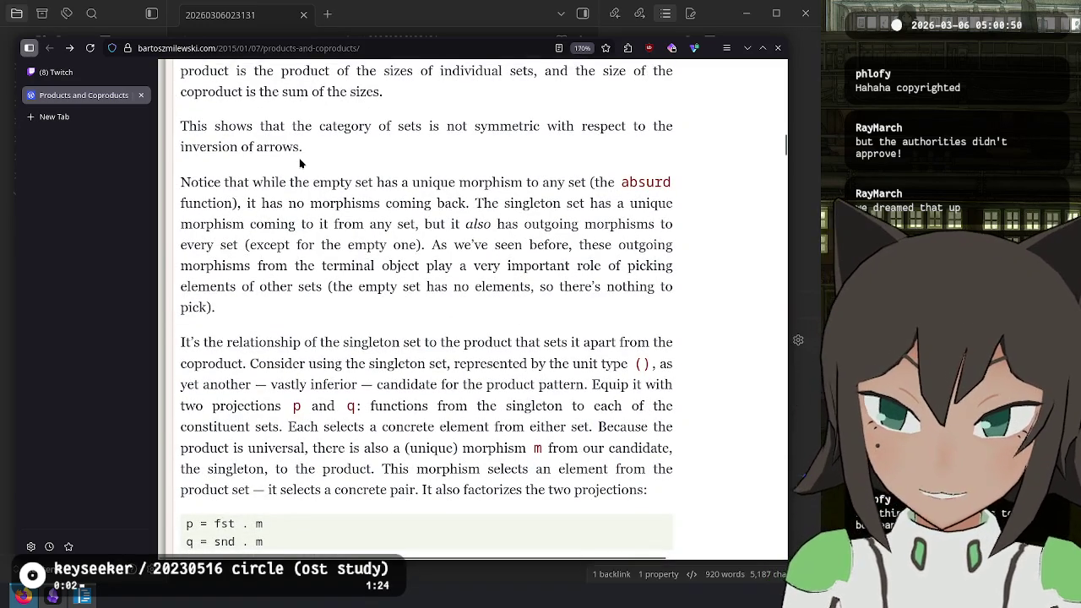
mouse_move(311, 178)
left_mouse_down()
mouse_move(180, 184)
mouse_move(302, 203)
mouse_move(380, 182)
mouse_move(587, 183)
mouse_move(310, 202)
mouse_move(594, 203)
mouse_move(314, 243)
mouse_move(311, 210)
mouse_move(338, 224)
mouse_move(626, 224)
mouse_move(281, 245)
mouse_move(444, 265)
mouse_move(422, 224)
mouse_move(429, 245)
mouse_move(570, 245)
mouse_move(307, 265)
mouse_move(526, 265)
mouse_move(530, 288)
mouse_move(284, 288)
mouse_move(319, 287)
left_mouse_up()
left_click(291, 189)
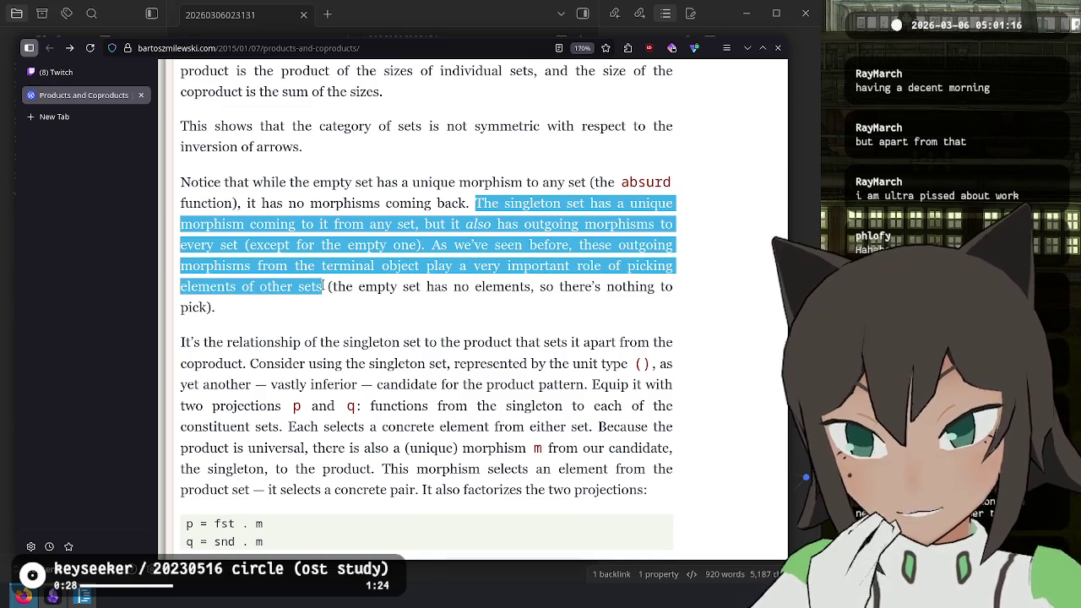
- Read the sentence proposing the singleton set as a product candidate with projections p and q
left_click(354, 314)
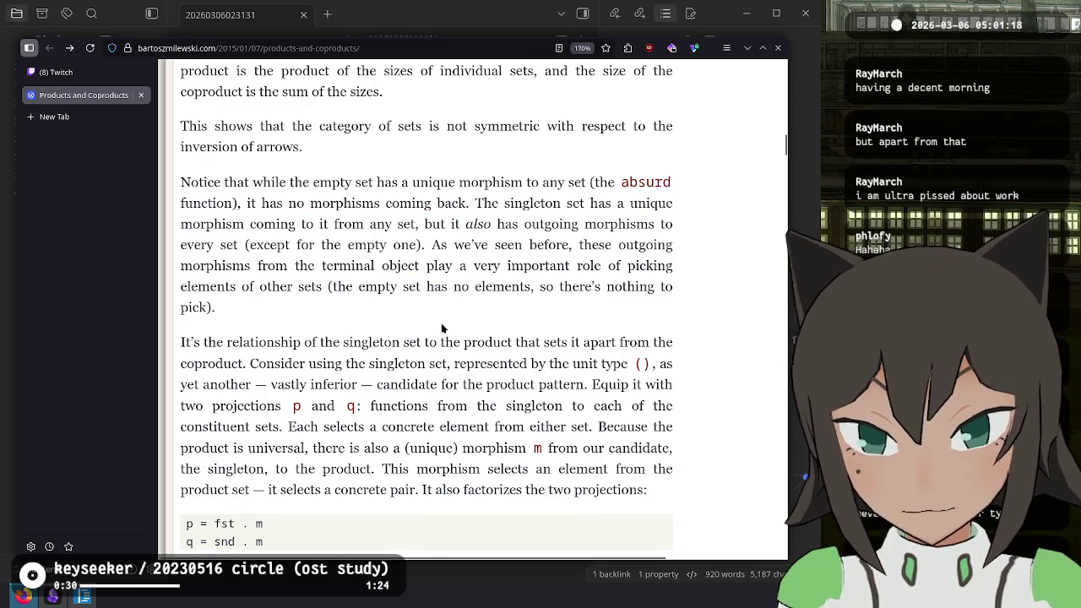
mouse_move(201, 343)
left_mouse_down()
mouse_move(517, 342)
mouse_move(243, 365)
mouse_move(446, 365)
mouse_move(595, 386)
mouse_move(647, 365)
mouse_move(257, 386)
mouse_move(585, 386)
left_mouse_up()
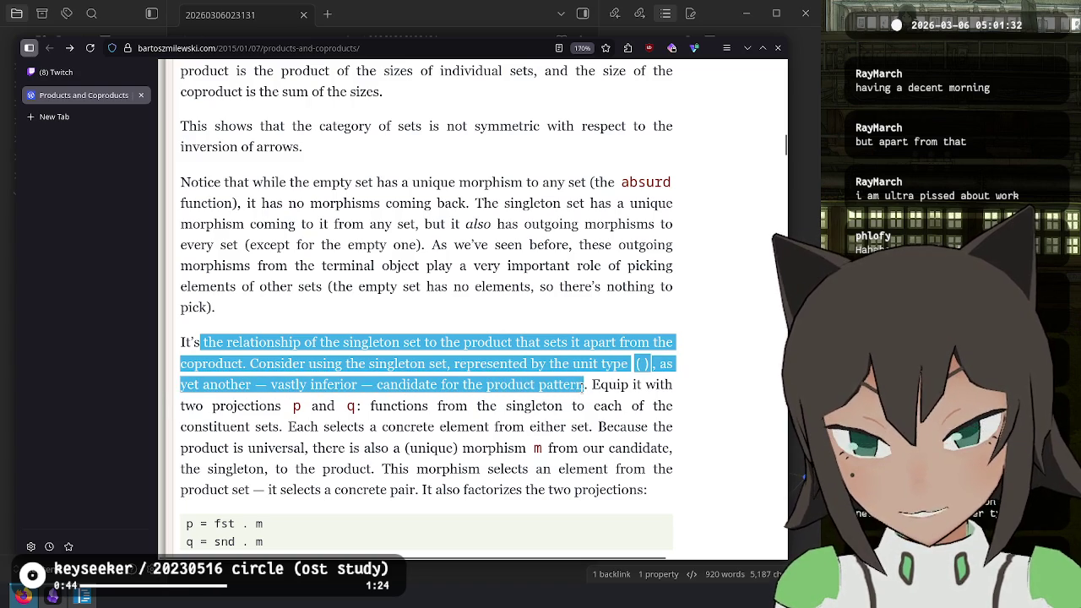
left_click(585, 388)
scroll(587, 392, "down", 3)
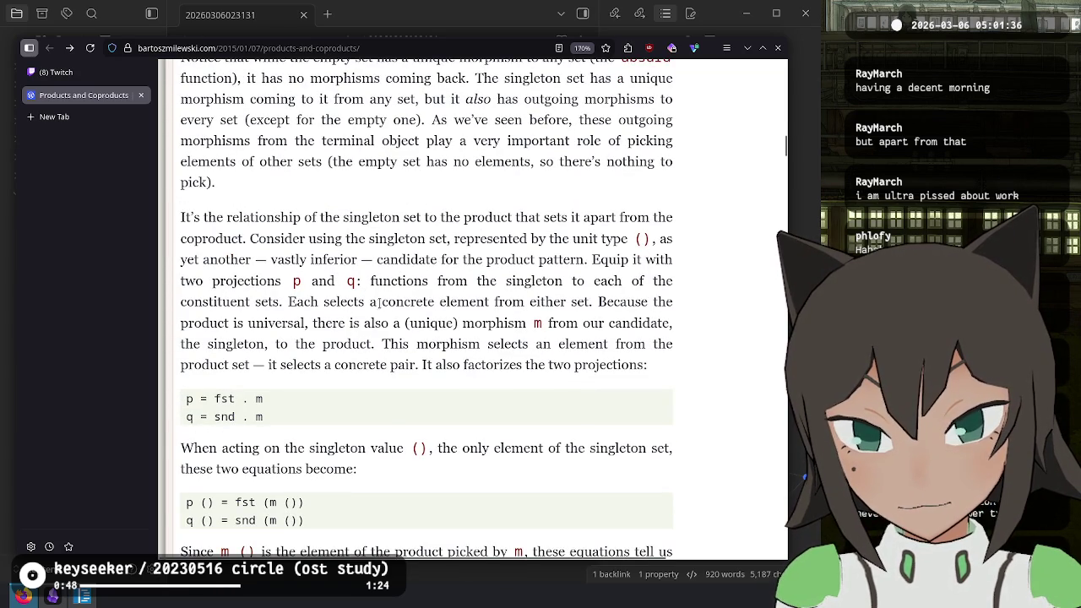
- Read the sentences on the product being universal, the unique morphism m, and selecting a concrete pair
left_click_drag(194, 323, 308, 323)
left_click(278, 338)
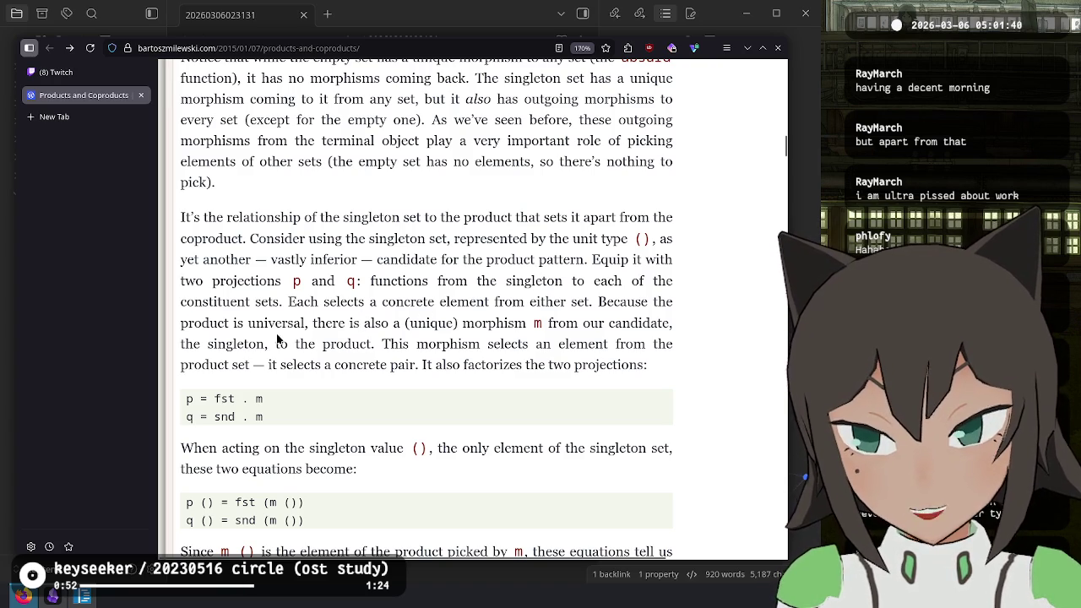
double_click(277, 323)
left_click(365, 318)
mouse_move(306, 331)
left_mouse_down()
mouse_move(583, 322)
mouse_move(279, 356)
mouse_move(381, 345)
left_mouse_up()
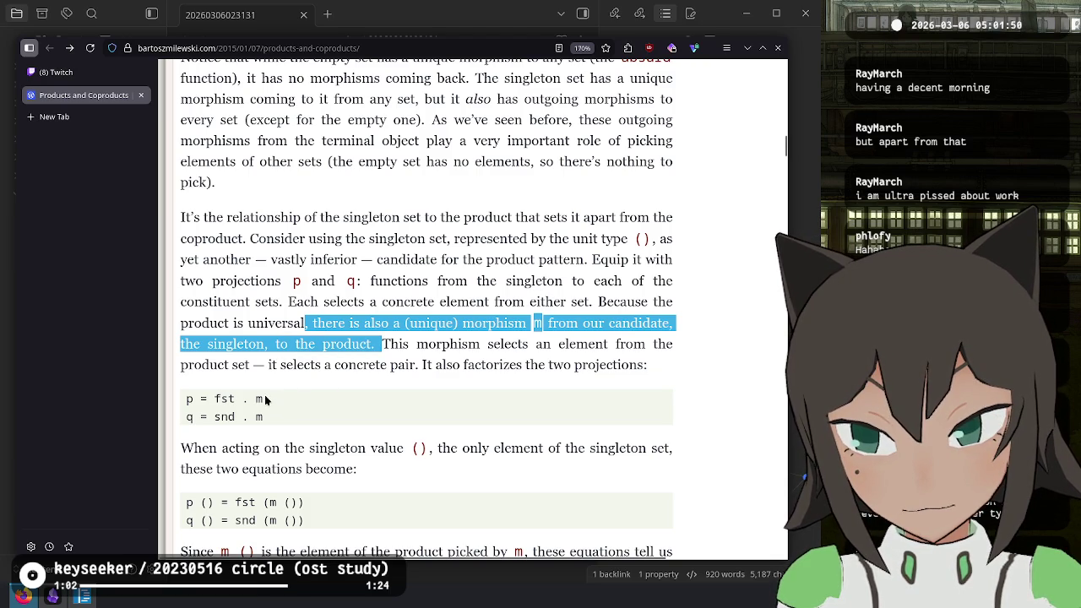
mouse_move(382, 345)
left_mouse_down()
mouse_move(507, 365)
mouse_move(662, 345)
mouse_move(269, 370)
mouse_move(512, 363)
mouse_move(660, 378)
mouse_move(264, 412)
mouse_move(366, 450)
mouse_move(389, 439)
mouse_move(418, 457)
mouse_move(448, 450)
mouse_move(359, 471)
left_mouse_up()
left_click(390, 439)
- Read the explanation of the p () and q () equations and the opening of the coproduct paragraph
scroll(372, 473, "down", 3)
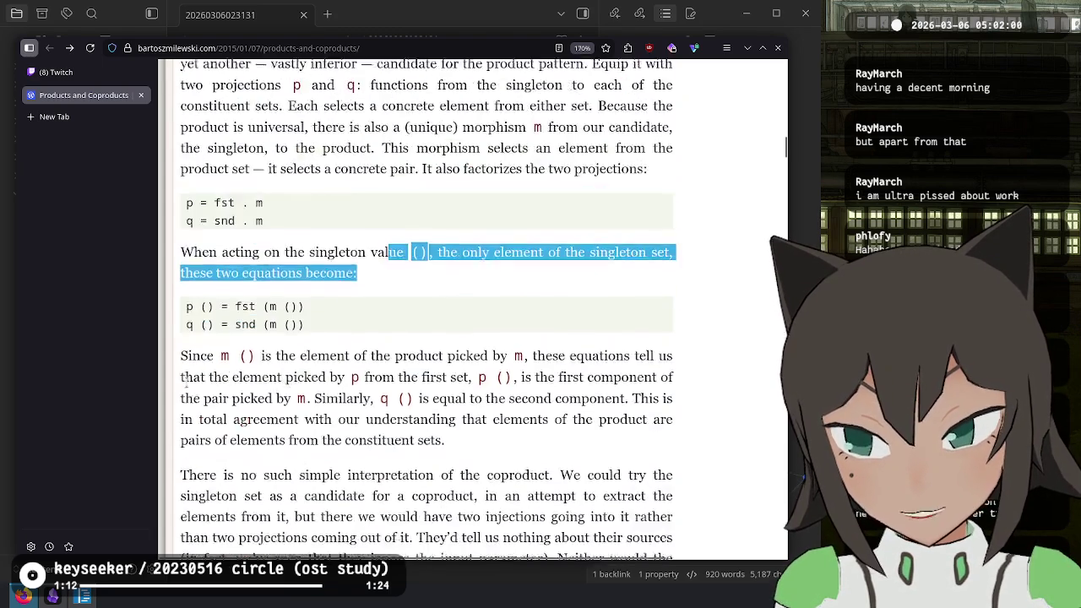
mouse_move(213, 270)
left_mouse_down()
mouse_move(272, 302)
mouse_move(439, 322)
mouse_move(524, 306)
mouse_move(274, 316)
mouse_move(478, 323)
mouse_move(269, 337)
mouse_move(353, 344)
mouse_move(395, 417)
left_mouse_up()
mouse_move(290, 438)
left_mouse_down()
mouse_move(496, 426)
mouse_move(566, 435)
mouse_move(413, 437)
mouse_move(496, 444)
mouse_move(392, 463)
mouse_move(592, 481)
mouse_move(357, 483)
mouse_move(410, 483)
left_mouse_up()
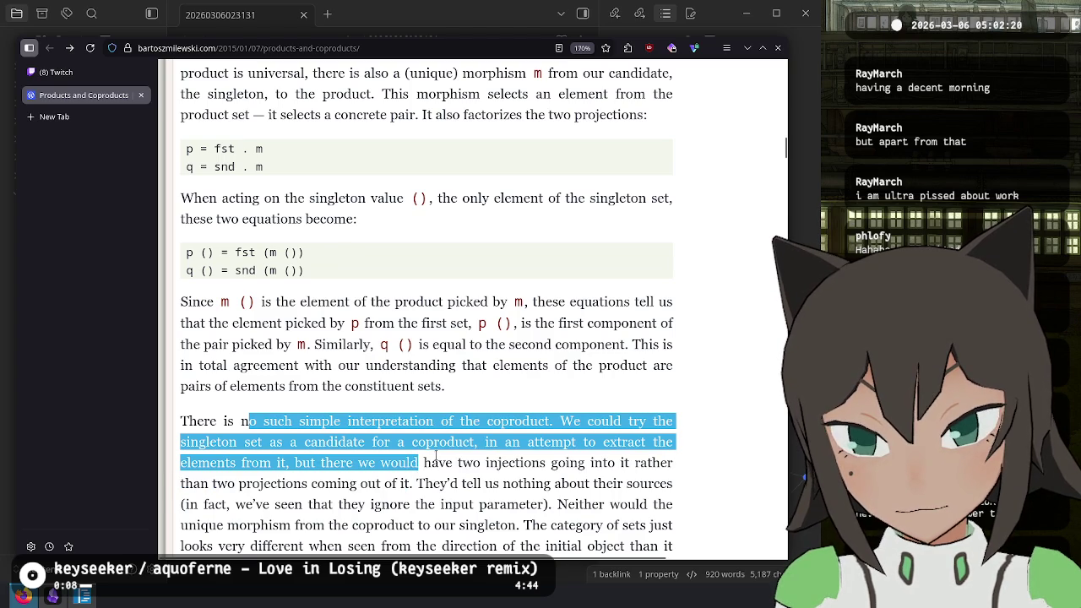
- Finish the coproduct paragraph, selecting text and dismissing a right-click menu without choosing anything
scroll(410, 480, "down", 3)
mouse_move(412, 234)
left_mouse_down()
mouse_move(415, 253)
mouse_move(397, 273)
mouse_move(435, 276)
mouse_move(391, 297)
mouse_move(406, 313)
left_mouse_up()
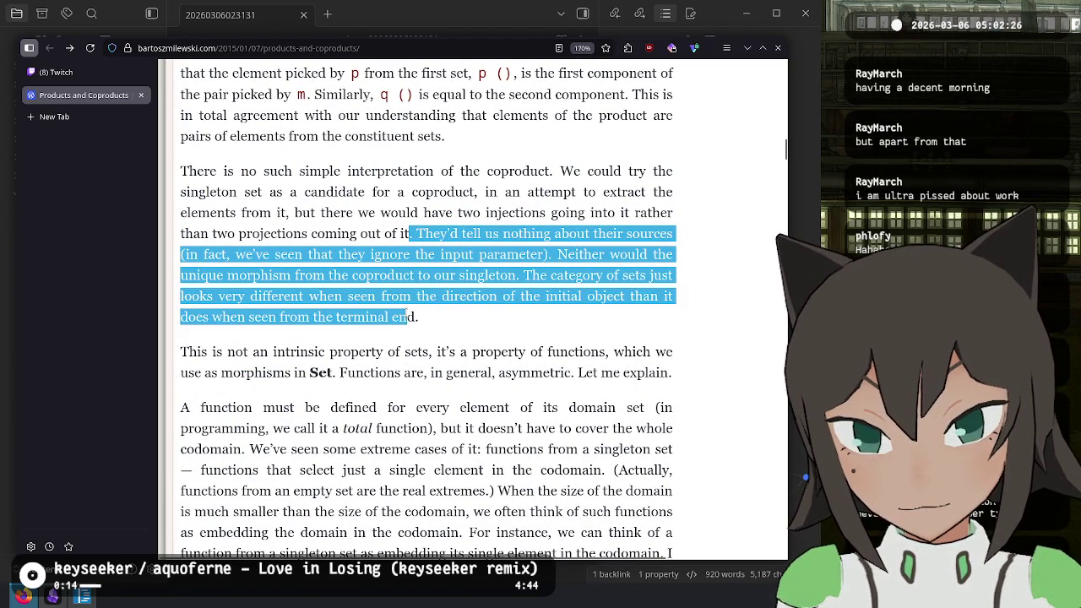
left_click(436, 333)
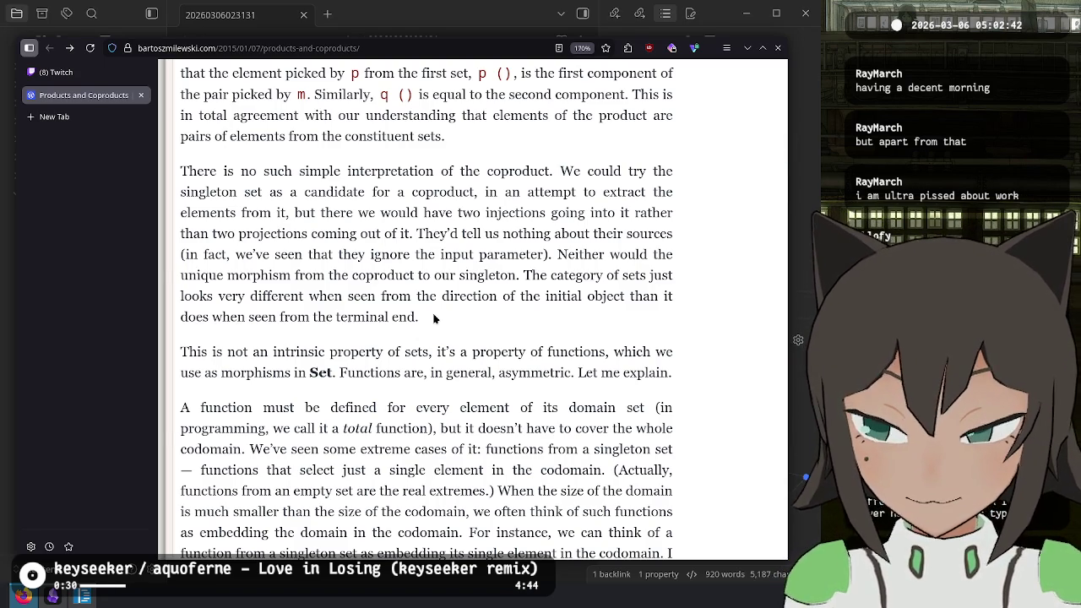
right_click(435, 317)
left_click(432, 317)
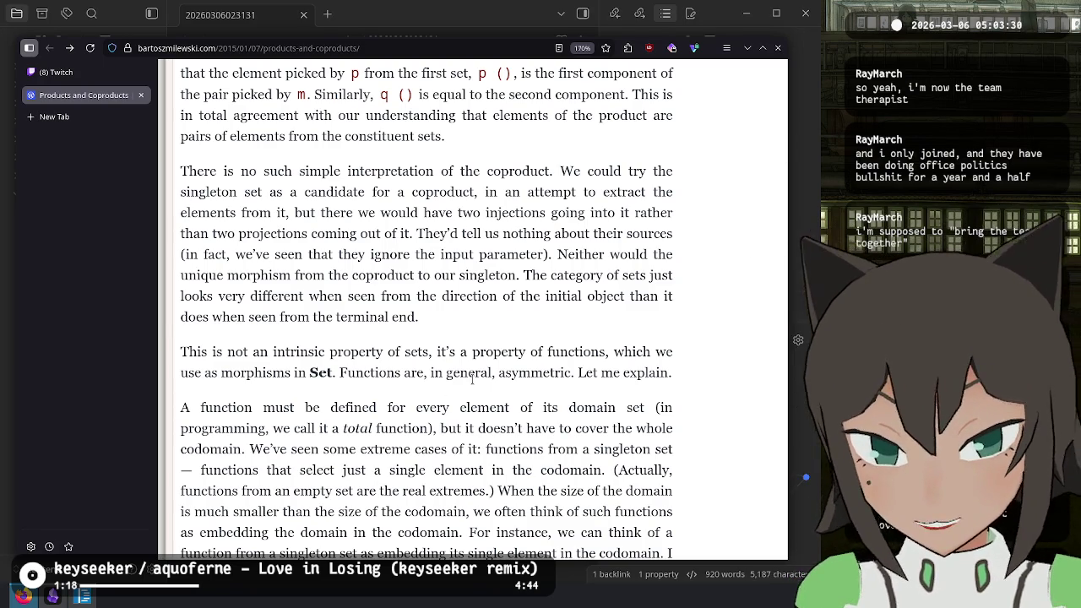
scroll(377, 209, "down", 3)
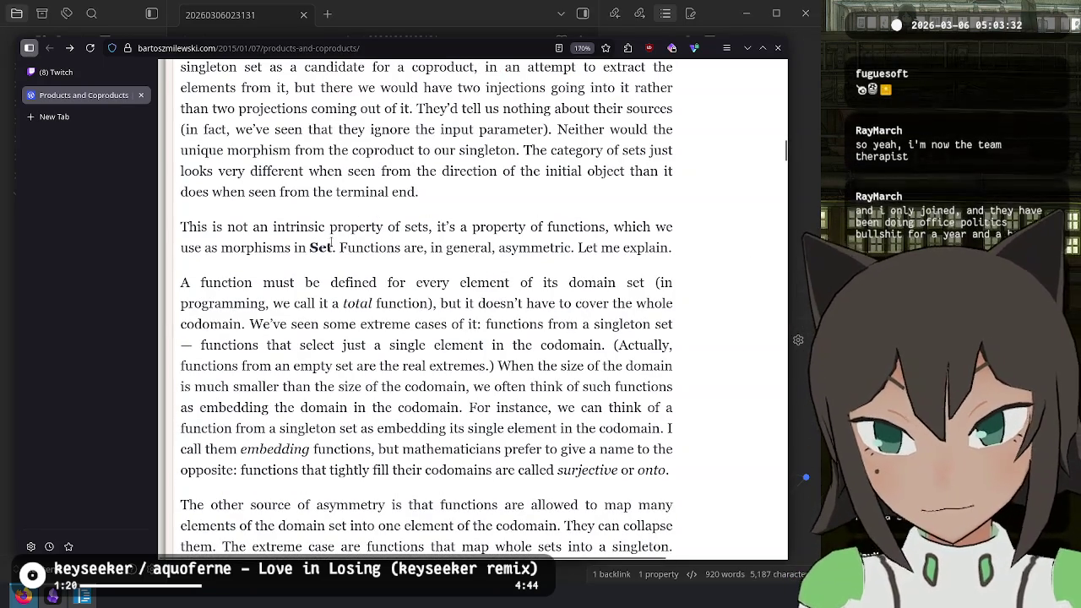
- Read the claim that asymmetry comes from functions and the definition of a total function
mouse_move(198, 223)
left_mouse_down()
mouse_move(183, 224)
mouse_move(609, 222)
mouse_move(339, 247)
mouse_move(597, 262)
mouse_move(577, 248)
mouse_move(693, 250)
mouse_move(163, 232)
mouse_move(173, 215)
mouse_move(181, 228)
mouse_move(591, 262)
left_mouse_up()
left_click(562, 281)
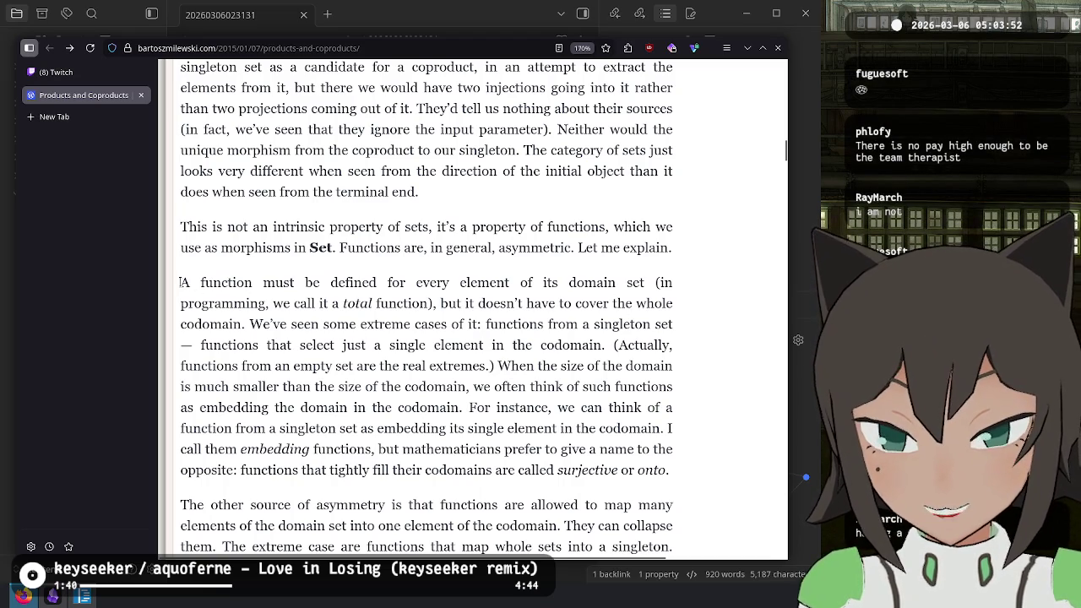
left_click_drag(181, 282, 319, 282)
mouse_move(385, 282)
left_mouse_down()
mouse_move(661, 285)
mouse_move(272, 304)
mouse_move(434, 304)
left_mouse_up()
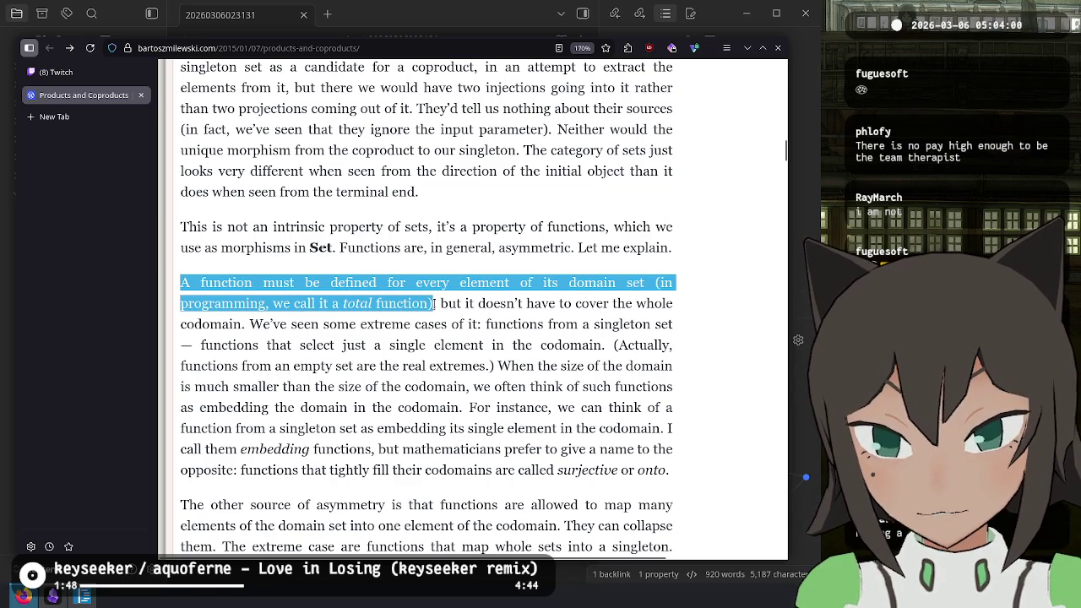
mouse_move(498, 297)
left_mouse_down()
mouse_move(556, 304)
mouse_move(473, 545)
mouse_move(259, 321)
left_mouse_up()
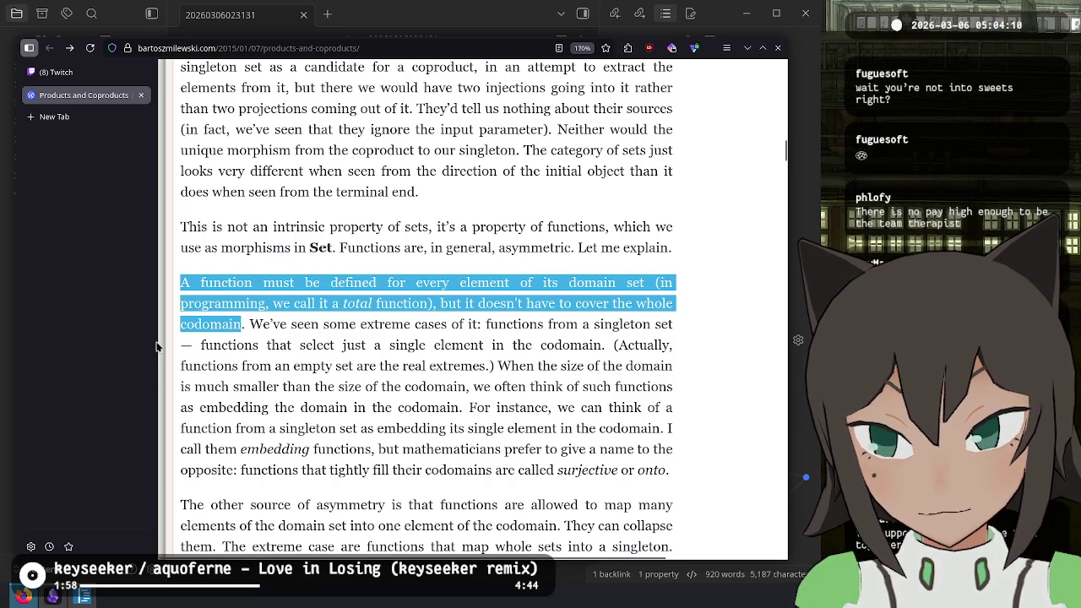
left_click(194, 329)
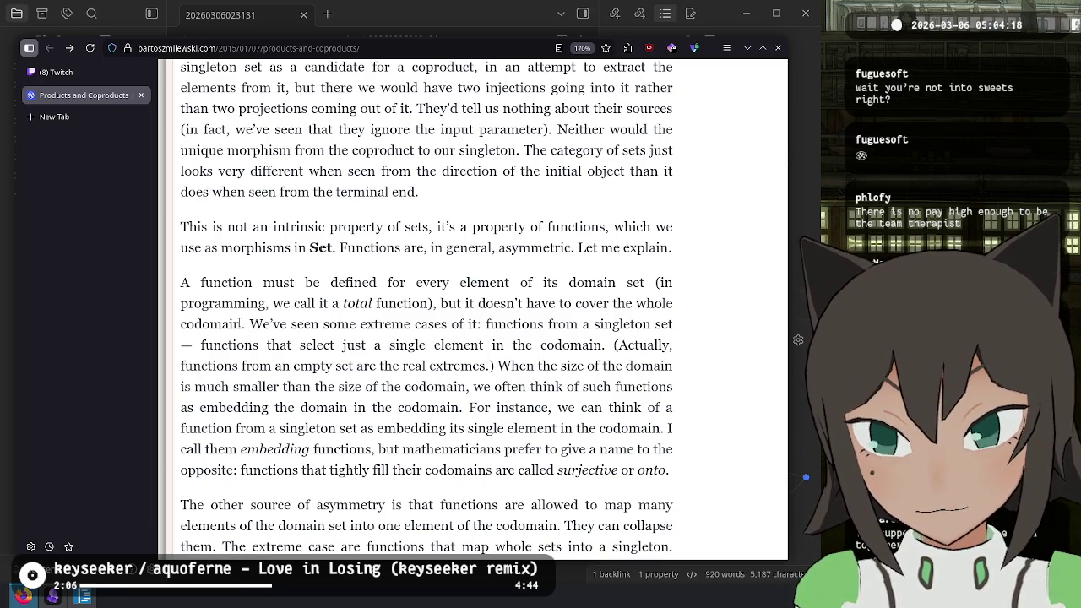
- Read the sentences on extreme cases, functions from an empty set, and small-domain embedding functions
mouse_move(247, 323)
left_mouse_down()
mouse_move(675, 330)
mouse_move(203, 346)
mouse_move(574, 346)
left_mouse_up()
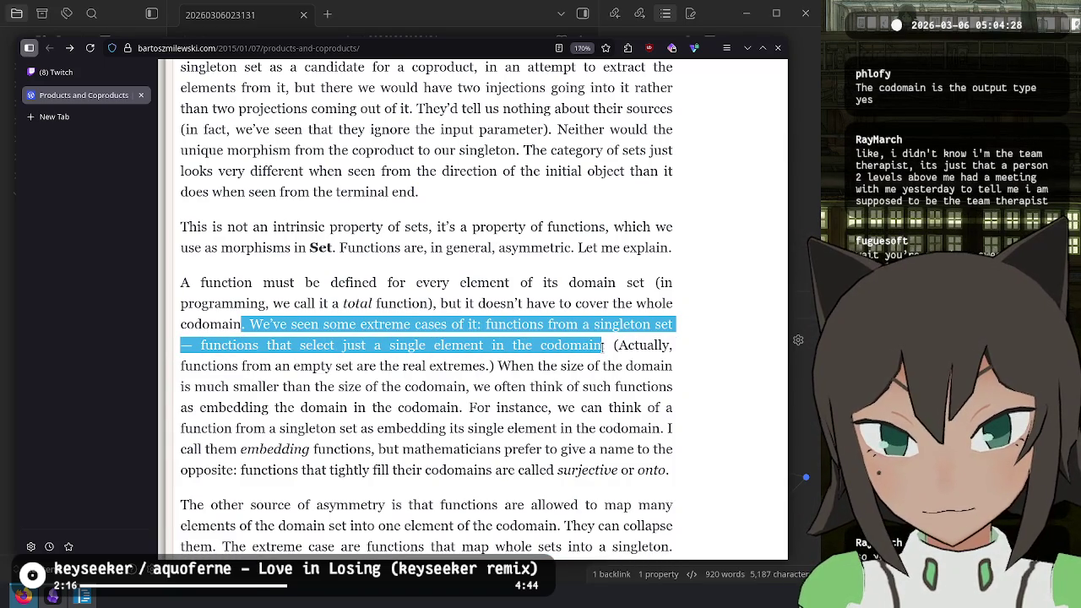
left_click_drag(232, 366, 511, 365)
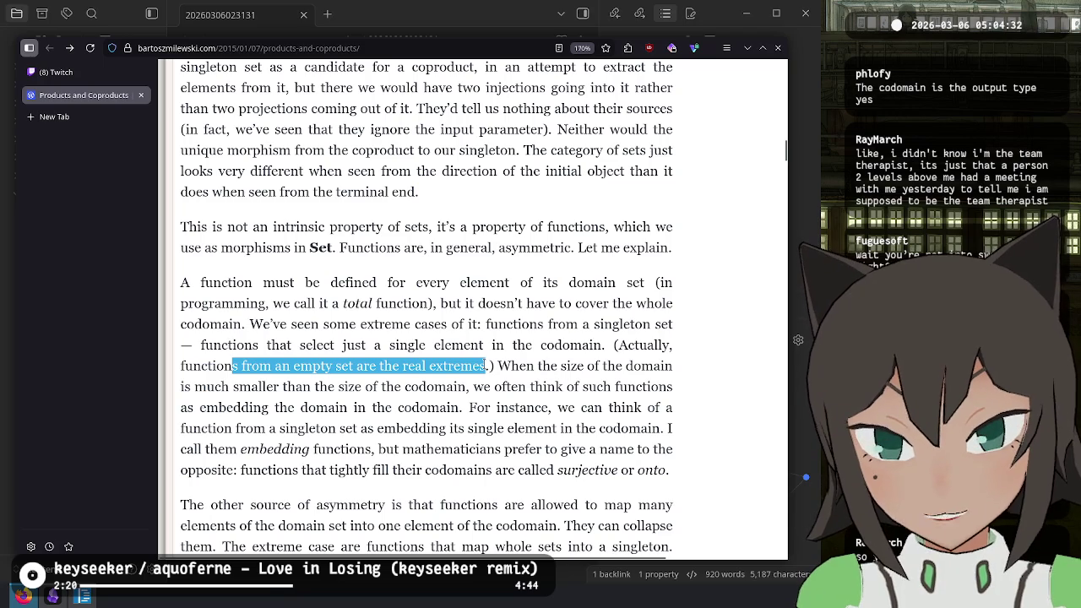
left_click(487, 366)
mouse_move(498, 366)
left_mouse_down()
mouse_move(589, 369)
mouse_move(212, 387)
mouse_move(457, 387)
left_mouse_up()
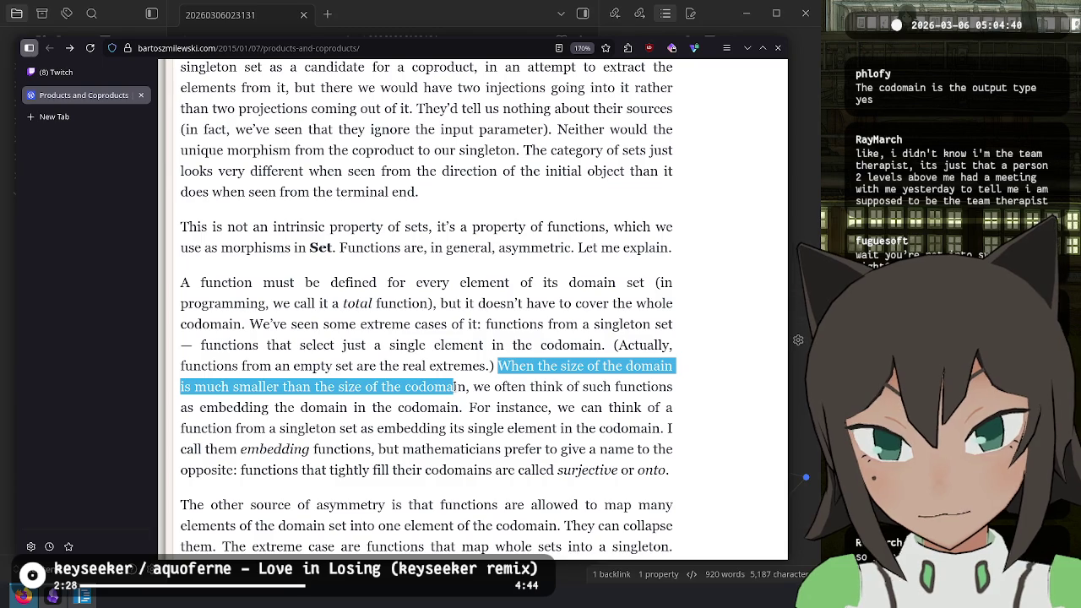
mouse_move(448, 389)
left_mouse_down()
mouse_move(184, 406)
mouse_move(279, 389)
mouse_move(454, 425)
mouse_move(515, 408)
mouse_move(594, 408)
mouse_move(440, 408)
mouse_move(316, 428)
mouse_move(647, 429)
mouse_move(426, 429)
mouse_move(278, 450)
mouse_move(569, 449)
mouse_move(234, 470)
mouse_move(265, 449)
mouse_move(350, 470)
mouse_move(568, 475)
left_mouse_up()
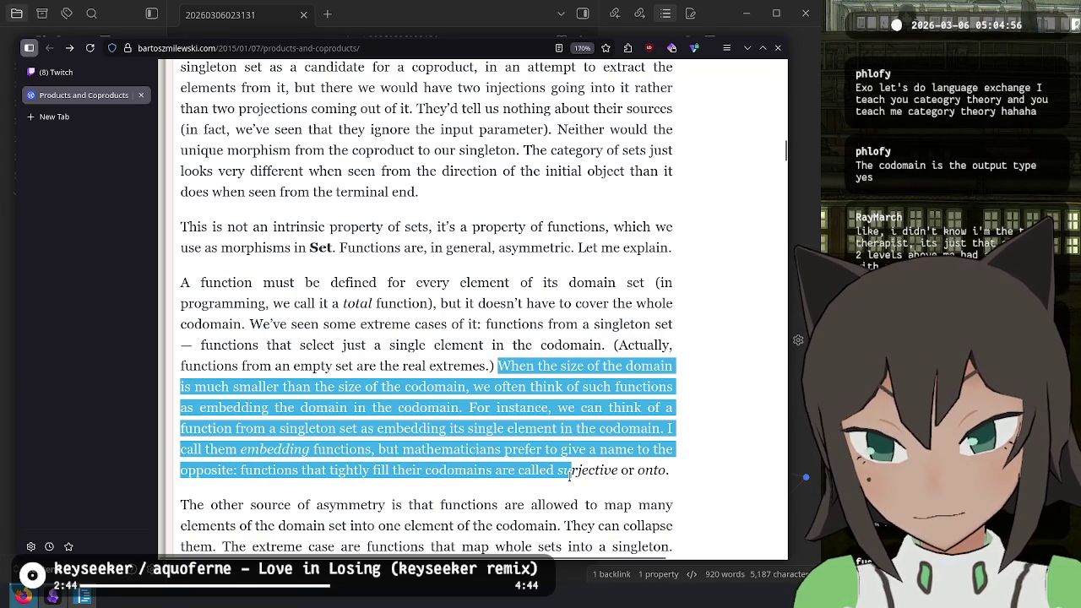
left_click(568, 475)
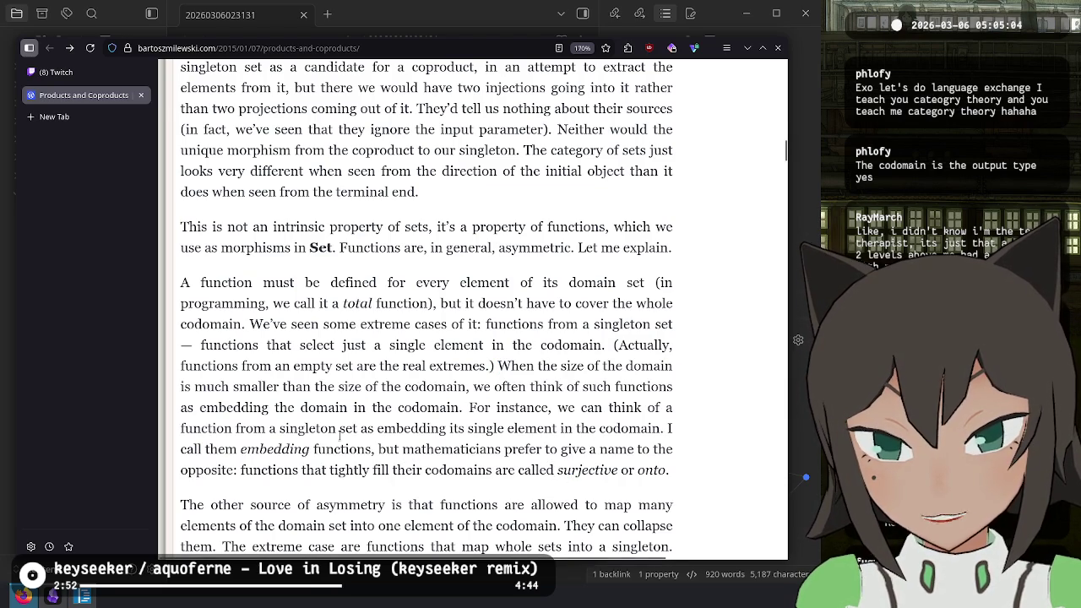
scroll(247, 329, "down", 2)
- Read the 'other source of asymmetry' sentence about functions mapping many elements to one
scroll(290, 328, "down", 2)
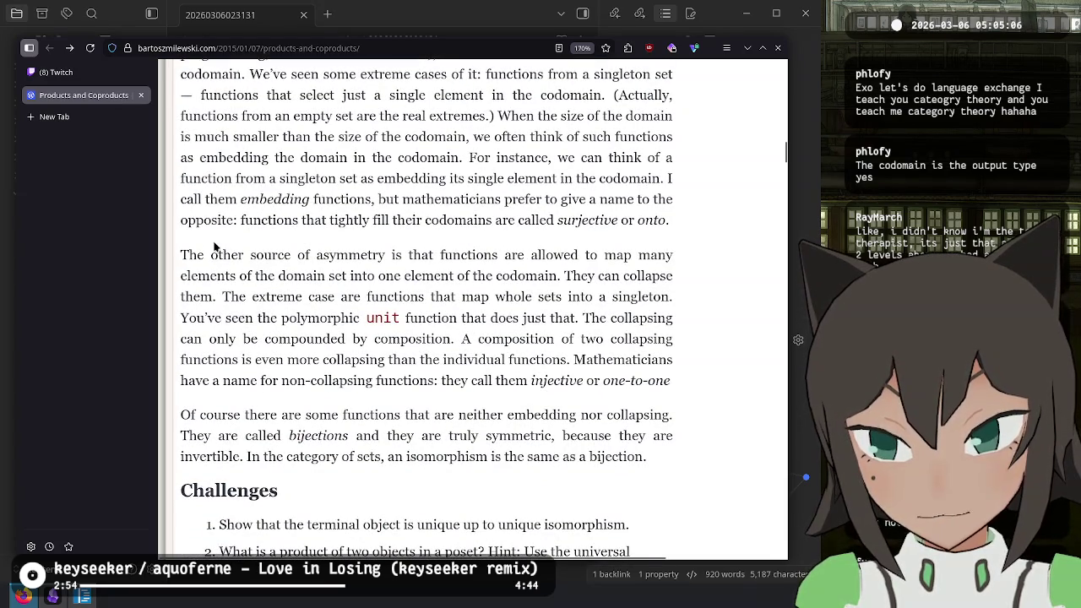
left_click_drag(180, 254, 537, 247)
mouse_move(282, 241)
left_mouse_down()
mouse_move(290, 277)
mouse_move(544, 276)
left_mouse_up()
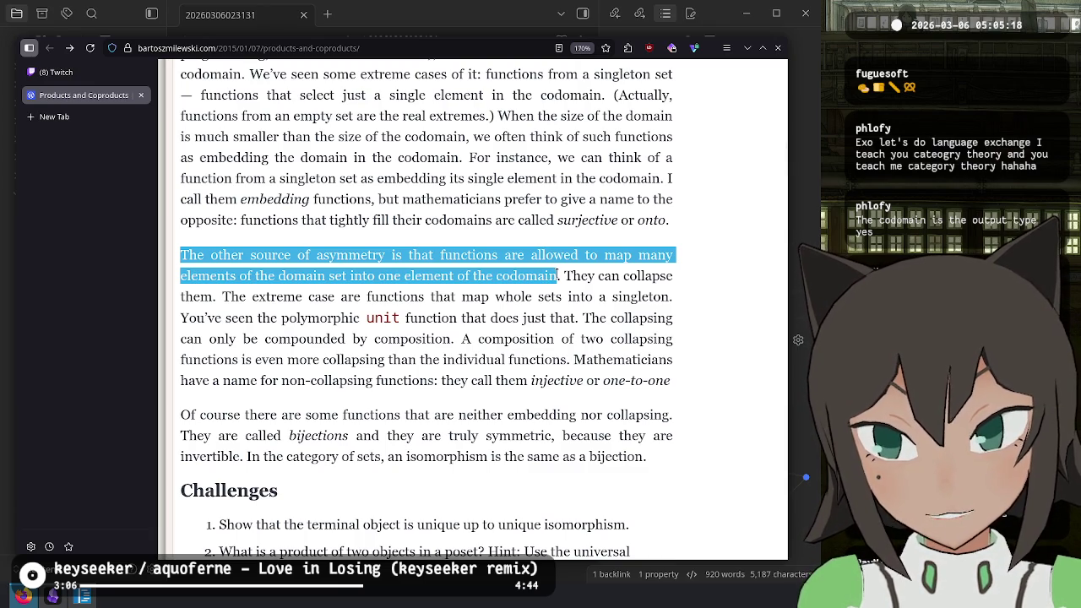
mouse_move(557, 275)
left_mouse_down()
mouse_move(218, 277)
mouse_move(396, 297)
mouse_move(226, 277)
mouse_move(340, 296)
mouse_move(525, 296)
mouse_move(278, 296)
mouse_move(282, 317)
mouse_move(528, 329)
mouse_move(572, 318)
mouse_move(306, 319)
mouse_move(216, 339)
mouse_move(452, 339)
mouse_move(287, 360)
mouse_move(400, 375)
mouse_move(475, 360)
left_mouse_up()
- Read the sentence on composing collapsing functions, selecting and clearing it several times
left_click_drag(562, 359, 566, 359)
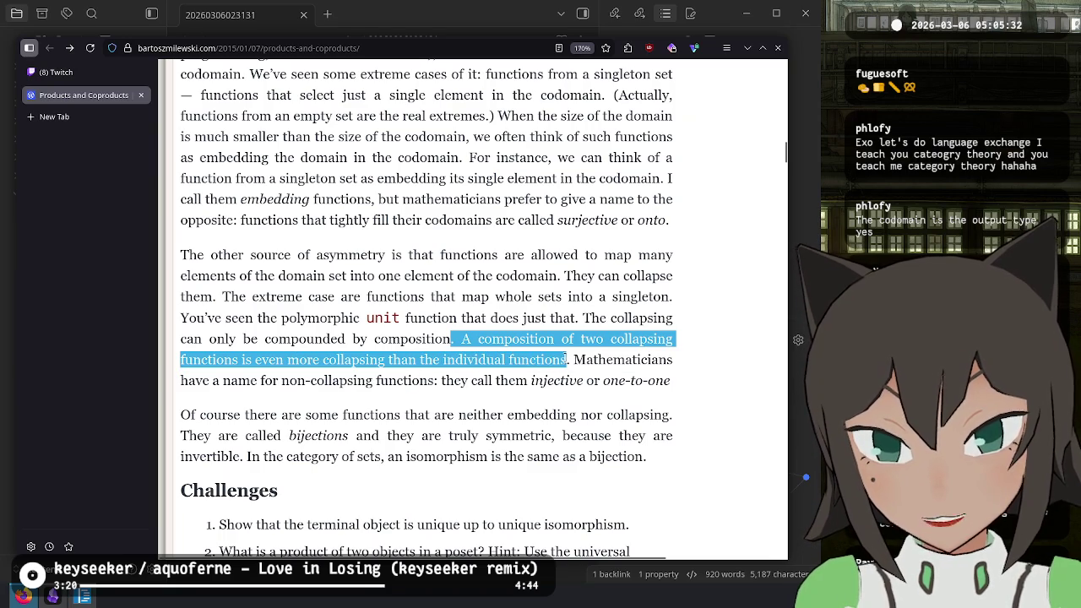
left_click(567, 359)
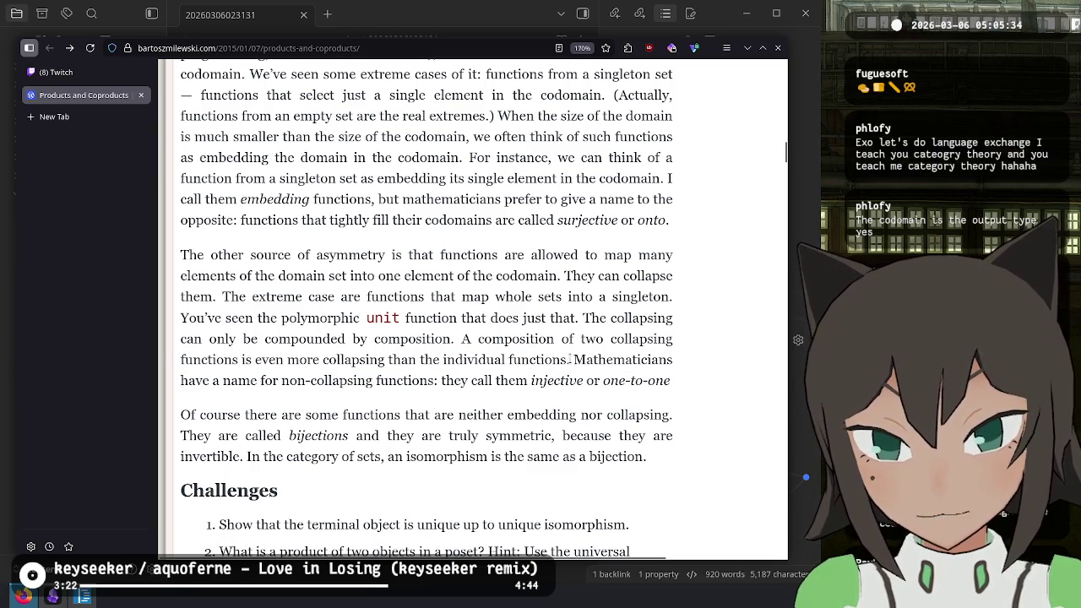
left_click(478, 339, "shift")
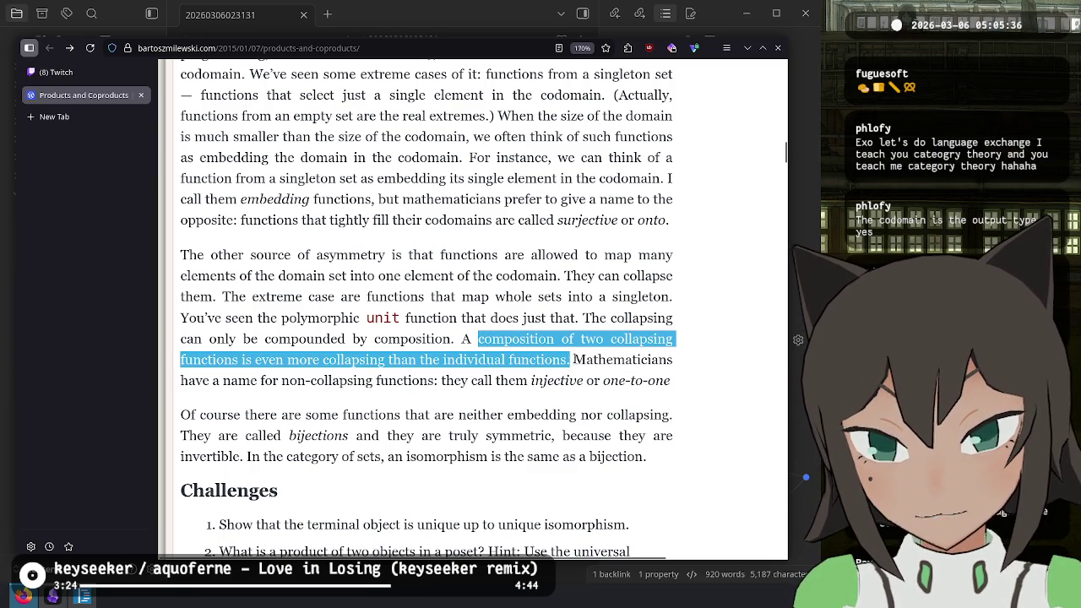
left_click(573, 360)
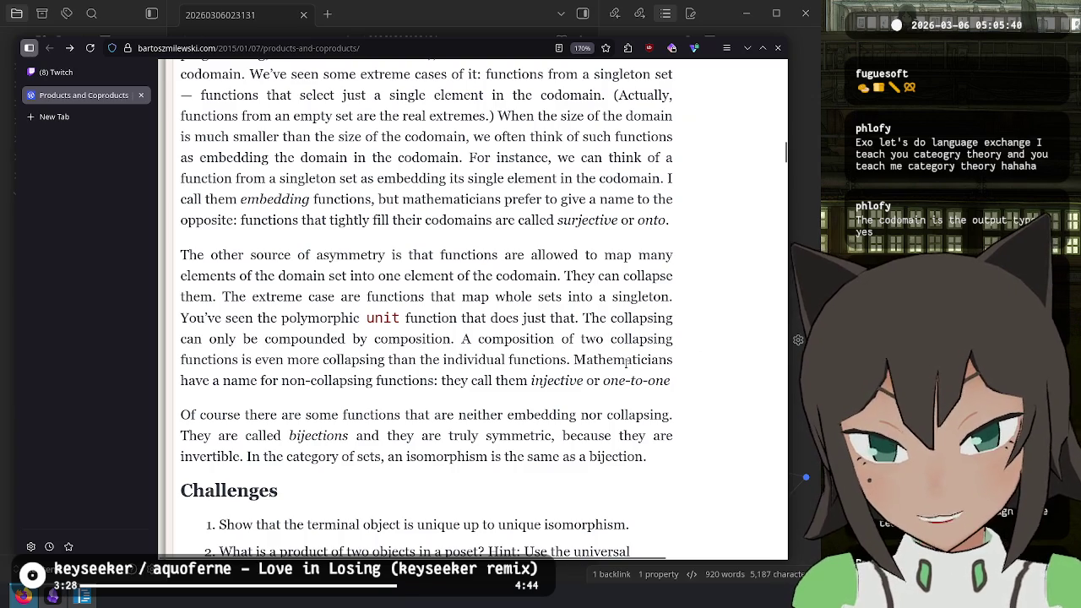
left_click_drag(568, 360, 461, 339)
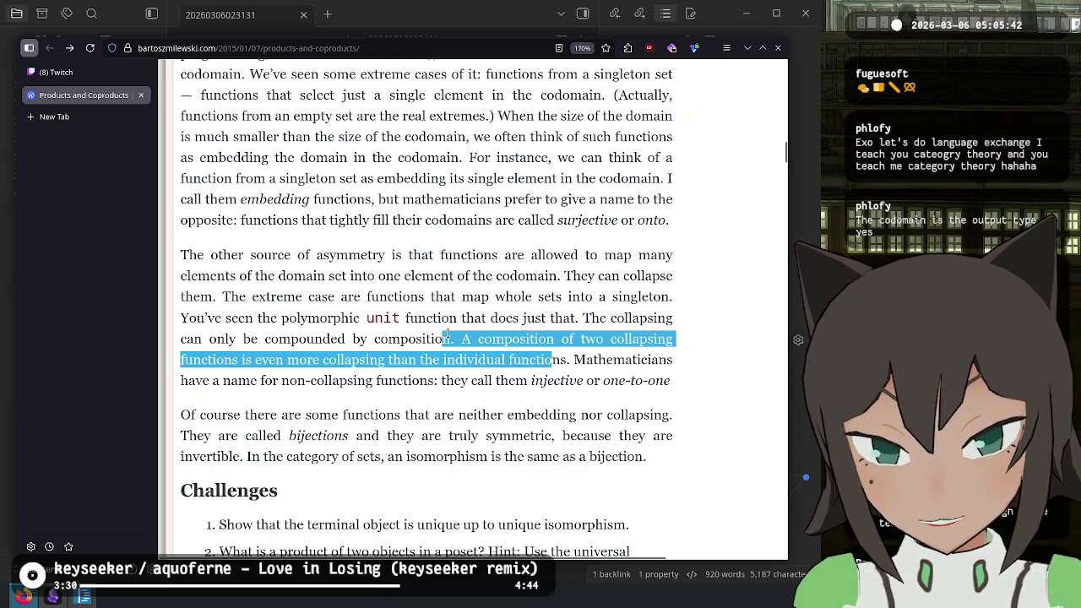
left_click(576, 359)
mouse_move(575, 359)
left_mouse_down()
mouse_move(254, 399)
mouse_move(279, 380)
mouse_move(686, 376)
mouse_move(677, 375)
left_mouse_up()
left_click(677, 374)
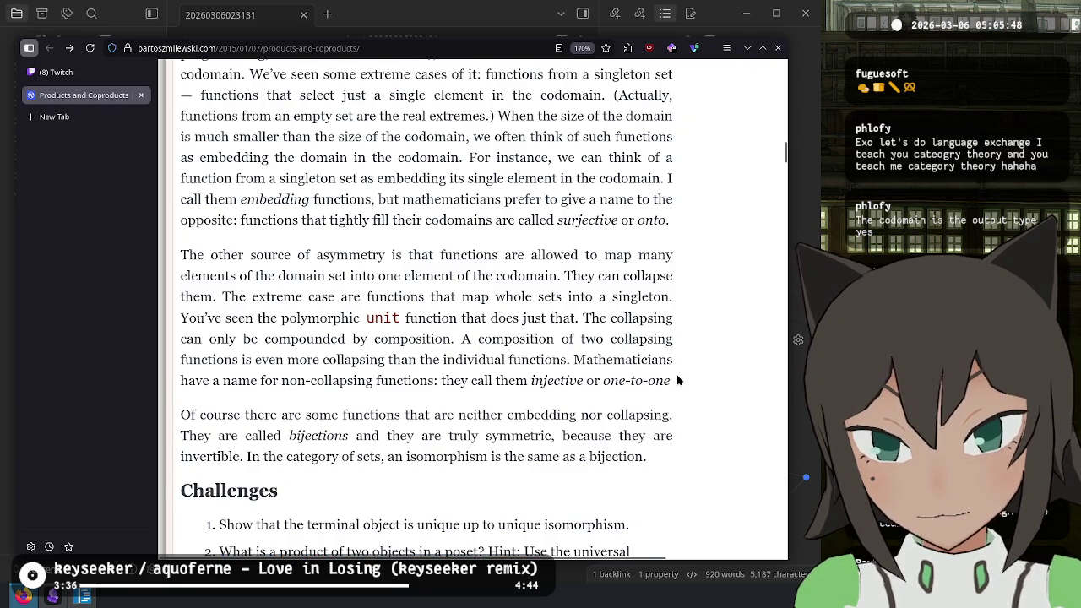